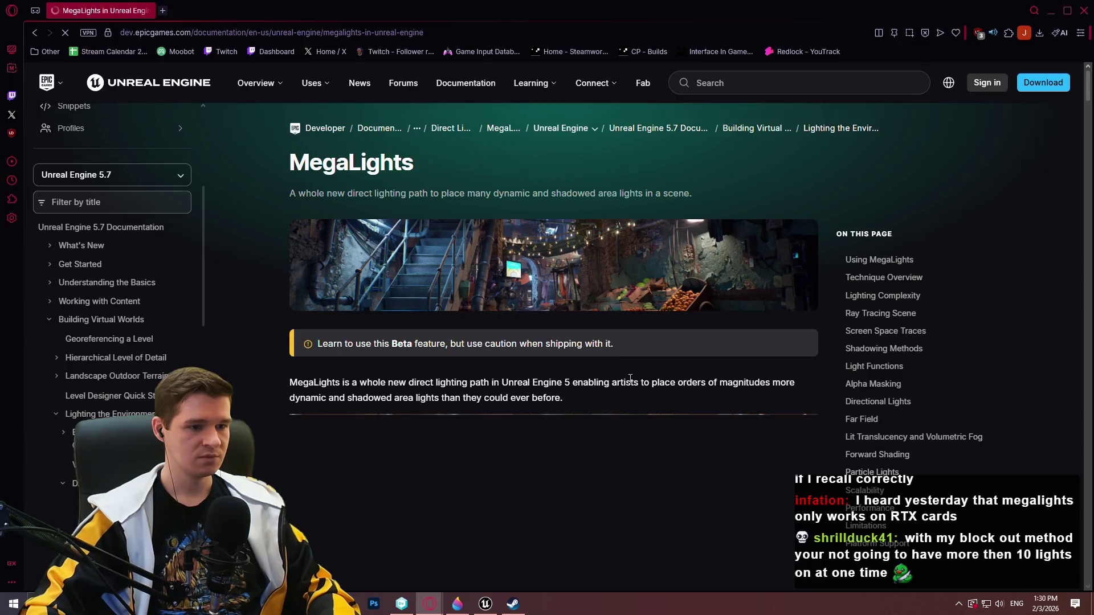
Jump to MegaLights Limitations and read the first limitation and the cloud shadows bullet.
scroll(633, 296, down, 5)
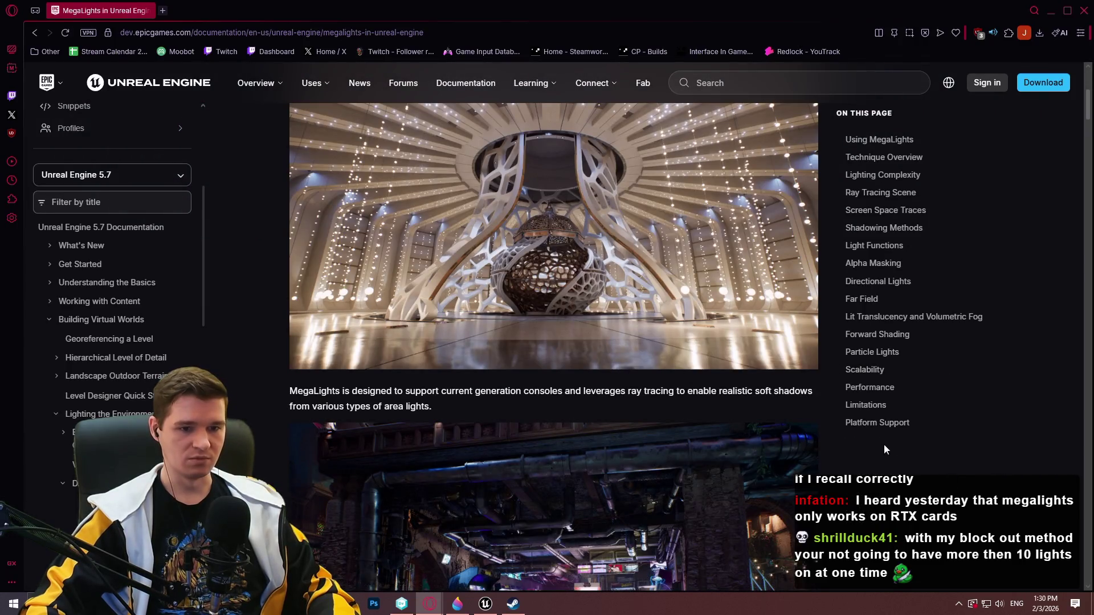
click(866, 406)
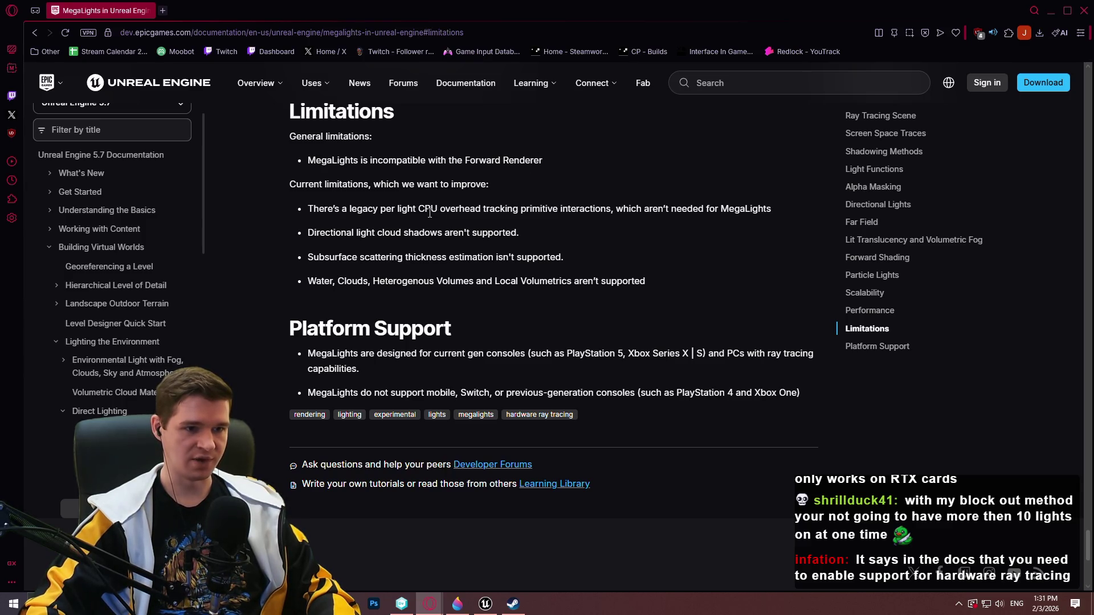
drag(772, 209, 295, 203)
click(600, 224)
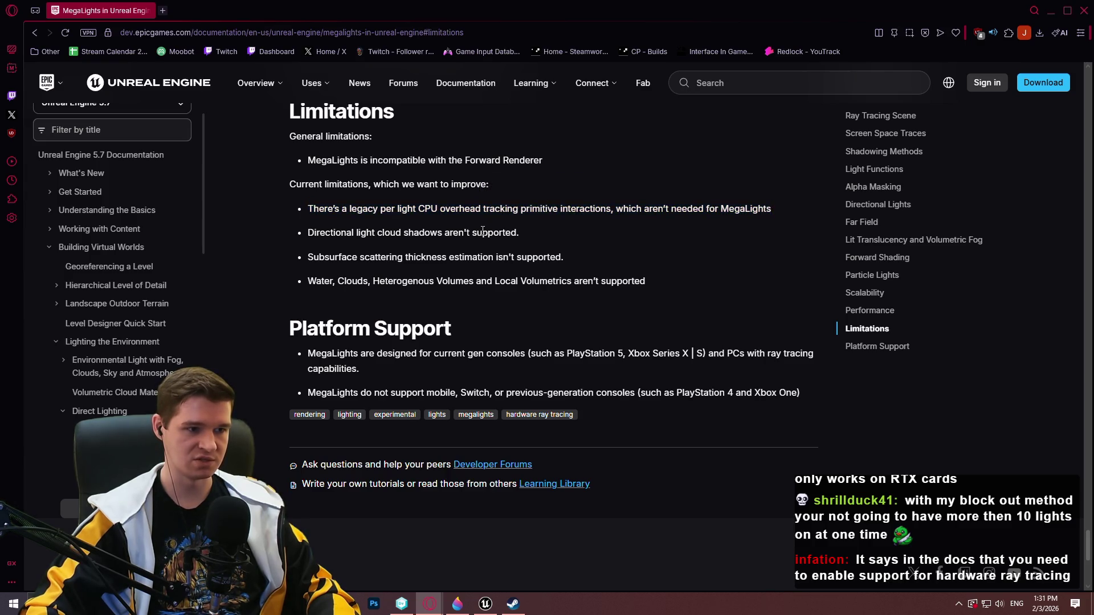
drag(555, 233, 354, 234)
click(648, 251)
Read the subsurface scattering and Water, Clouds limitation bullets.
triple_click(426, 256)
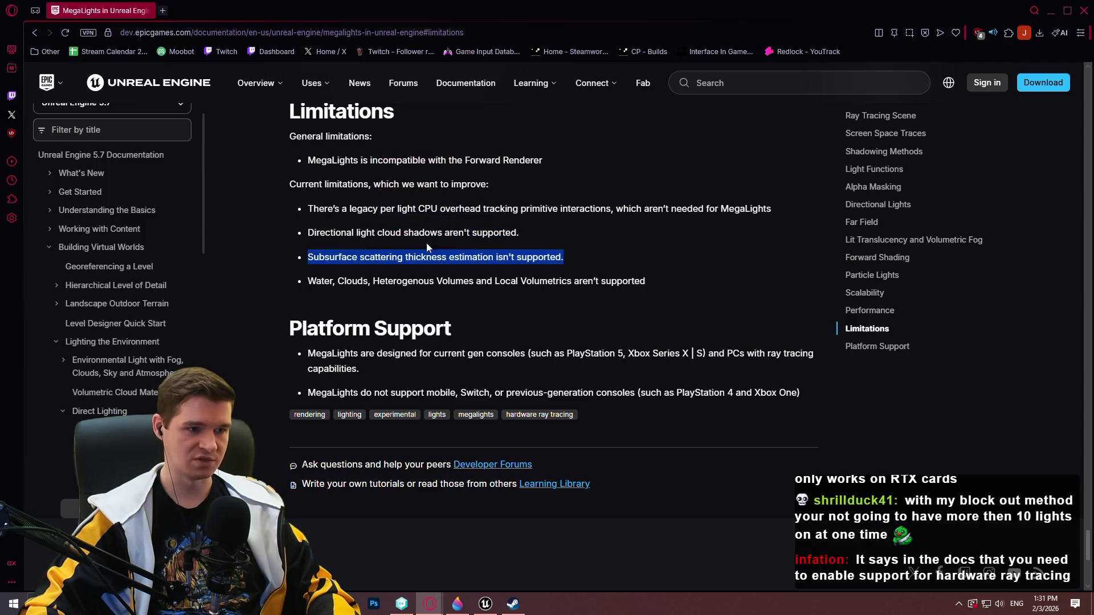
click(685, 281)
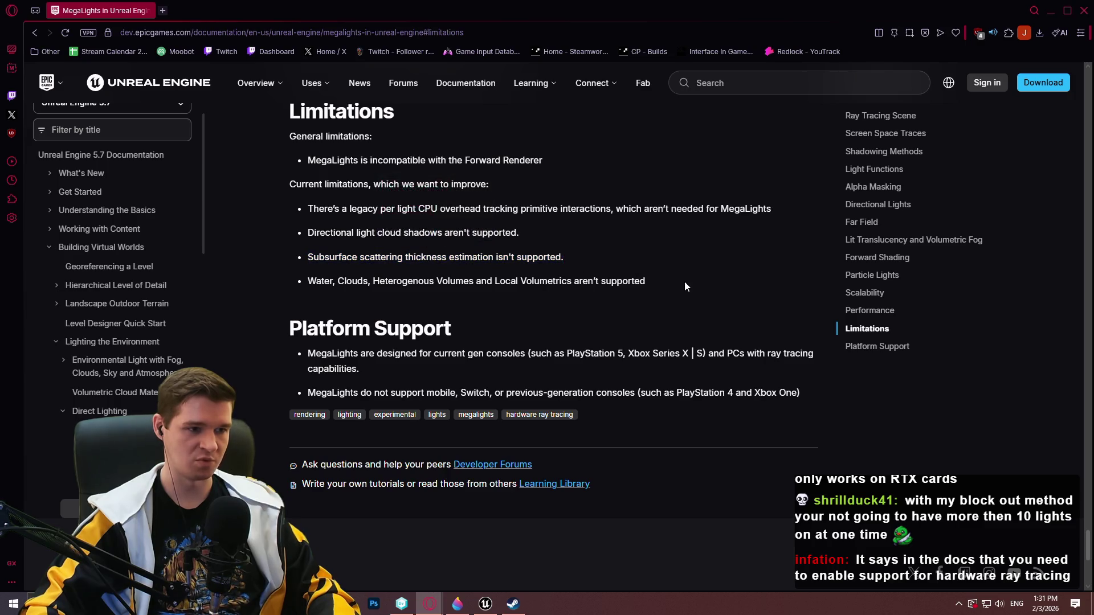
triple_click(614, 285)
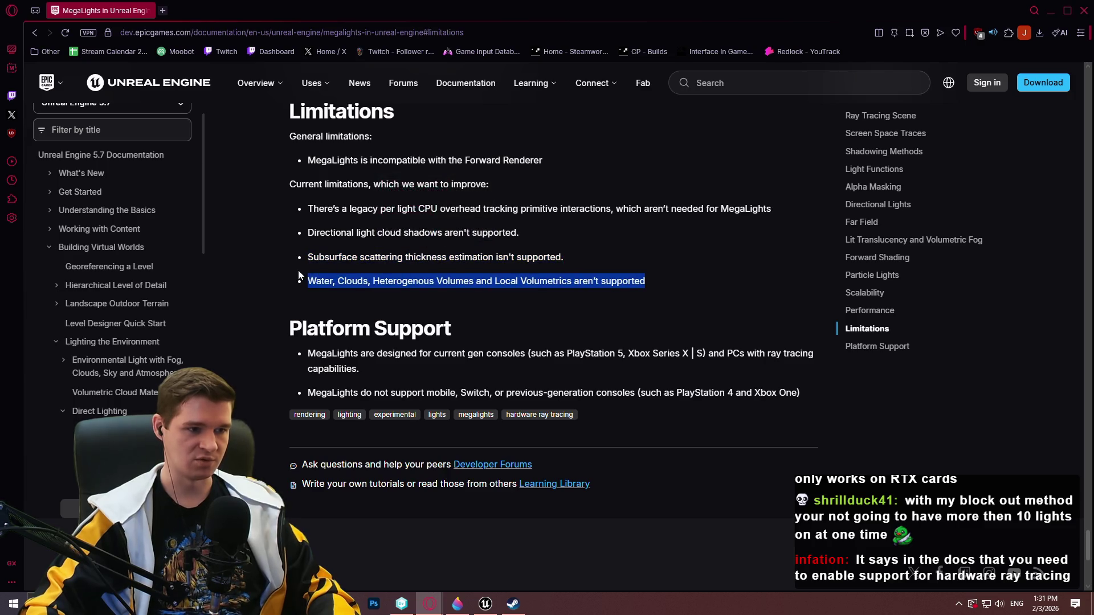
click(666, 300)
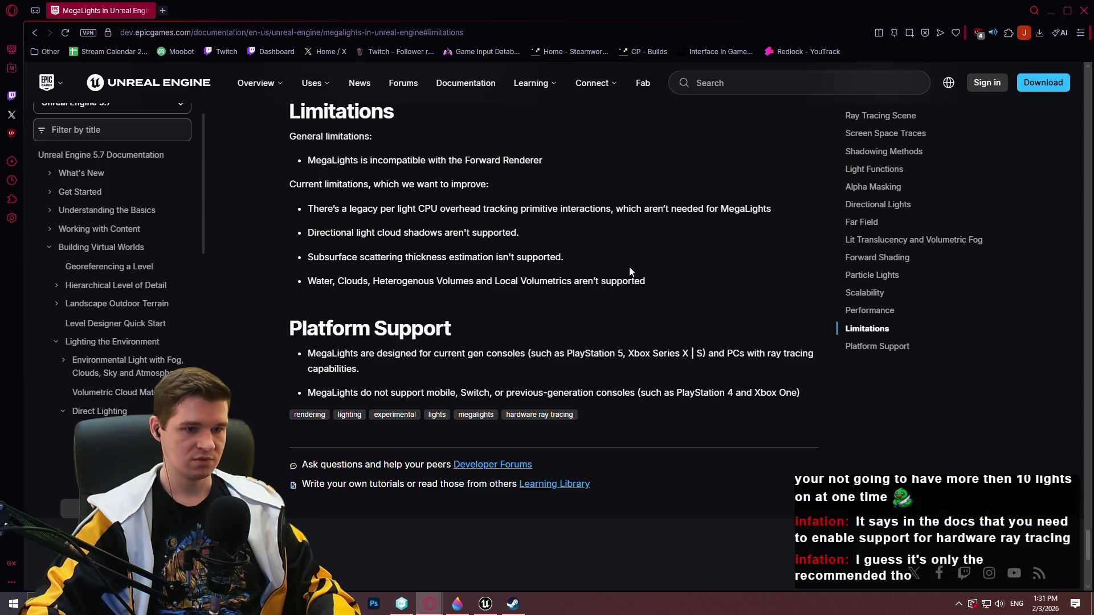
Search the page for 'hardware ra', reach the Using MegaLights match, then close search.
key(ctrl+f)
text(har)
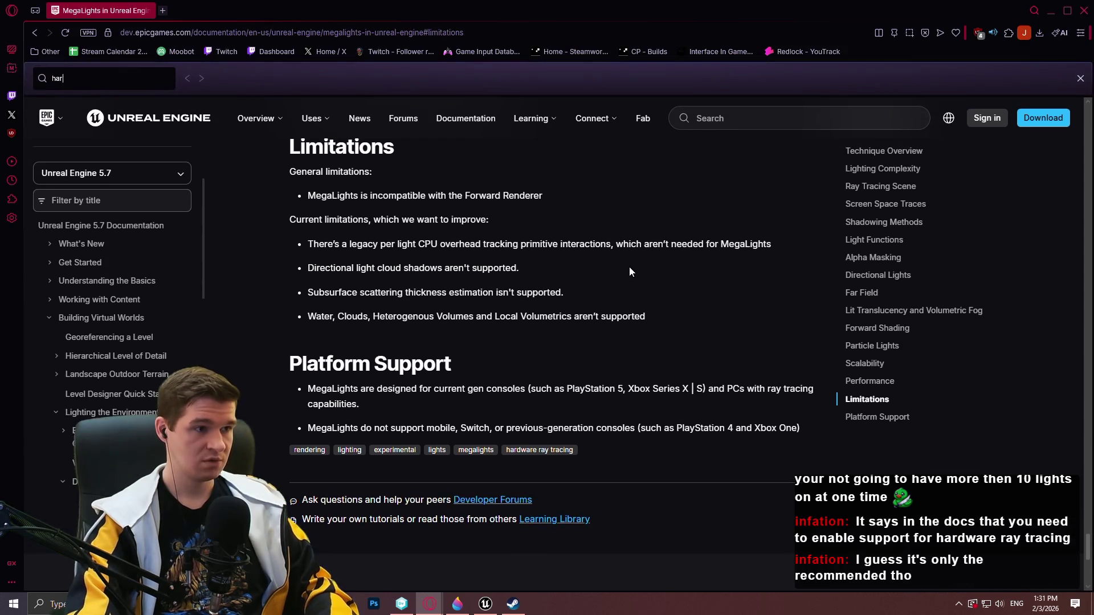
text(dware ra)
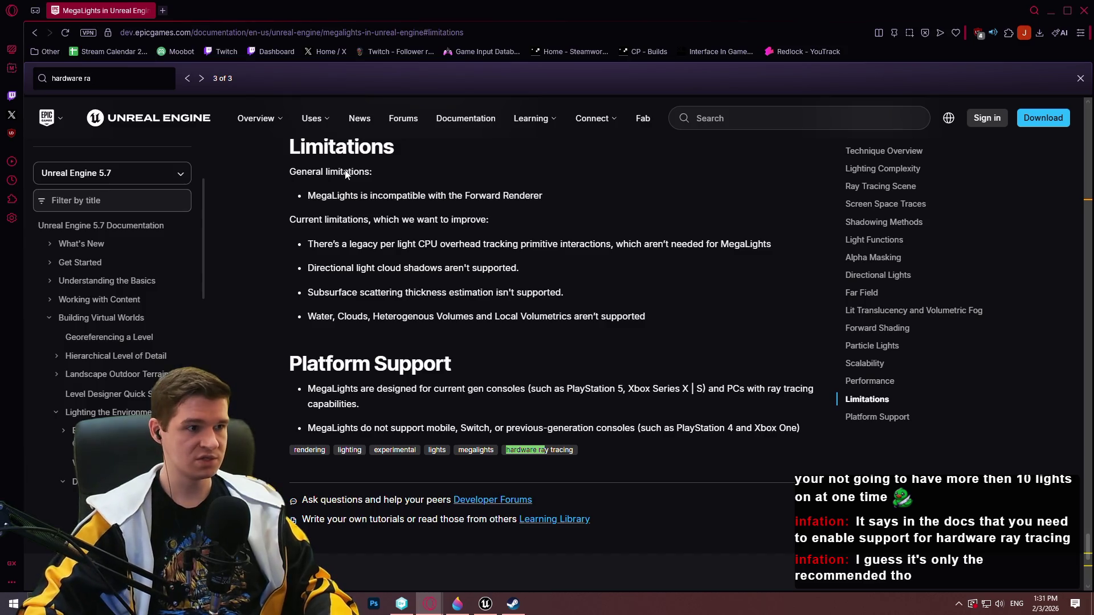
click(187, 78)
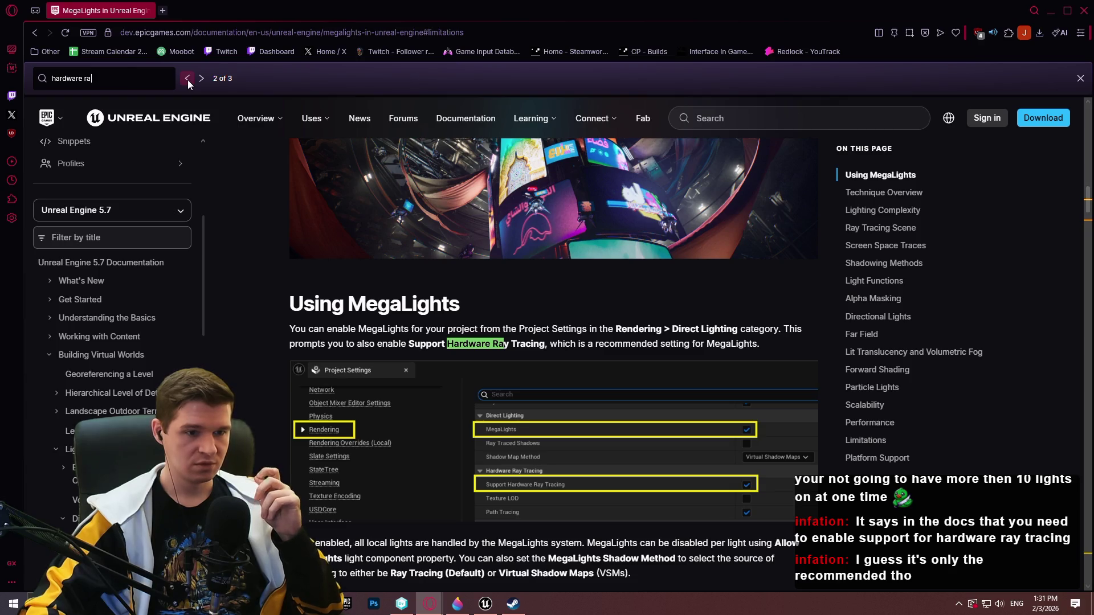
scroll(422, 246, down, 3)
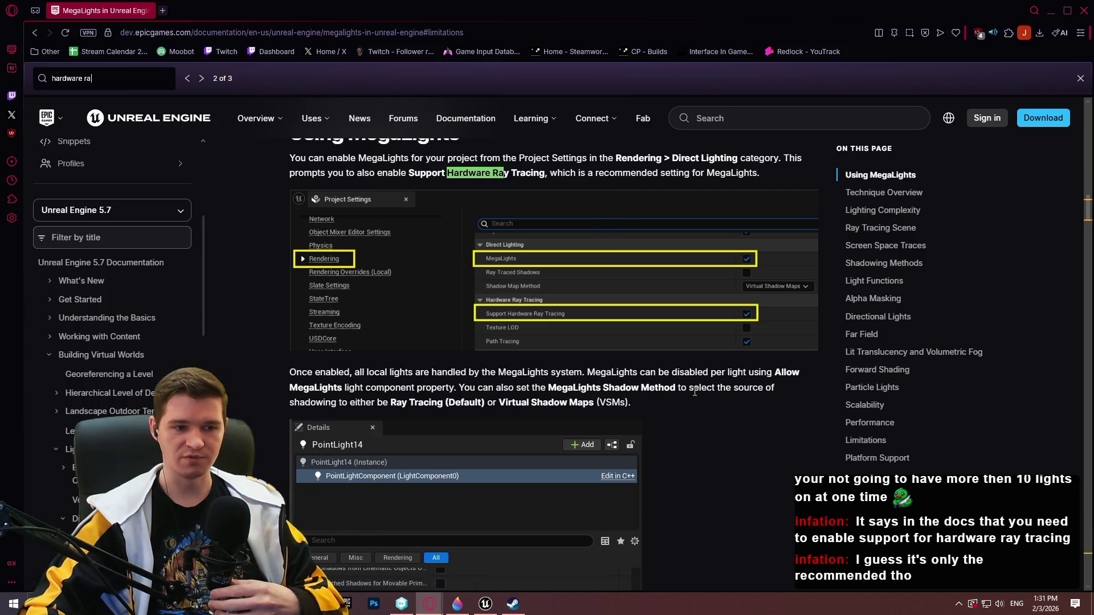
scroll(693, 368, down, 1)
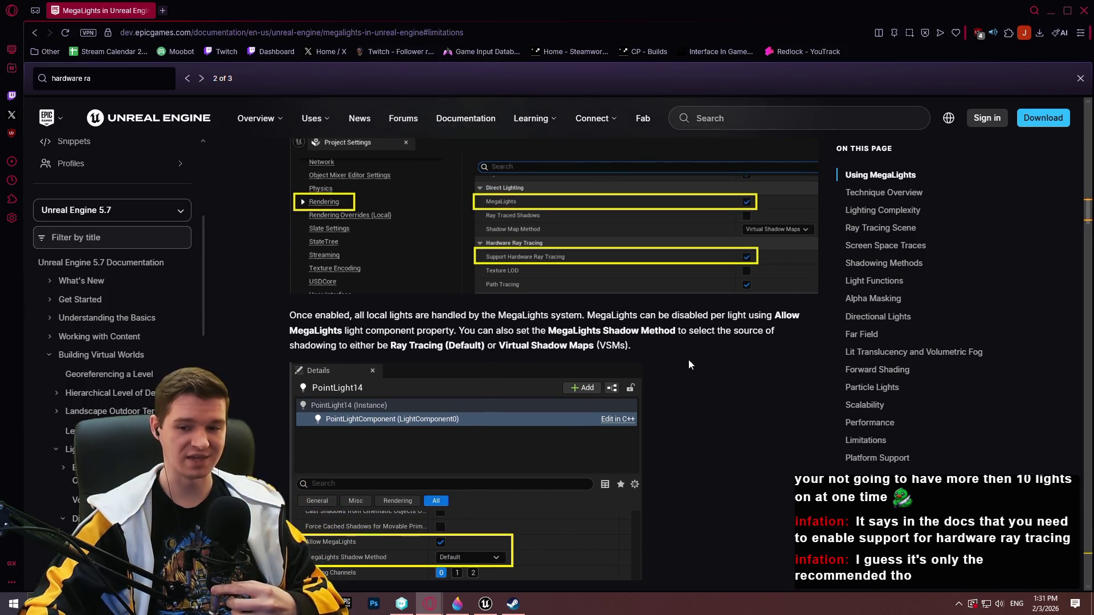
click(1080, 78)
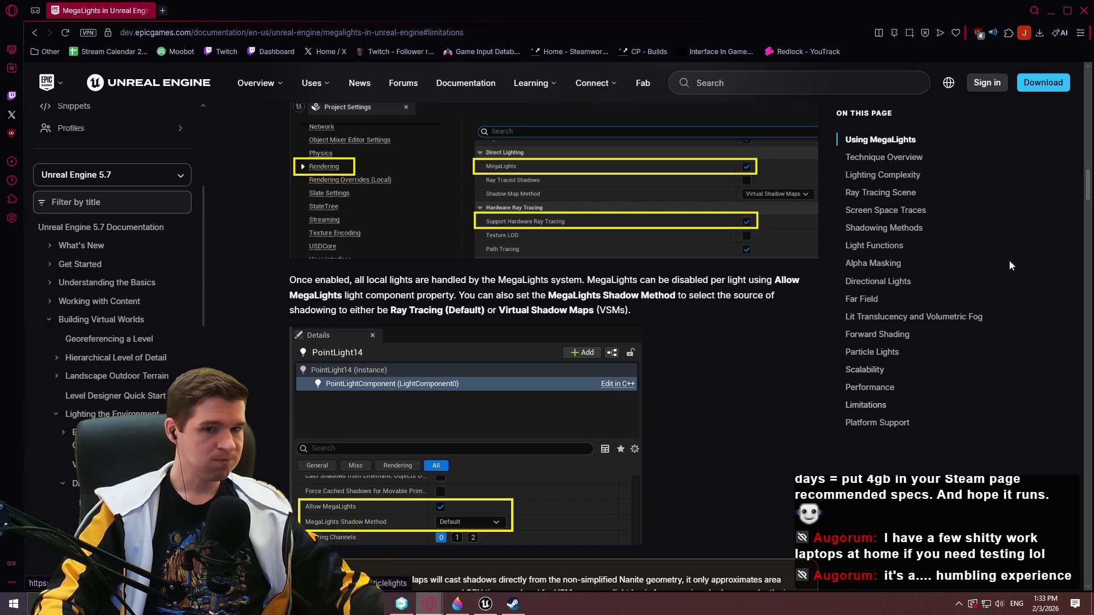
Close the Opera window showing the MegaLights documentation.
click(1082, 11)
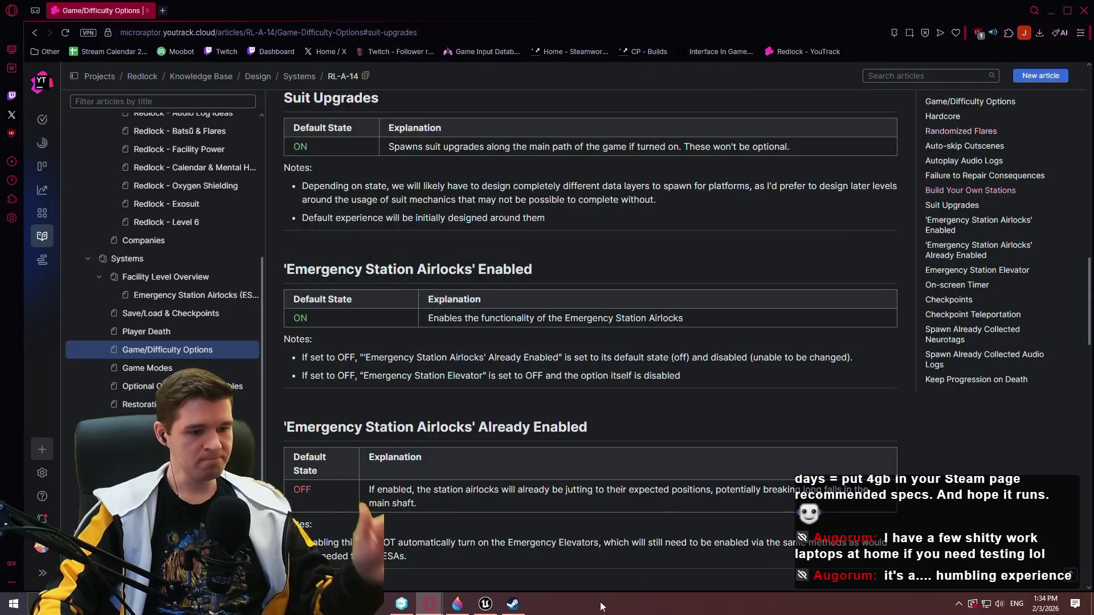
Return to Unreal Editor and bring up the StandardMacros IsValid macro graph.
click(486, 603)
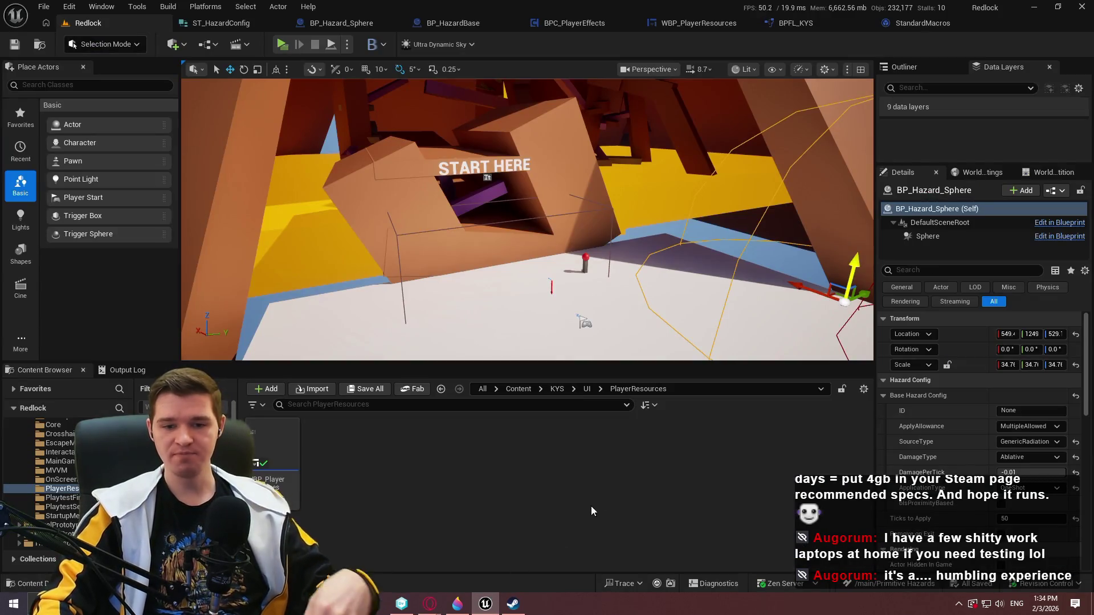
drag(630, 409, 629, 410)
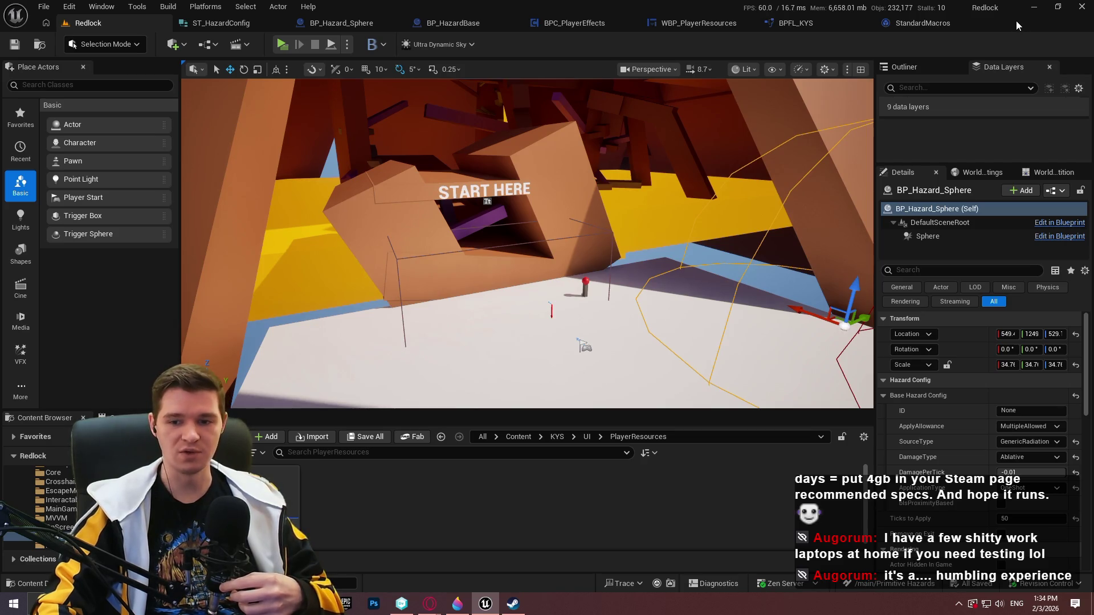
click(938, 23)
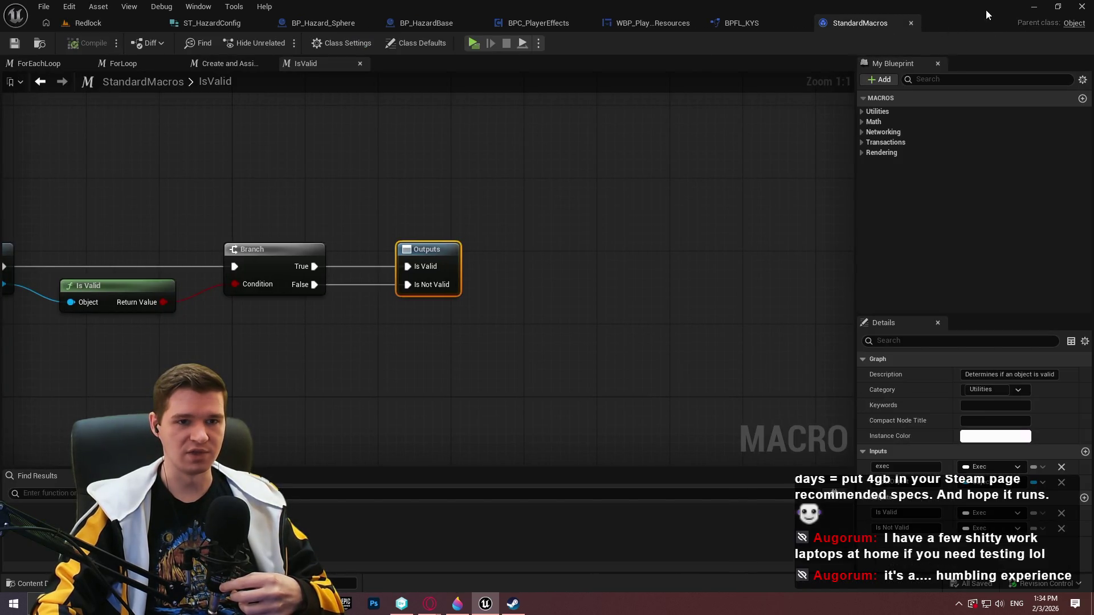
Close StandardMacros, frame the whole GetPlayerResourcesComponent graph, then return to the Game/Difficulty Options article.
click(911, 23)
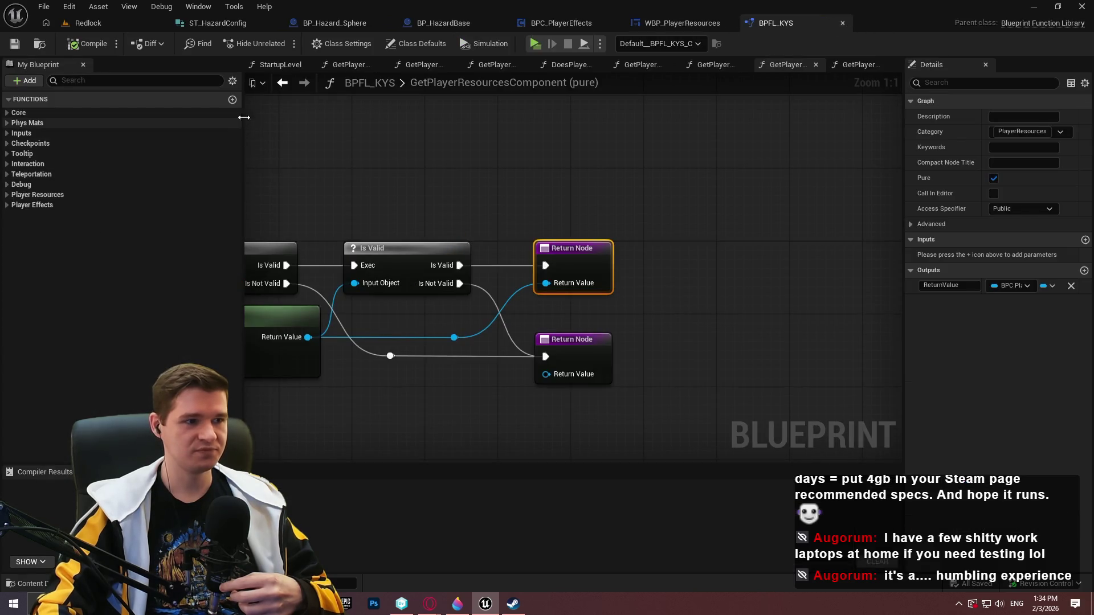
drag(243, 118, 170, 118)
click(892, 373)
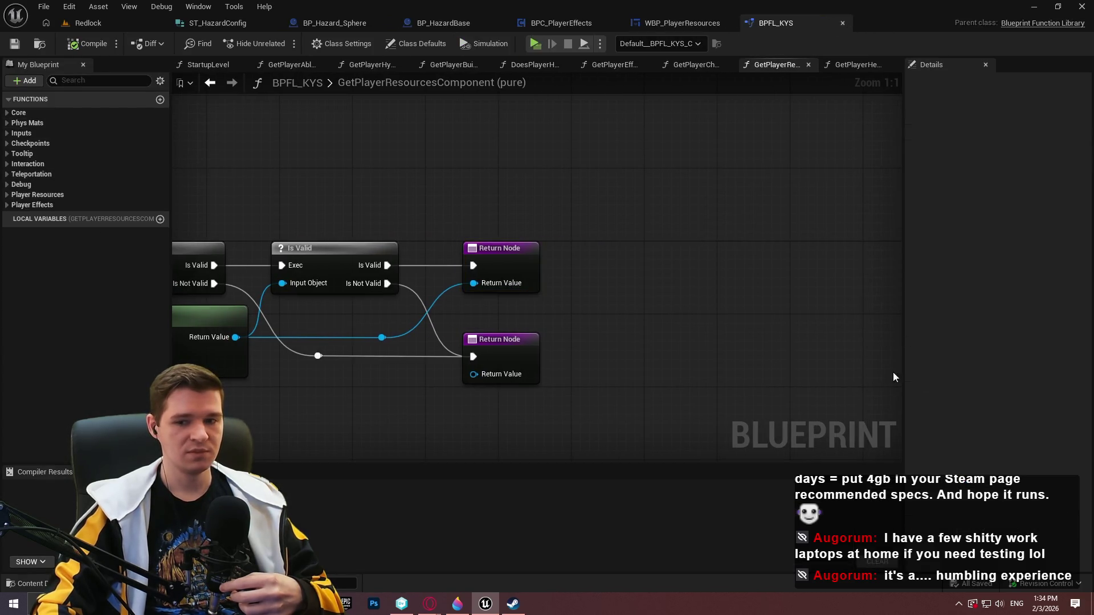
drag(566, 332, 744, 319)
scroll(672, 366, down, 1)
drag(711, 357, 725, 381)
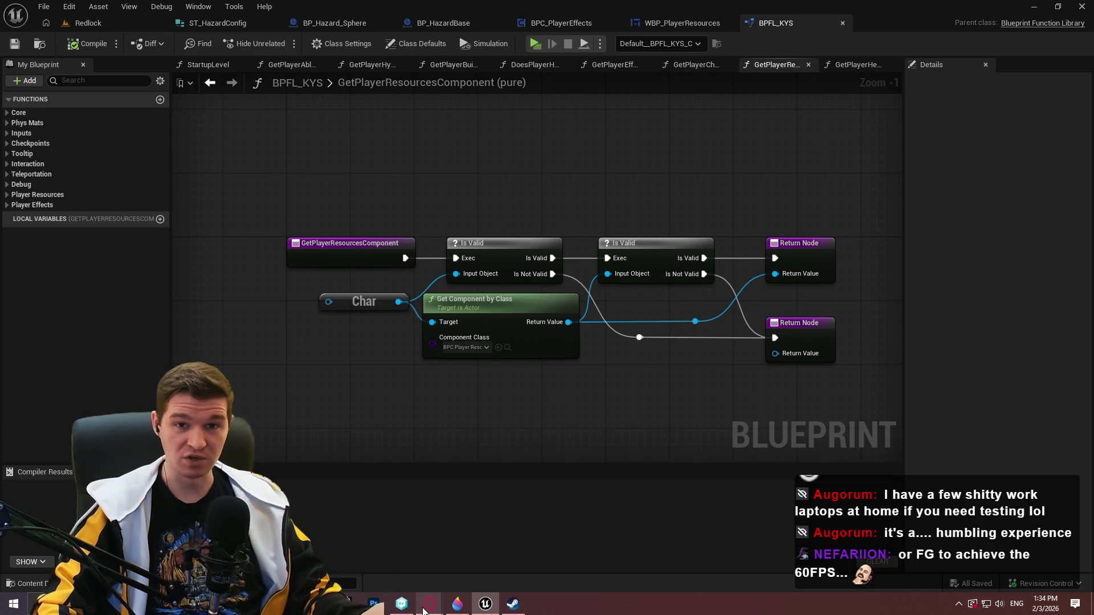
mouse_move(430, 604)
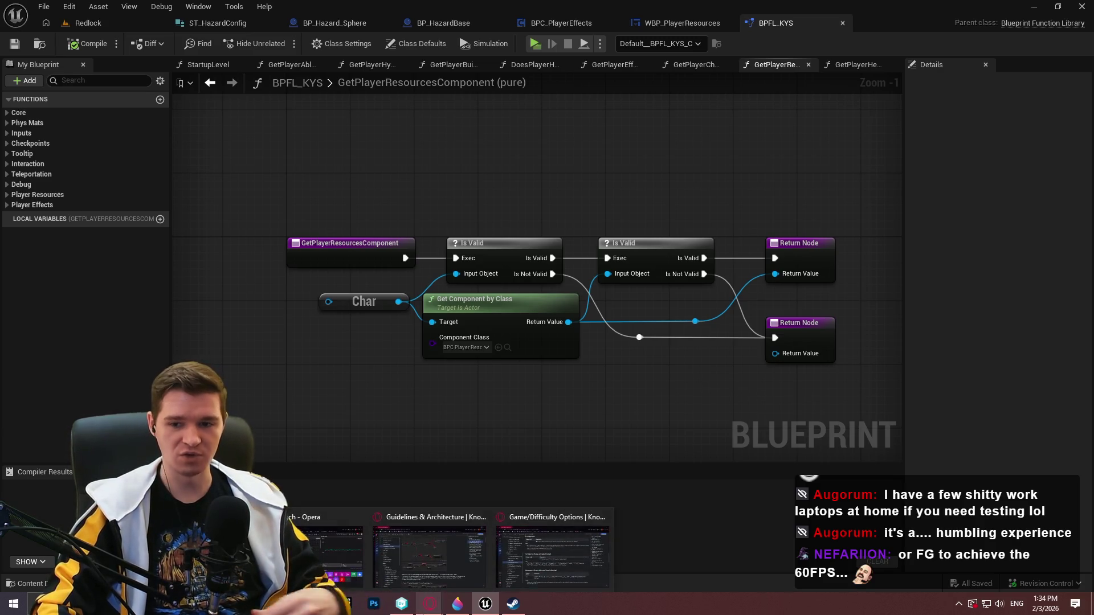
click(515, 566)
Open the Production Plan article and select the Profiling/Optimization Pass row.
scroll(226, 247, up, 1)
scroll(227, 246, up, 4)
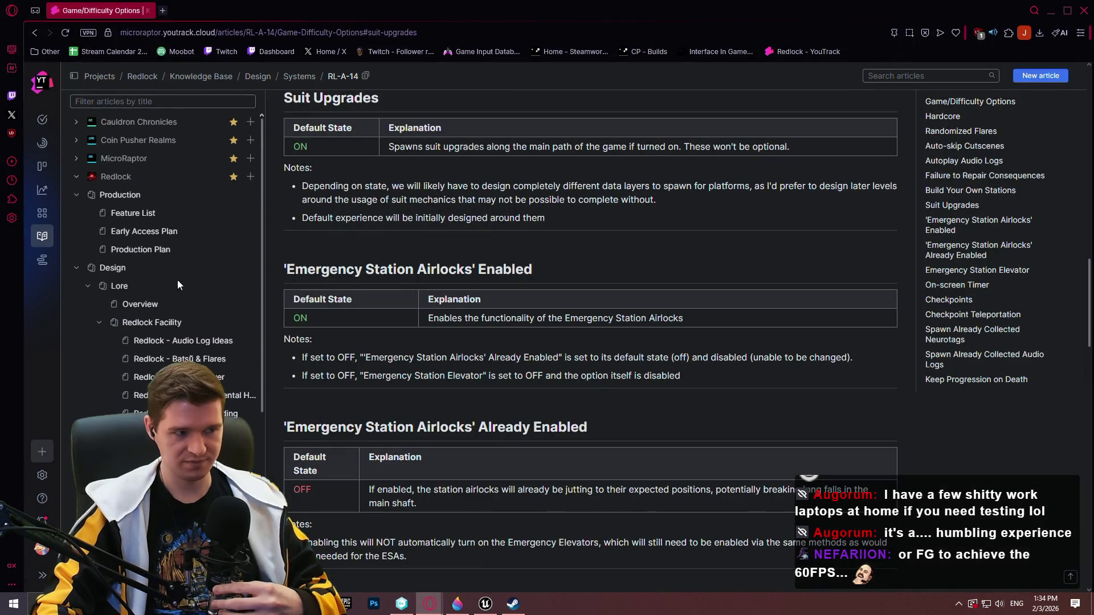
click(226, 249)
scroll(1075, 467, down, 15)
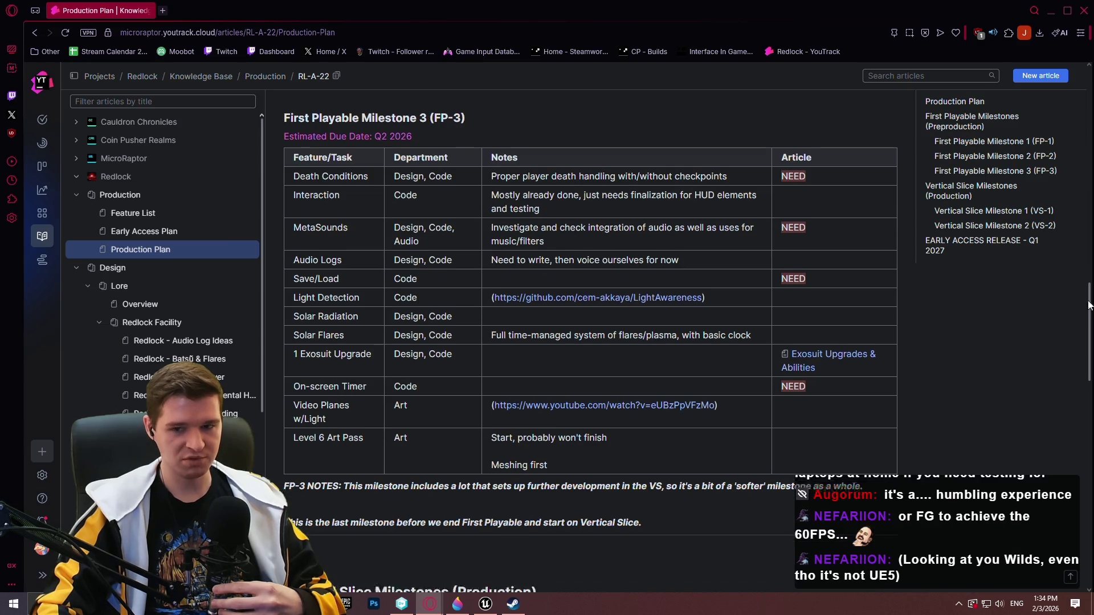
scroll(1076, 467, up, 3)
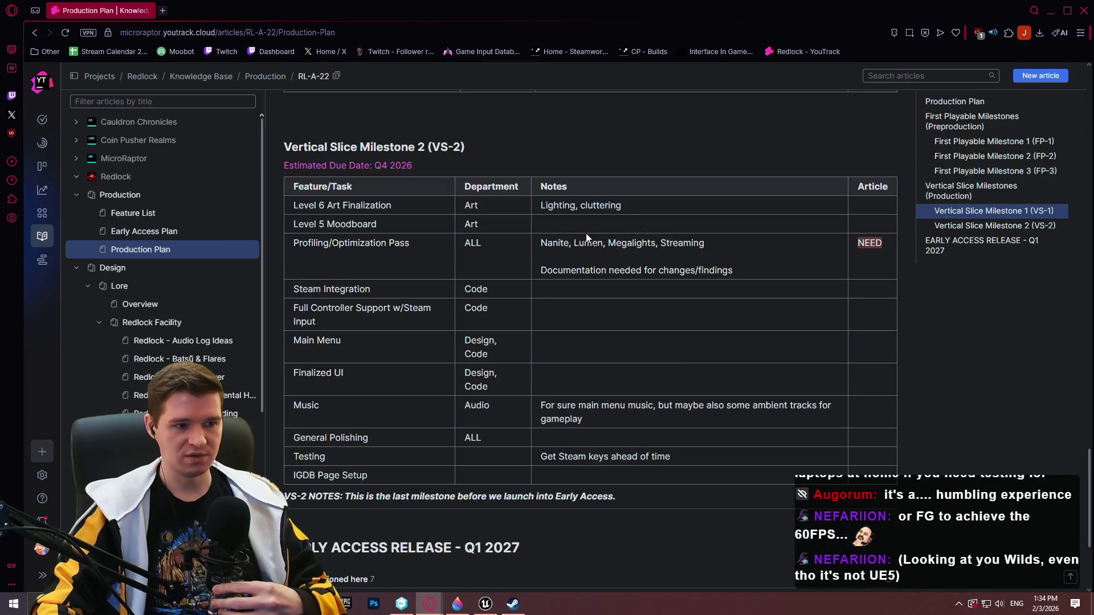
mouse_move(755, 276)
mouse_down()
mouse_move(478, 248)
mouse_move(284, 254)
mouse_up()
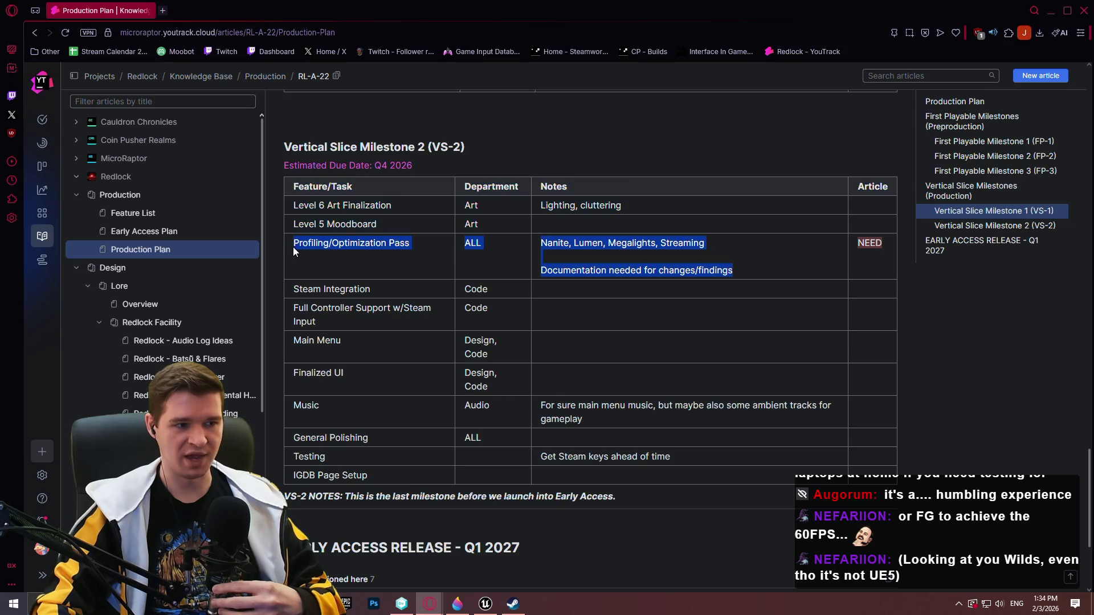
Select the EARLY ACCESS RELEASE - Q1 2027 heading, then switch back to Unreal.
scroll(278, 296, down, 4)
drag(274, 340, 532, 336)
scroll(786, 327, up, 5)
scroll(741, 432, up, 9)
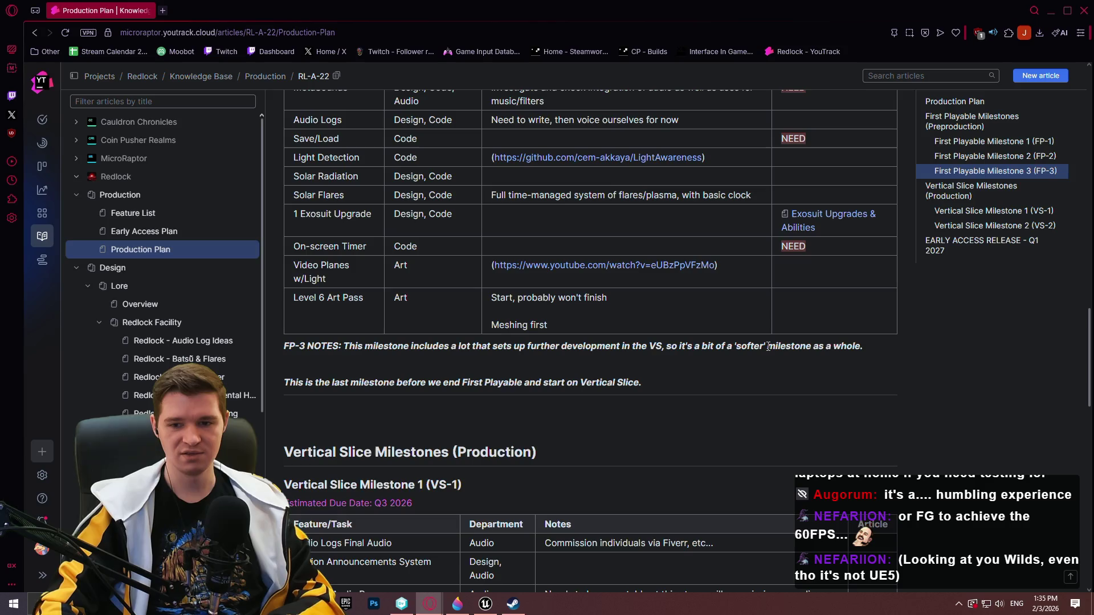
key(alt+Tab)
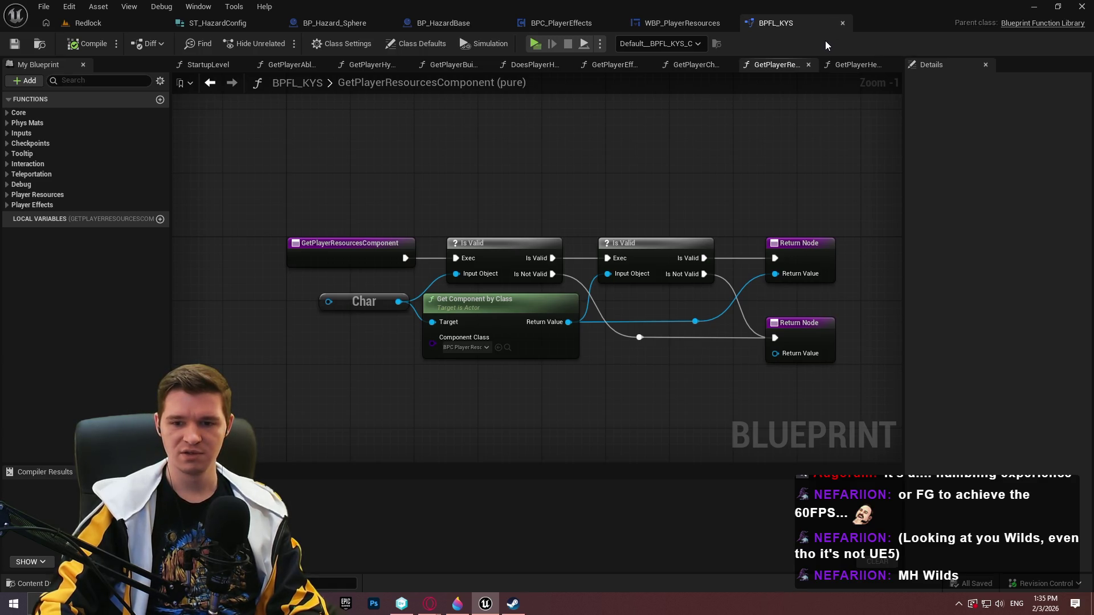
Google 'monster hunter wilds', skim the results, and close Opera.
key(alt+Tab)
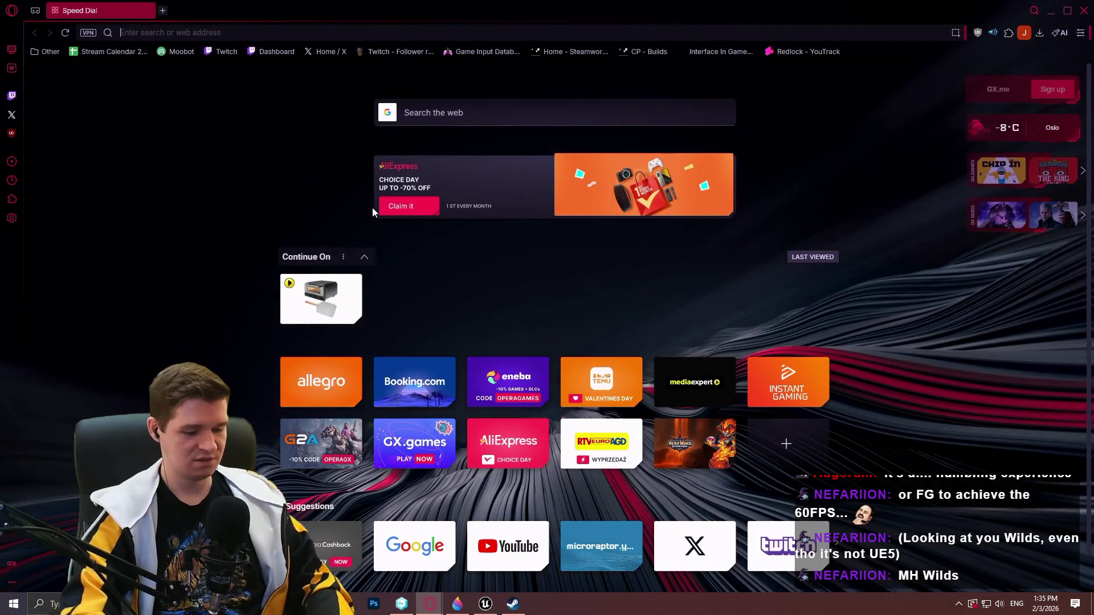
text(monster h)
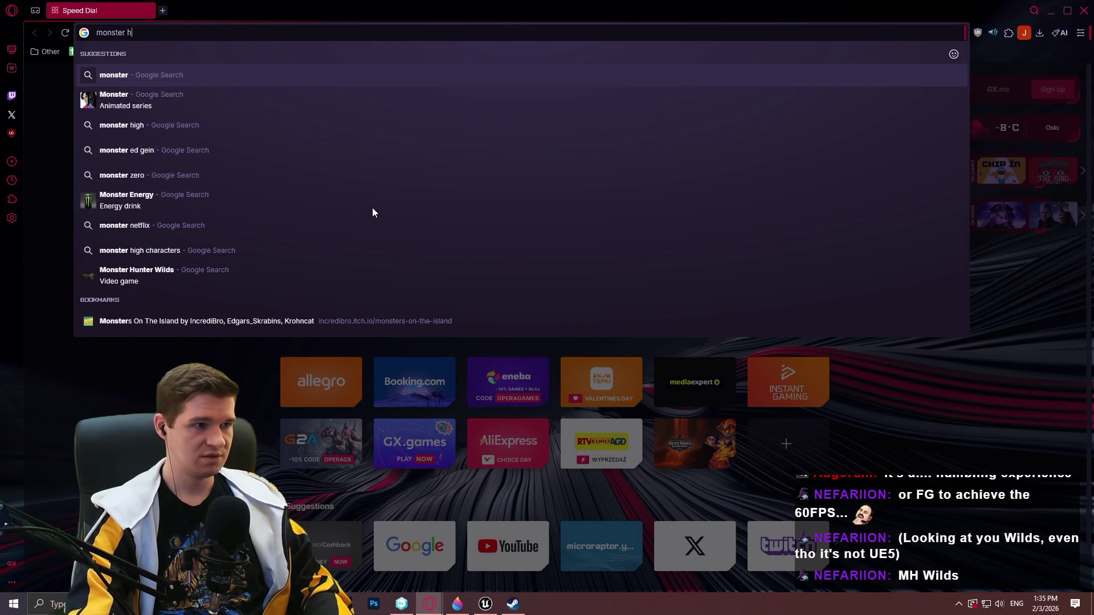
text(unter wilds)
key(Return)
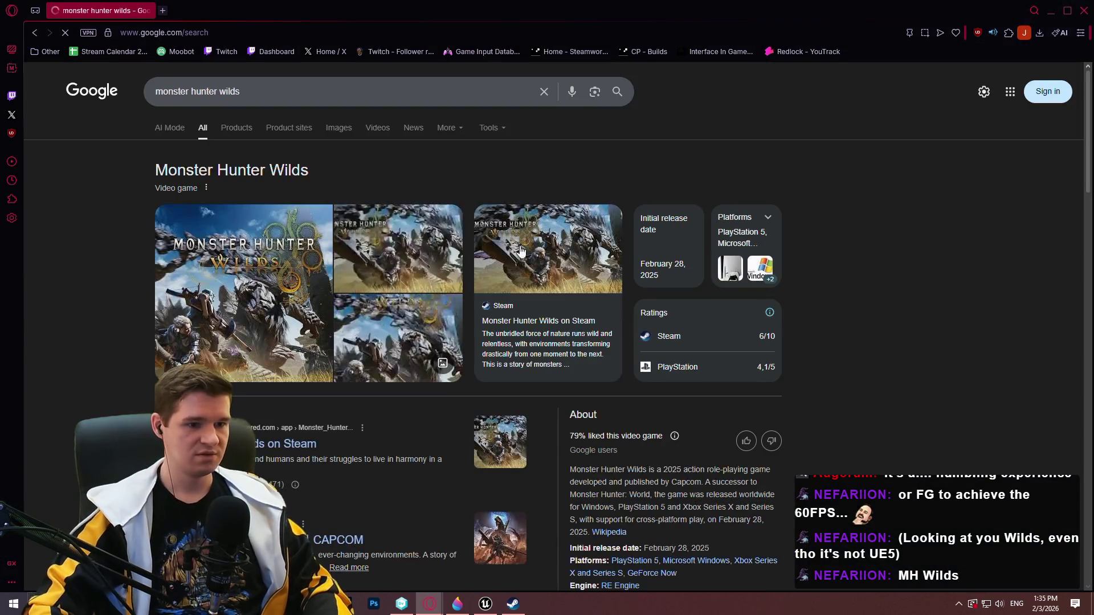
scroll(821, 309, down, 3)
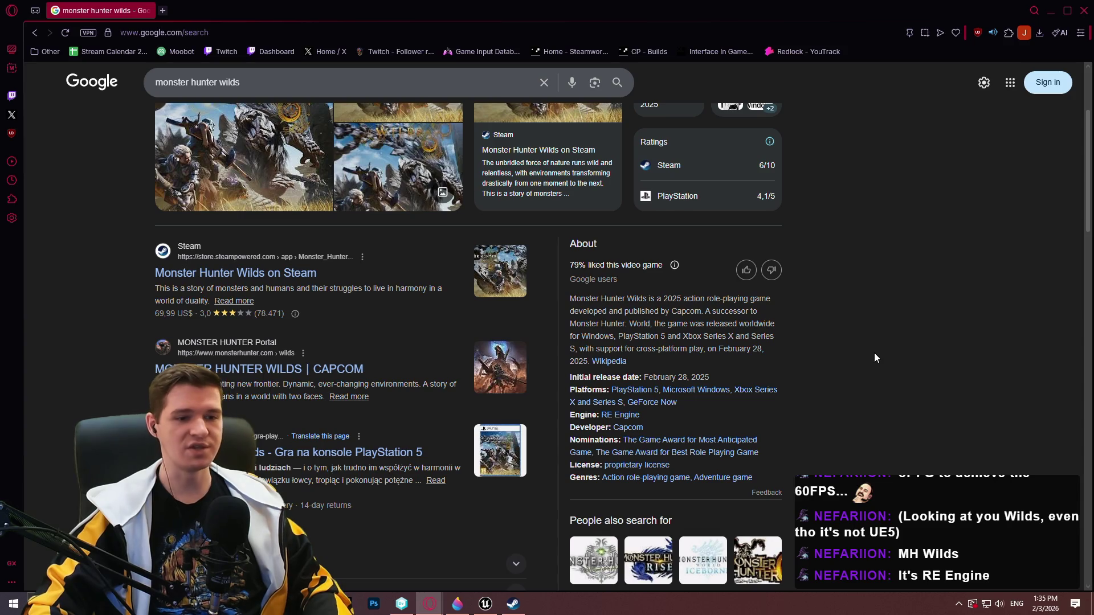
scroll(875, 354, down, 1)
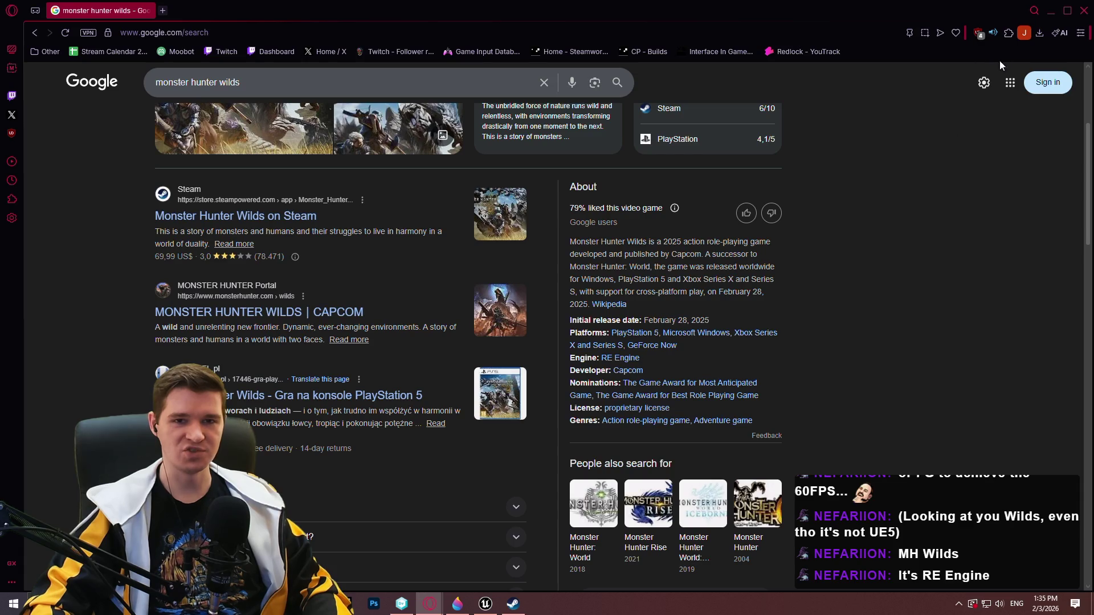
click(1084, 10)
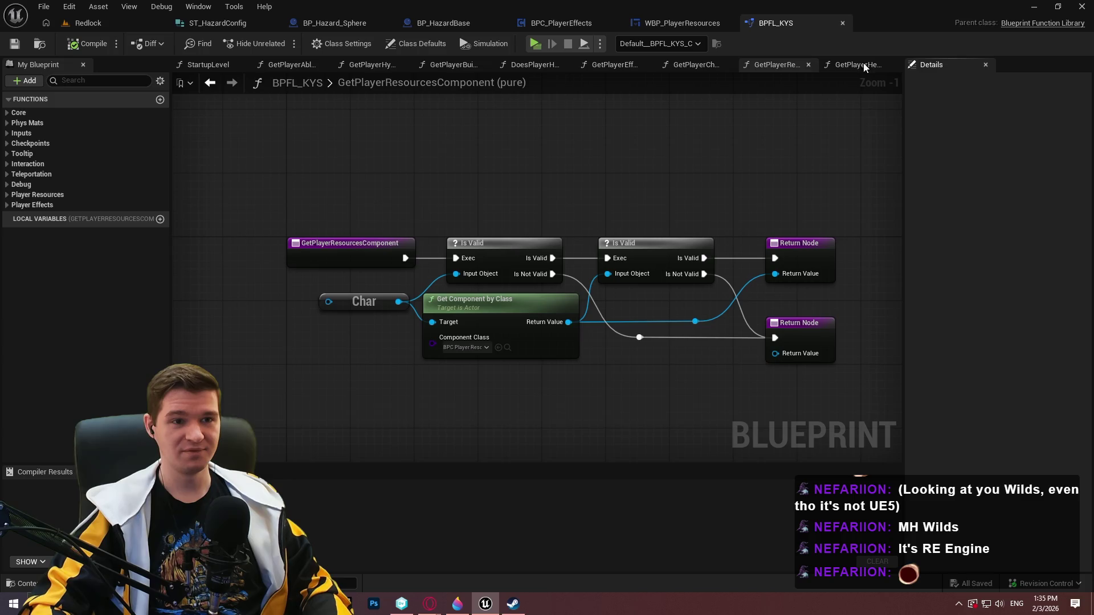
Close BPFL_KYS, widen the WBP_PlayerResources designer canvas, then close that widget too.
click(842, 23)
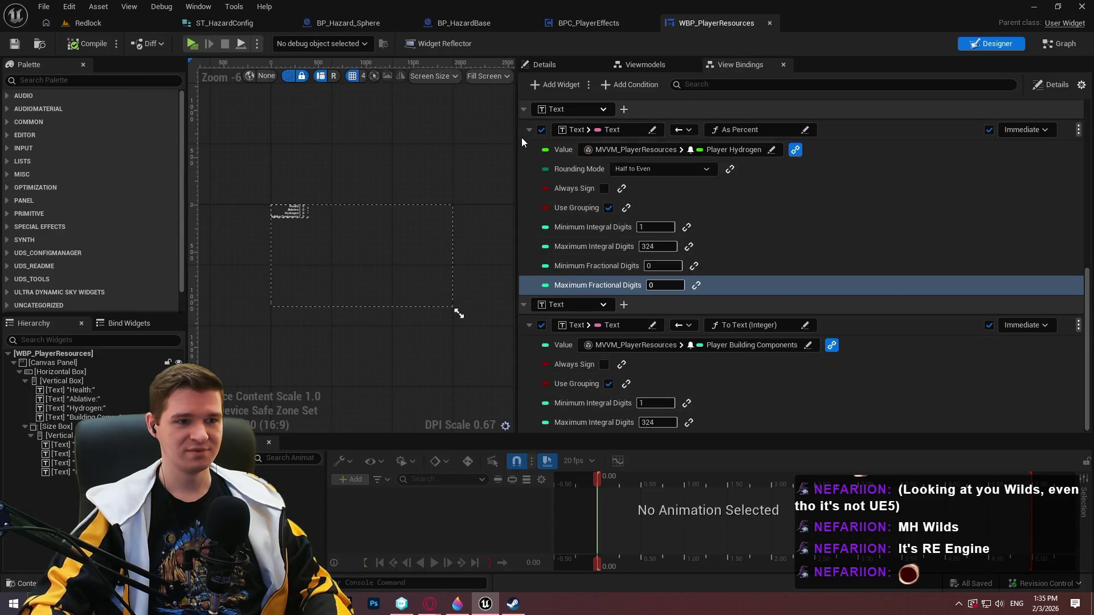
drag(517, 133, 782, 133)
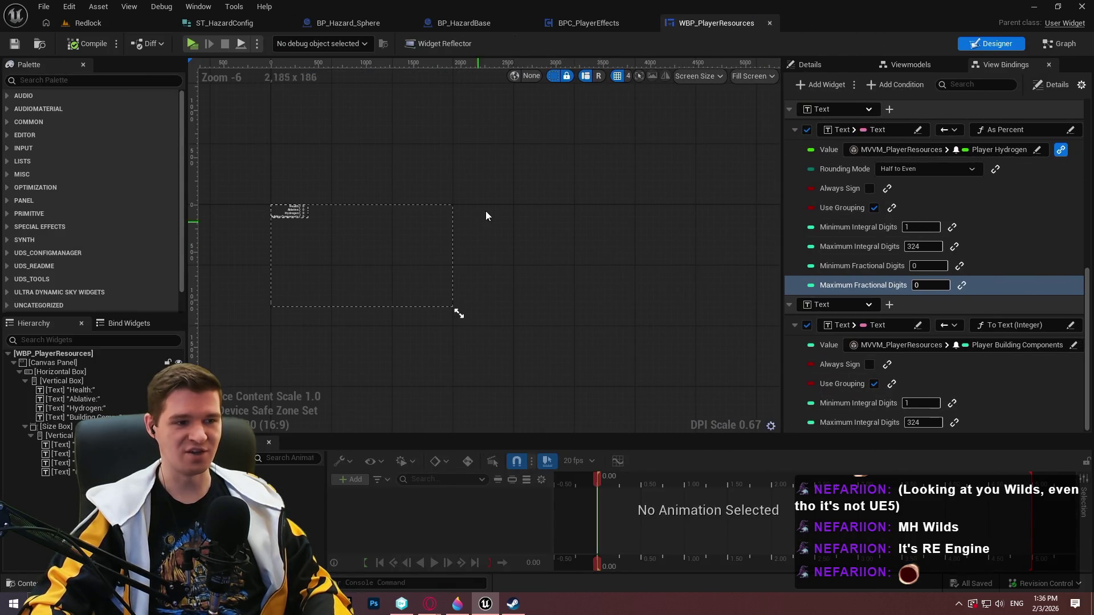
scroll(670, 254, up, 2)
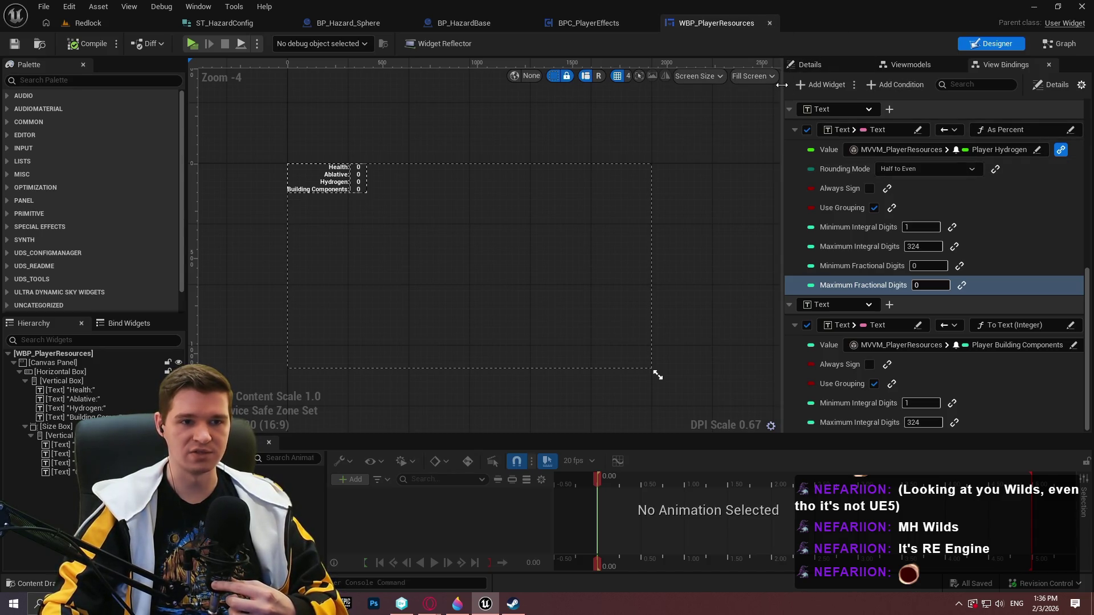
drag(783, 86, 832, 96)
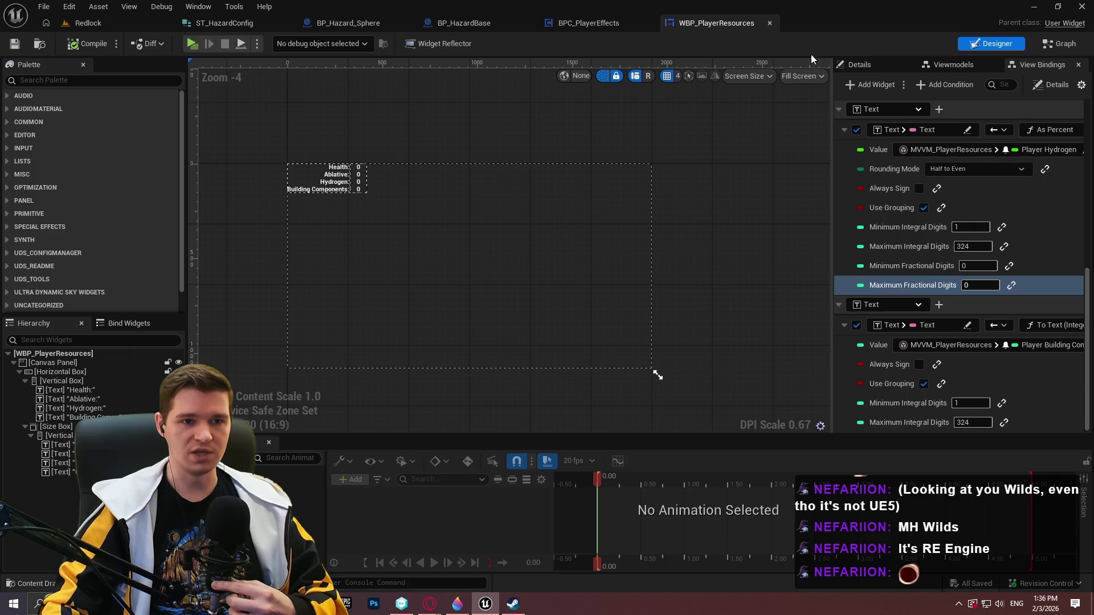
click(769, 23)
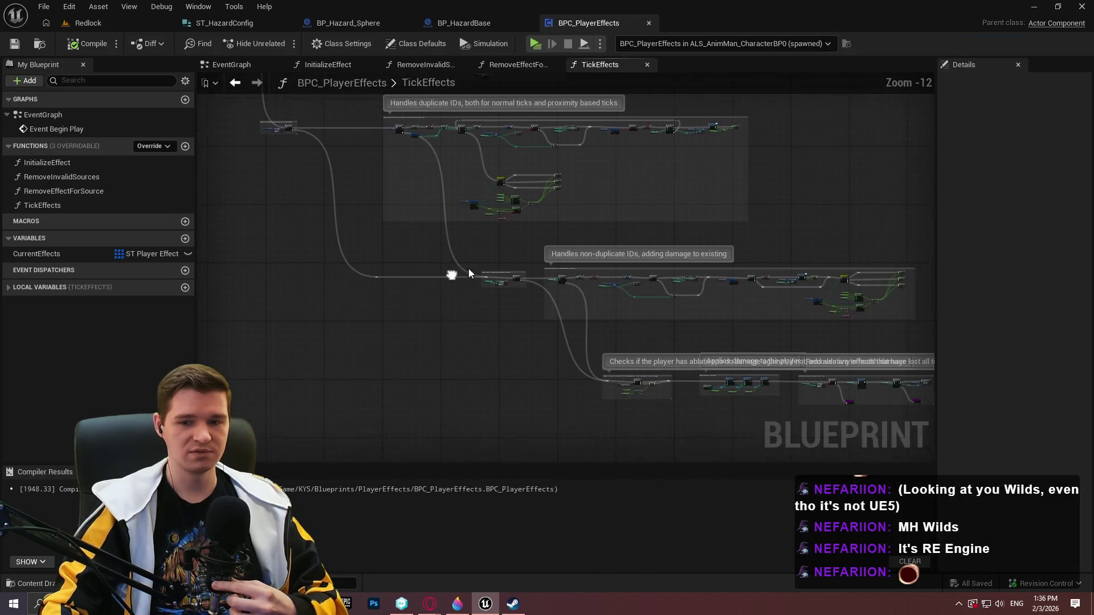
Pan TickEffects to the damage comments, glance at BP_HazardBase, and expand LOCAL VARIABLES.
scroll(652, 299, up, 3)
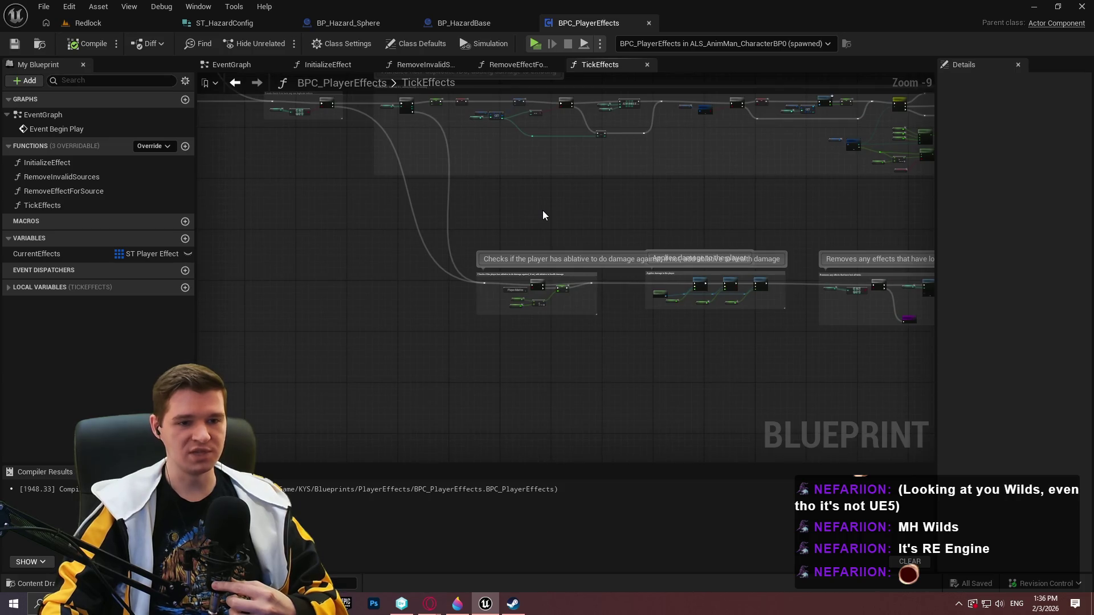
mouse_move(543, 215)
mouse_down()
mouse_move(606, 348)
mouse_move(800, 383)
mouse_up()
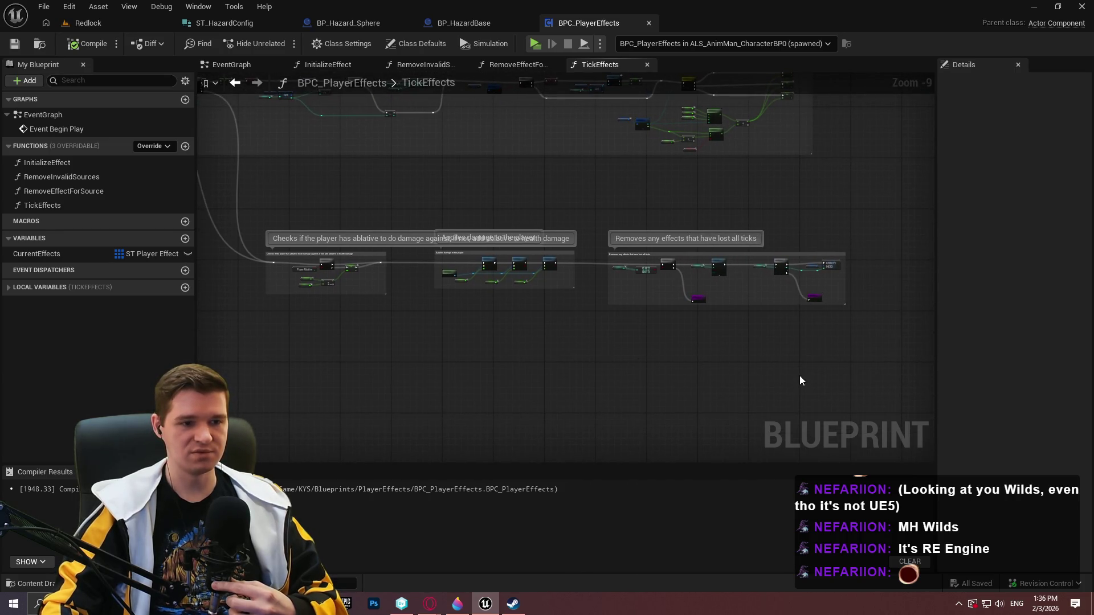
click(473, 25)
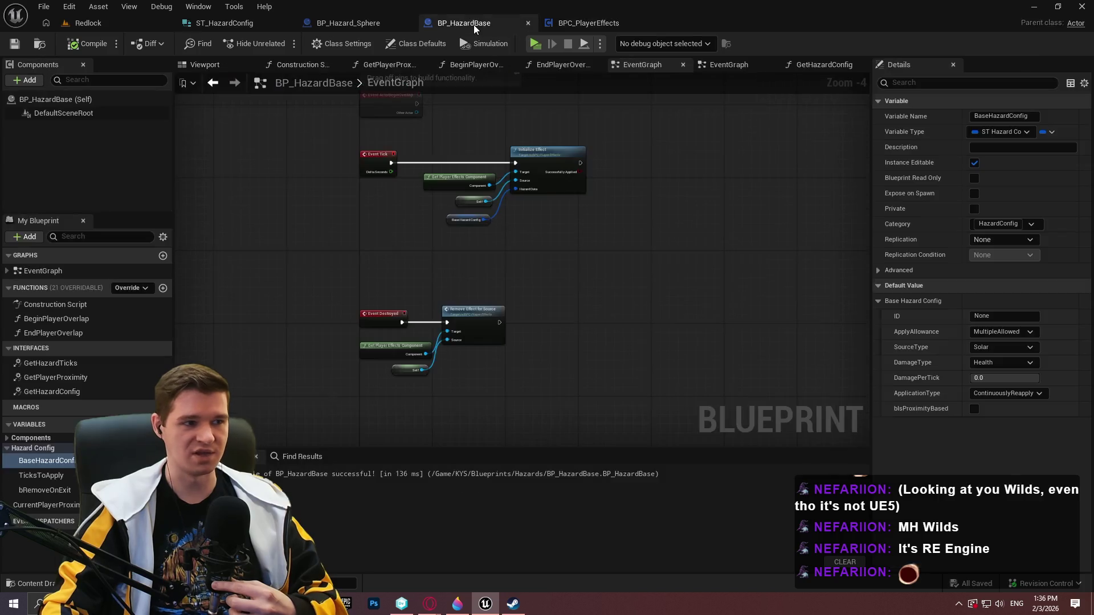
click(564, 23)
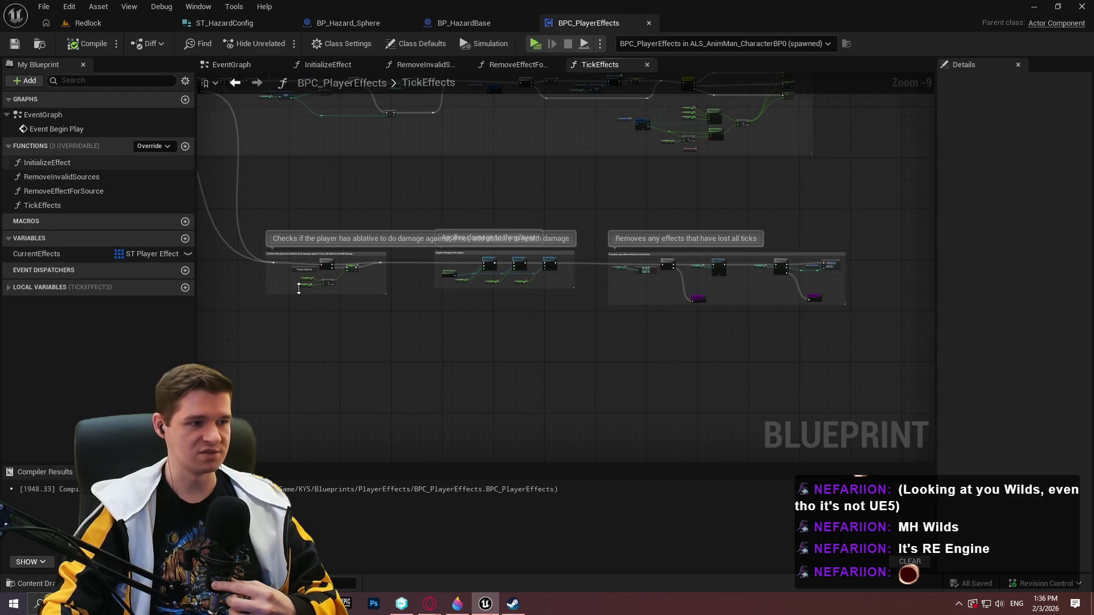
click(9, 287)
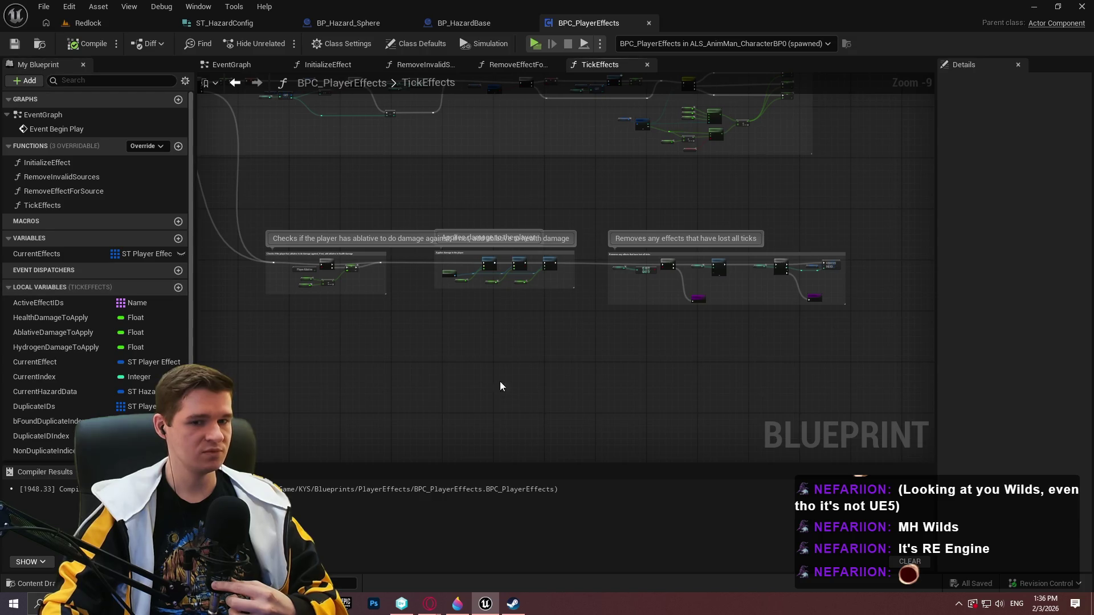
scroll(500, 387, down, 3)
Bring up the hazards.txt notes in Notepad++ and scroll to the top.
key(alt+Tab)
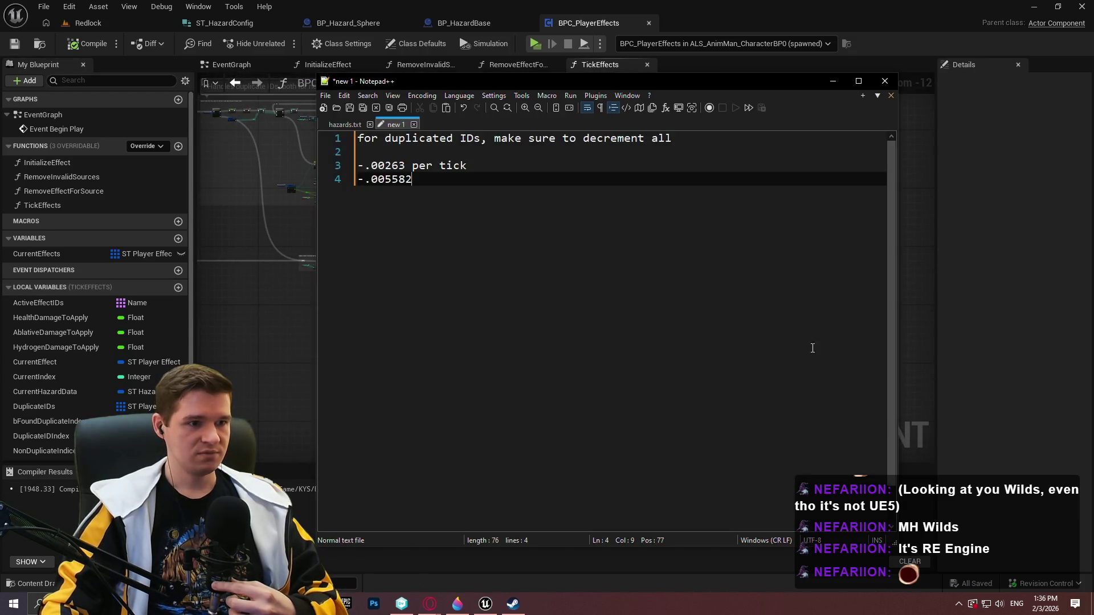
key(ctrl+Tab)
click(639, 424)
scroll(660, 384, up, 2)
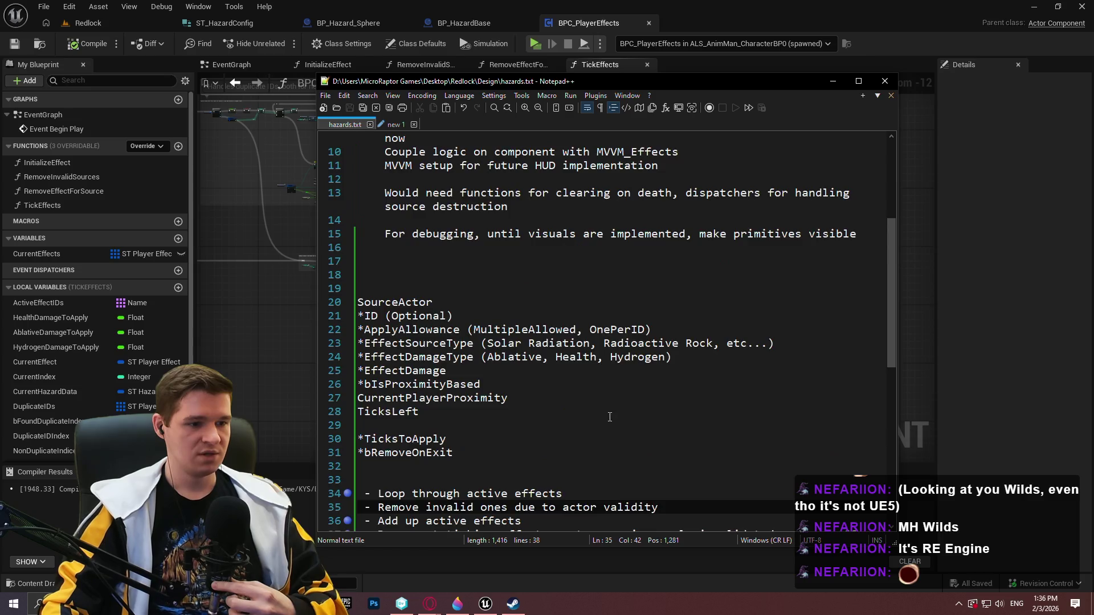
scroll(660, 383, down, 3)
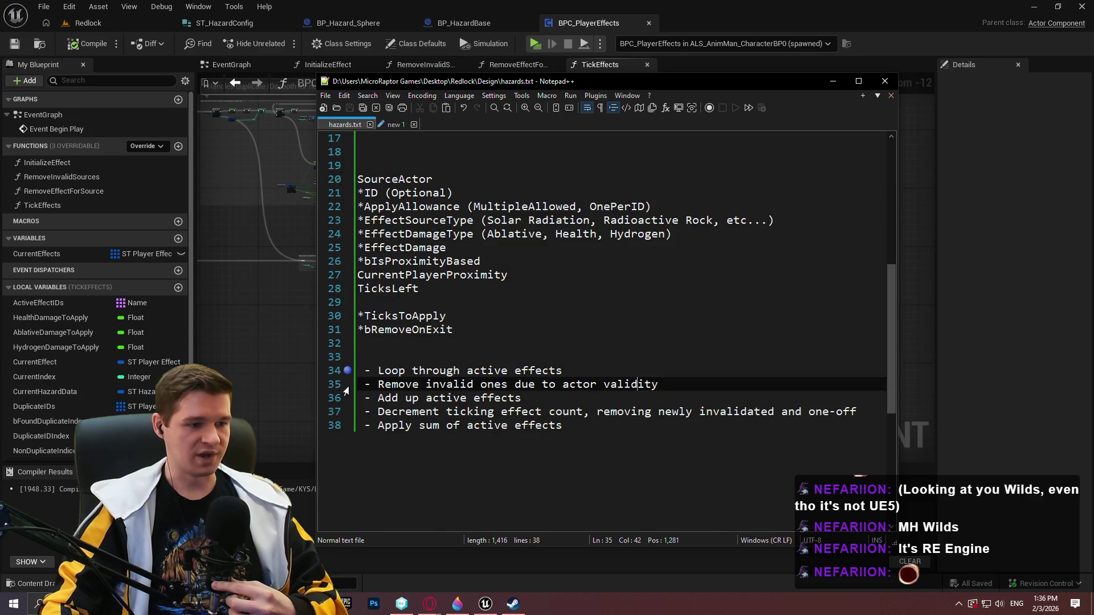
scroll(503, 359, up, 8)
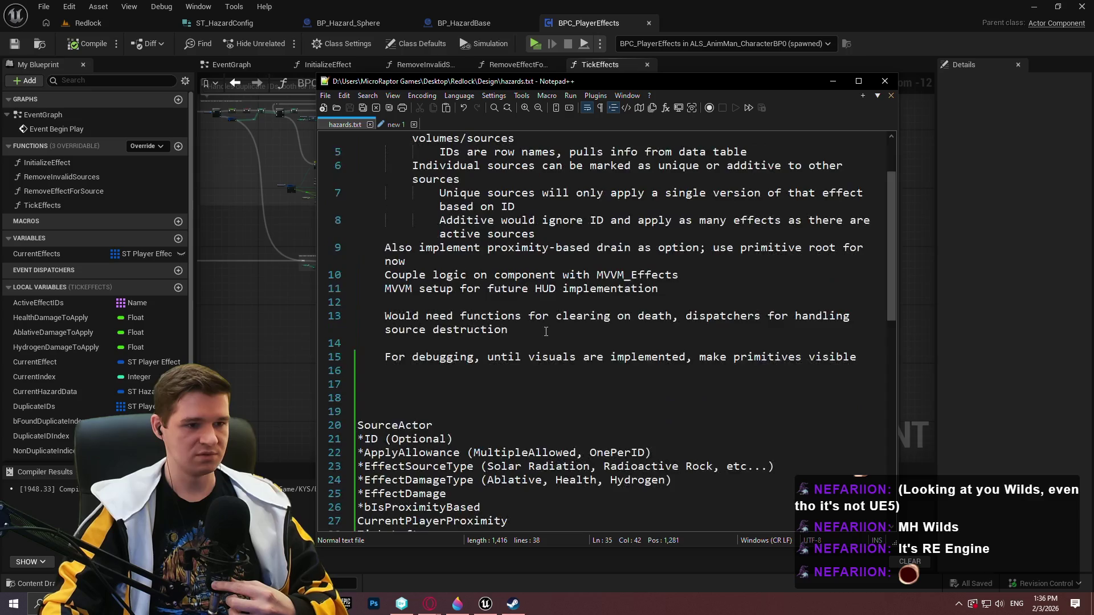
Review the hazard notes and select 'IDs are row names, pulls info from data table'.
click(639, 283)
click(615, 254)
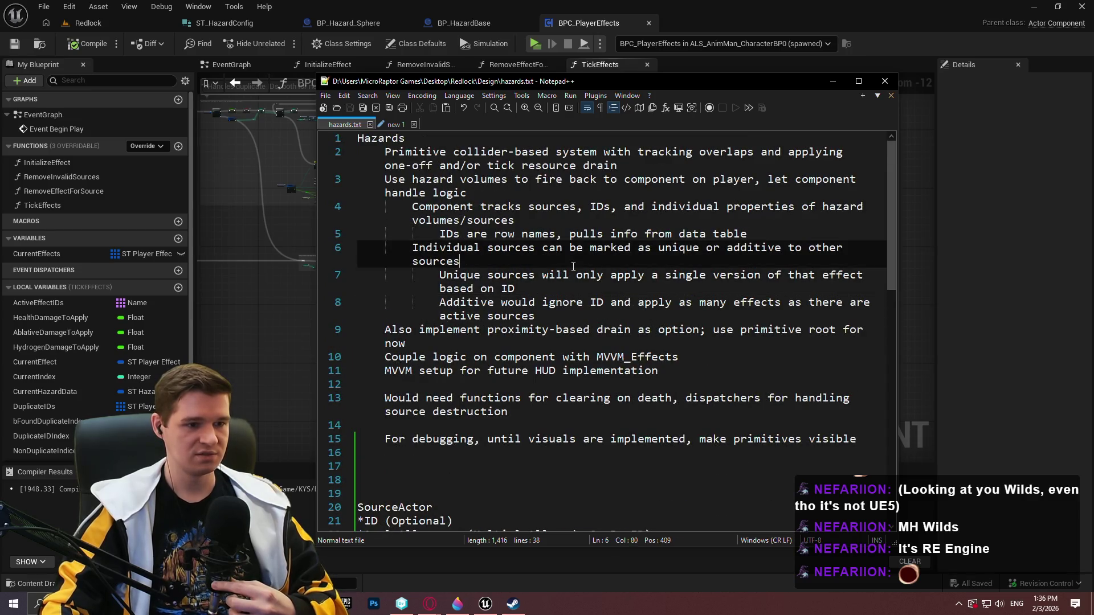
click(587, 138)
click(576, 165)
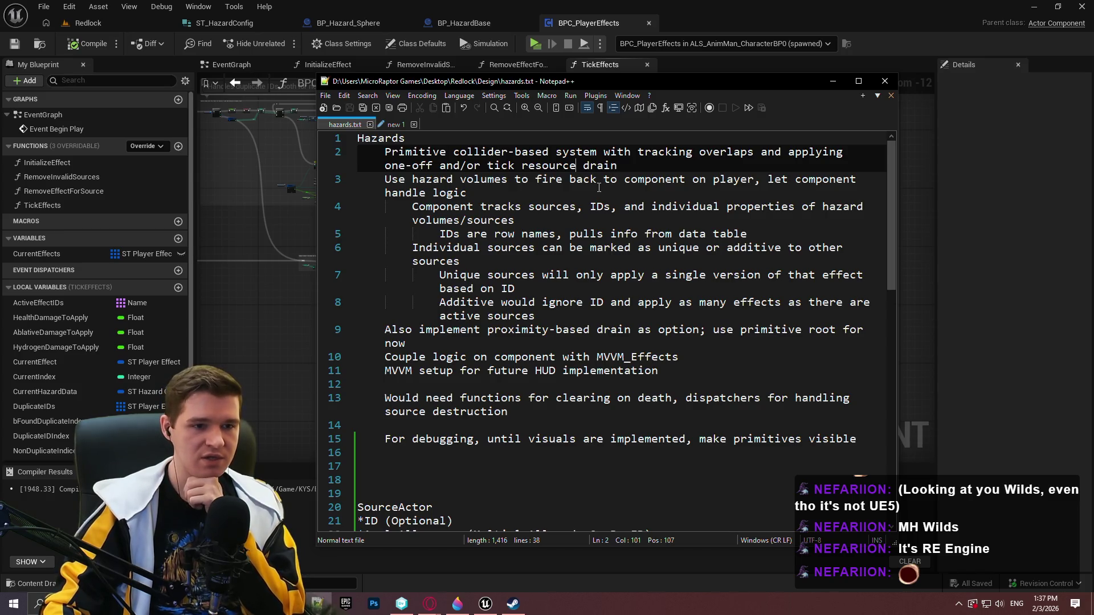
click(536, 224)
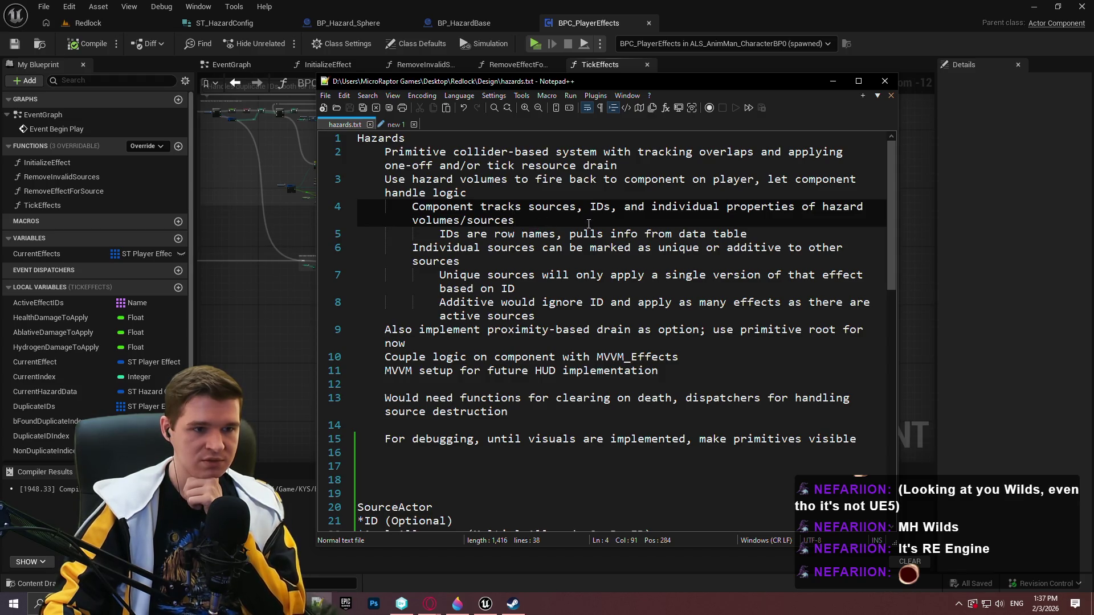
drag(820, 234, 439, 233)
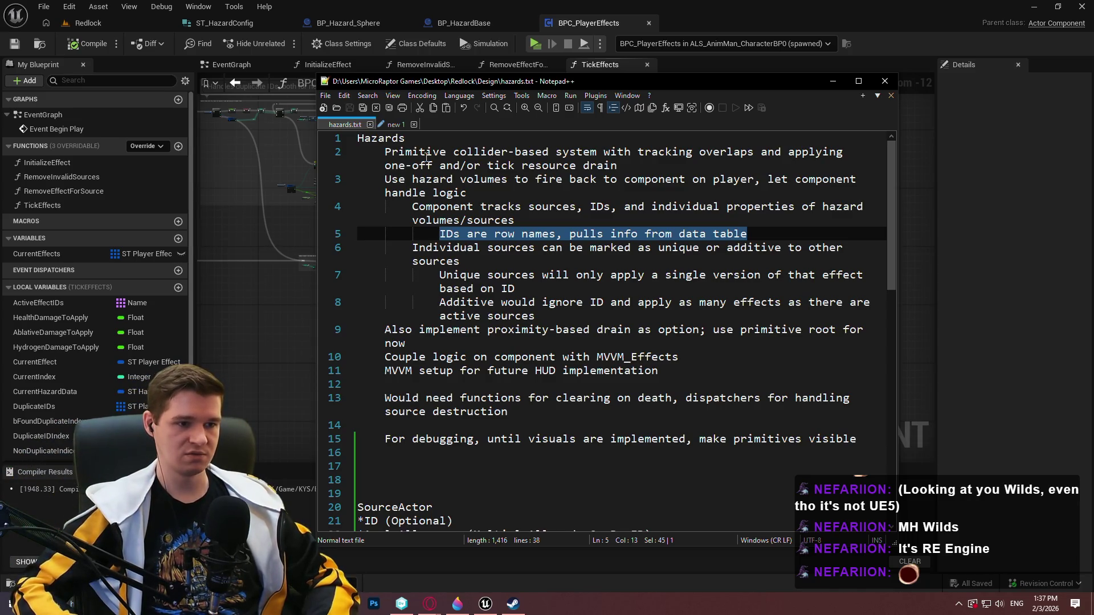
click(89, 23)
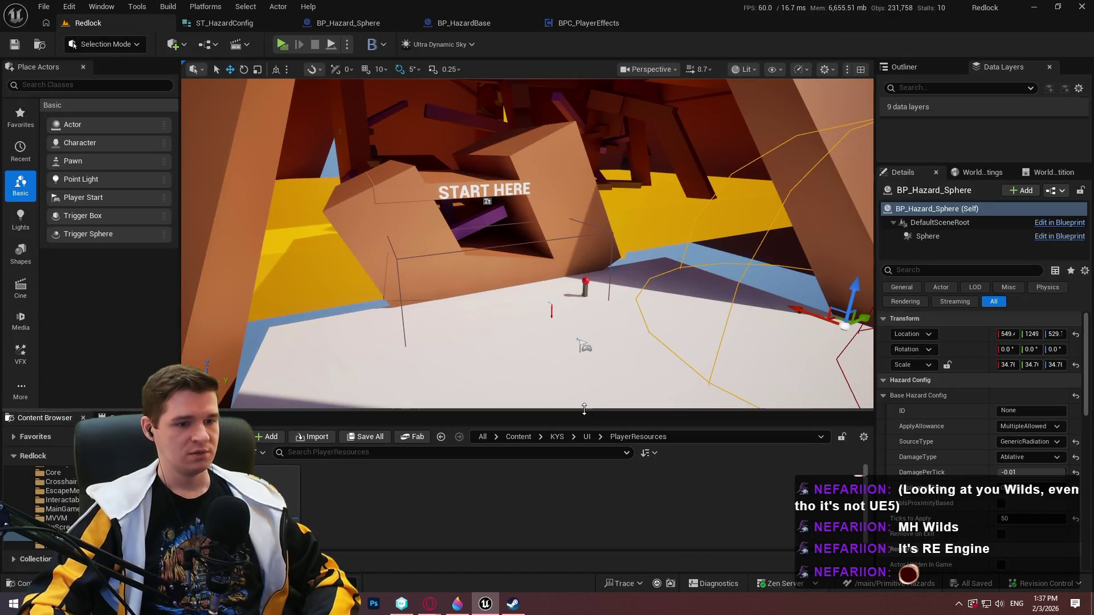
Frame the hazard sphere in the viewport, then close the BPC_PlayerEffects and ST_HazardConfig editors.
key(f)
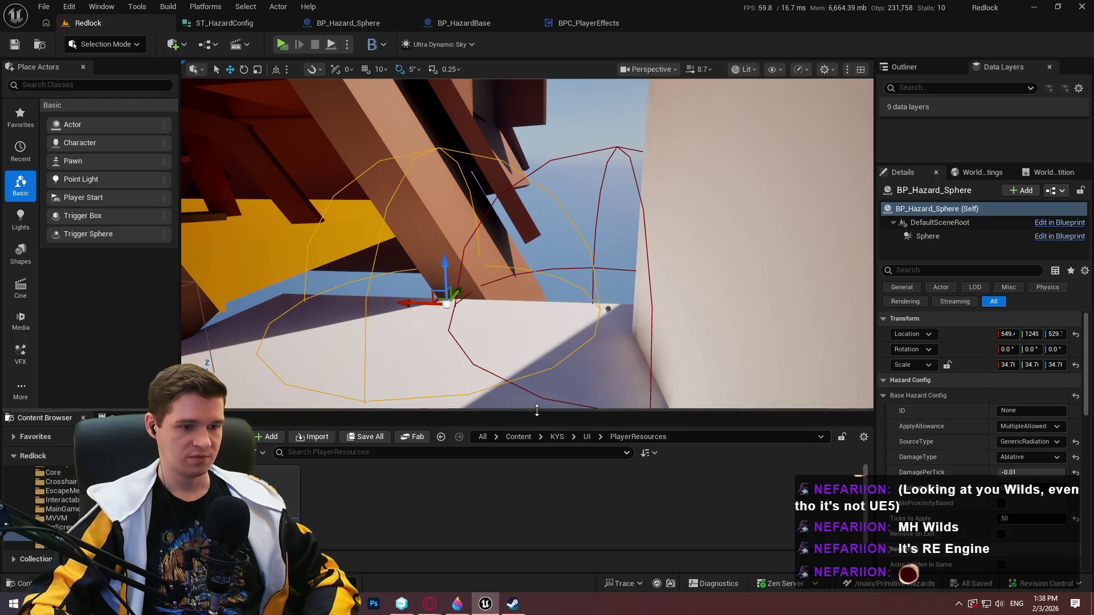
drag(527, 410, 530, 337)
click(648, 22)
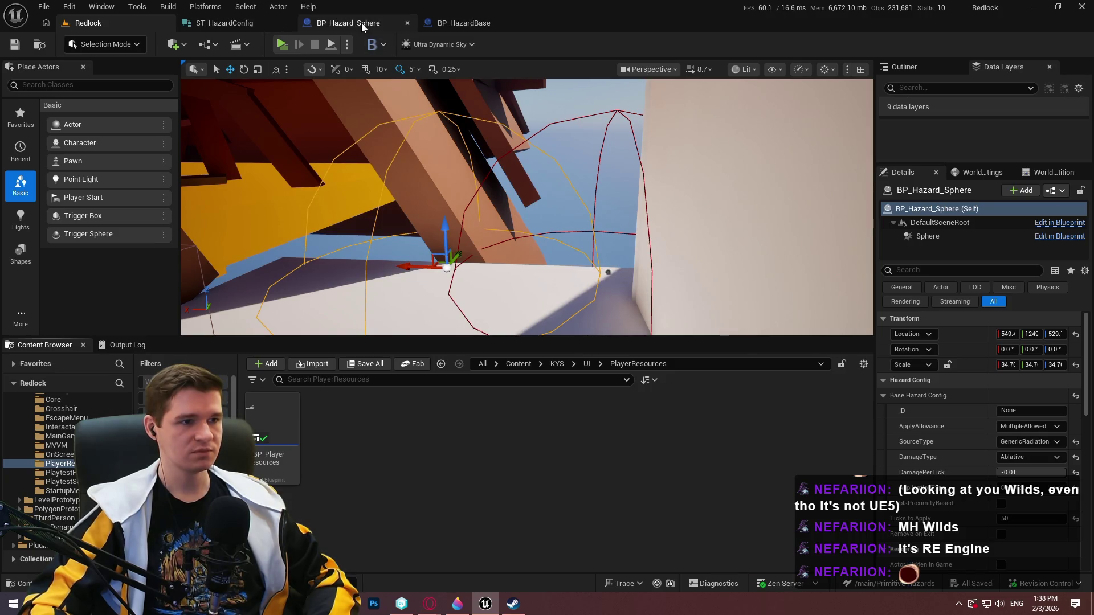
click(286, 23)
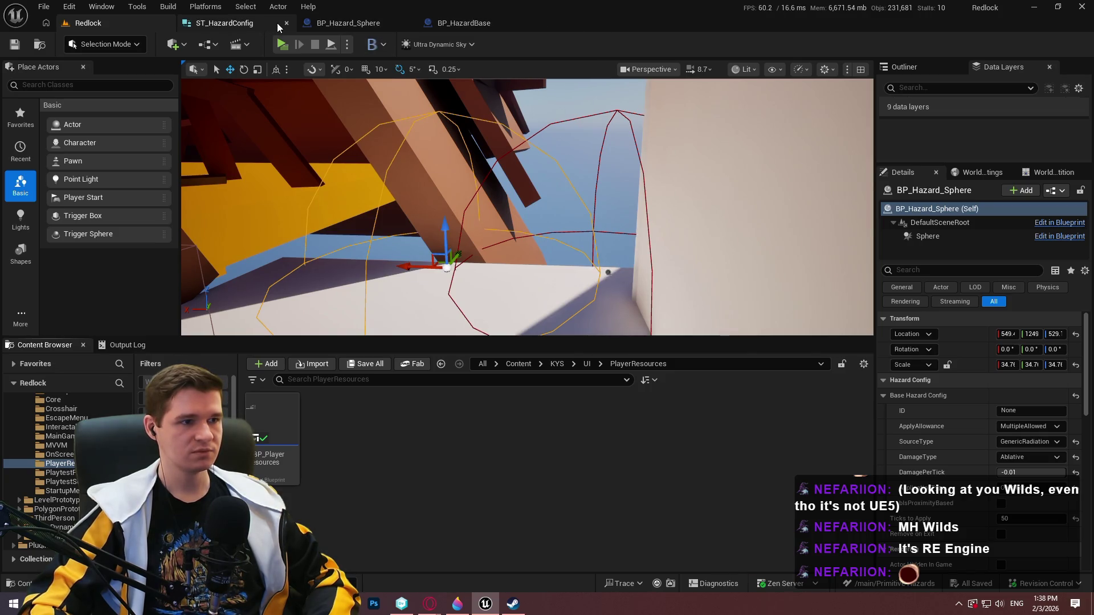
Browse the Content Browser from KYS into Data > Hazards.
click(557, 364)
double_click(453, 424)
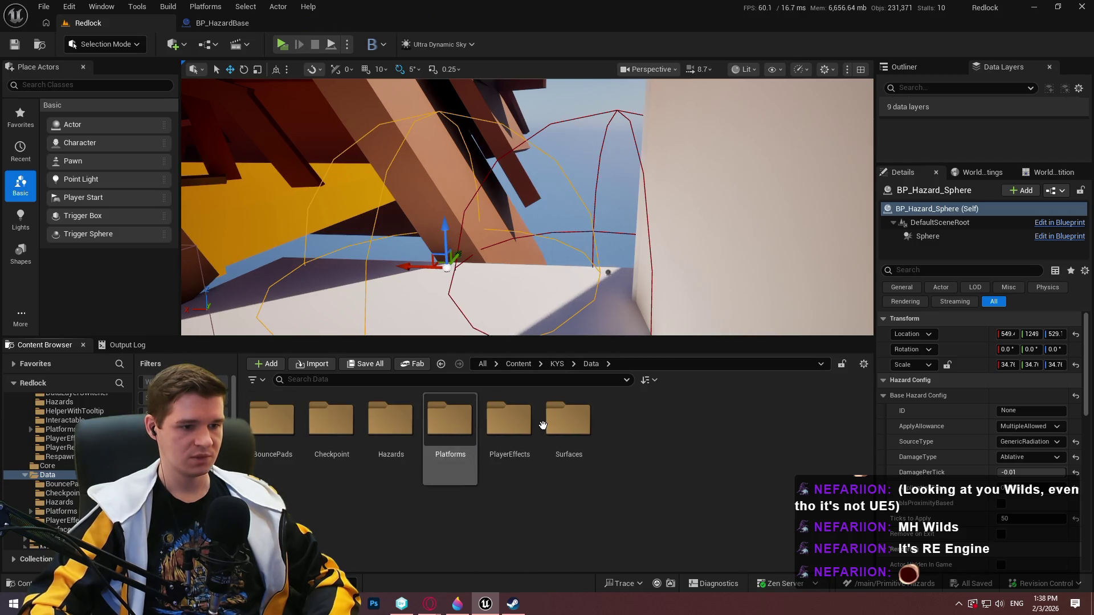
double_click(391, 423)
Create and save a Blueprint structure named ST_HazardDataRow in Hazards, then bring up the folder's create menu.
right_click(597, 473)
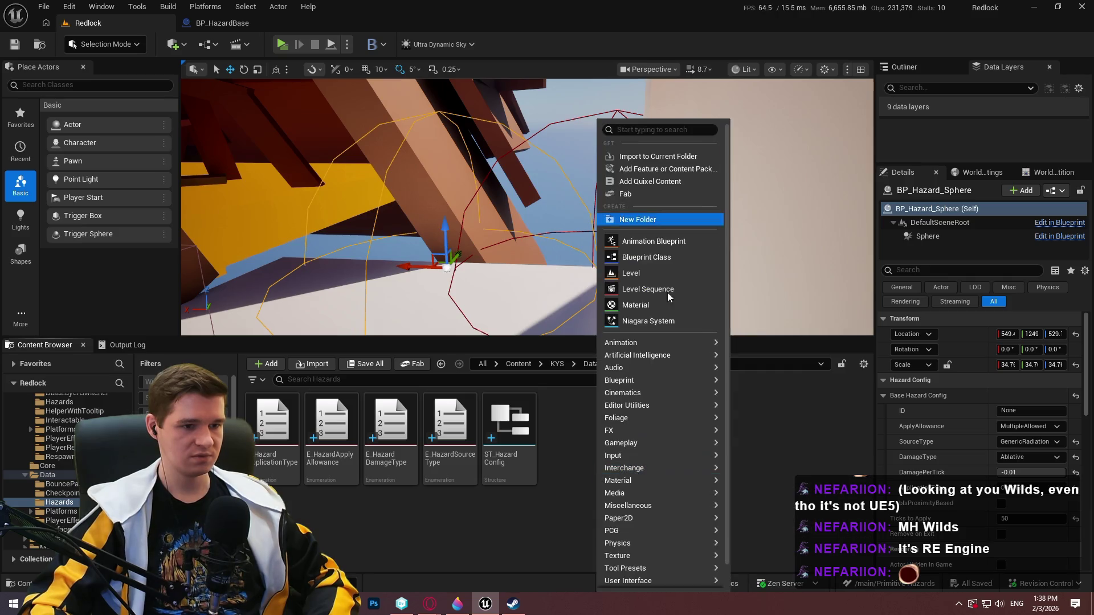
mouse_move(649, 381)
click(798, 484)
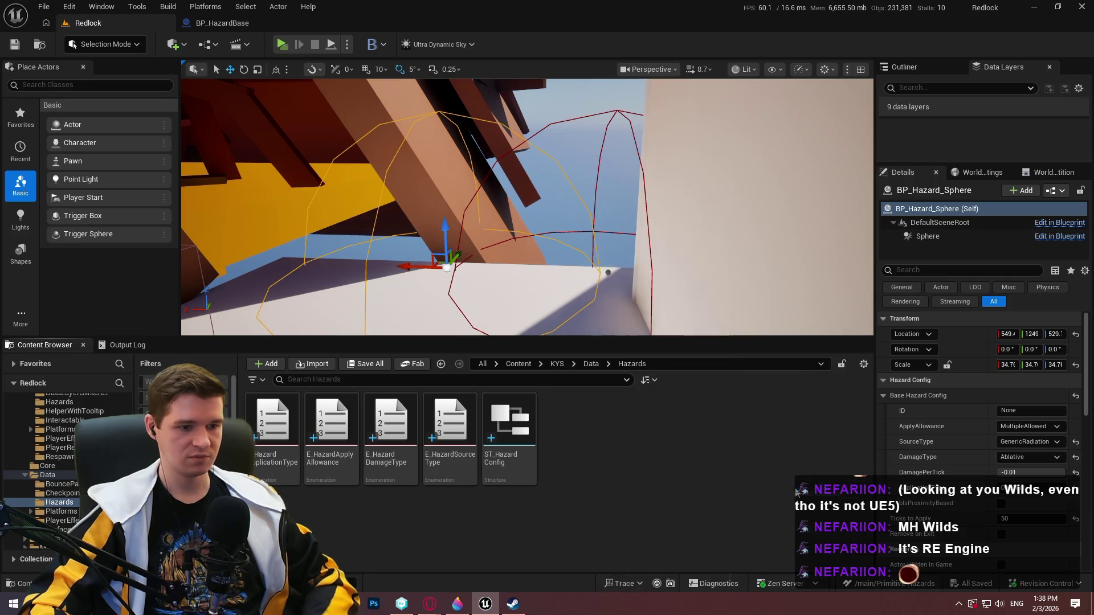
text(ST_Hazard)
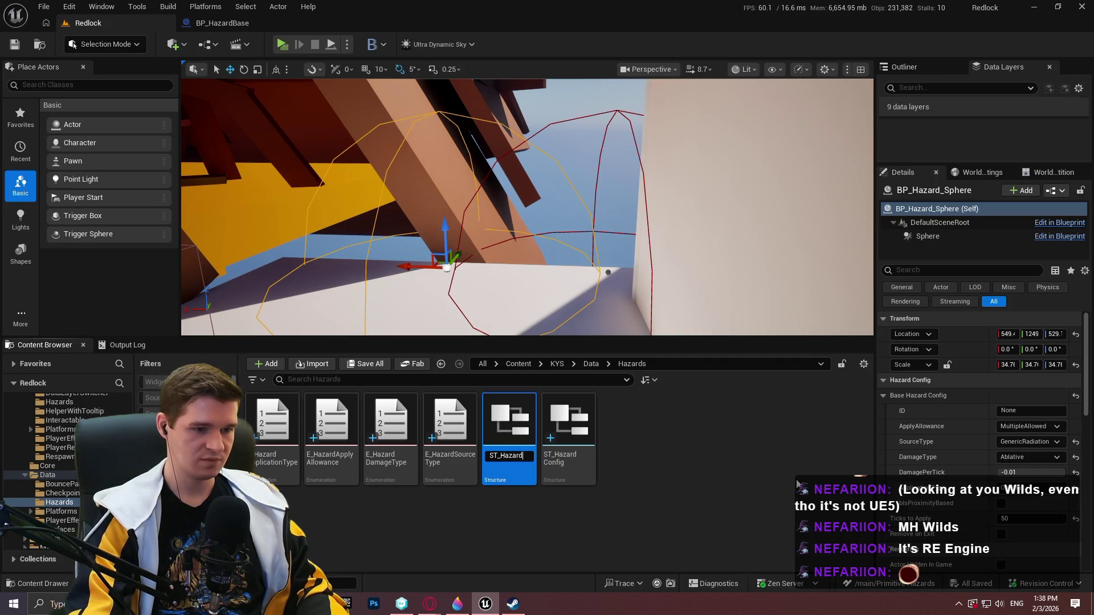
text(DataRow)
key(Return)
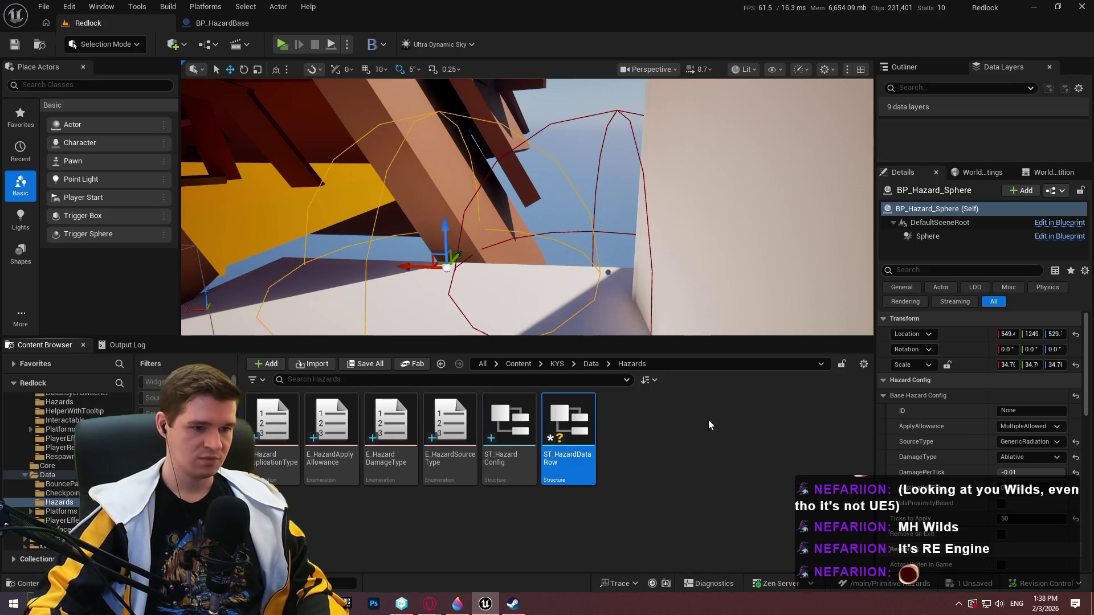
key(ctrl+s)
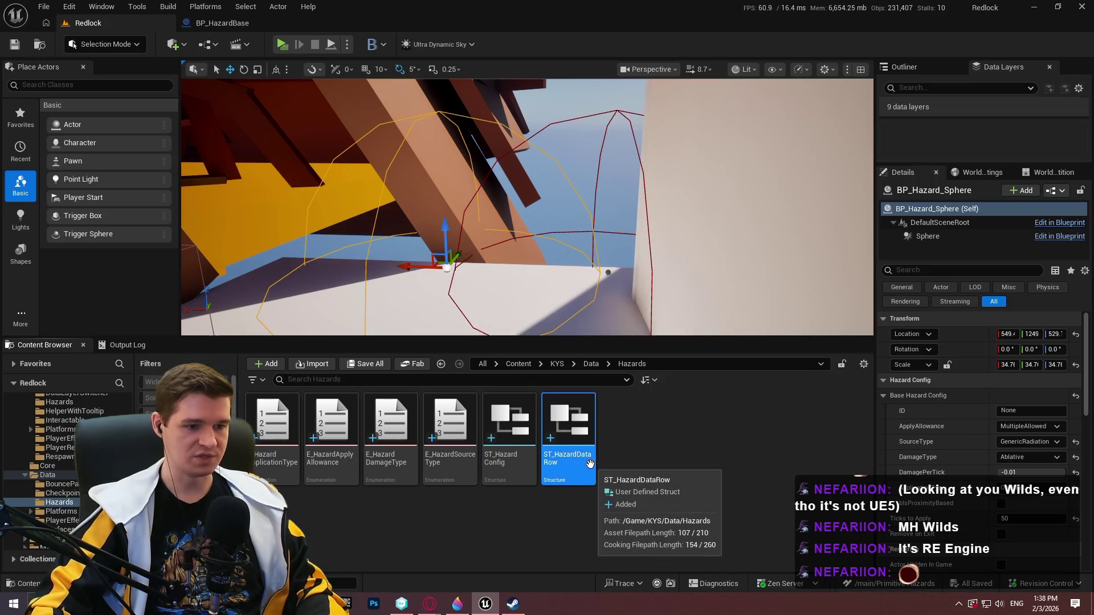
right_click(590, 464)
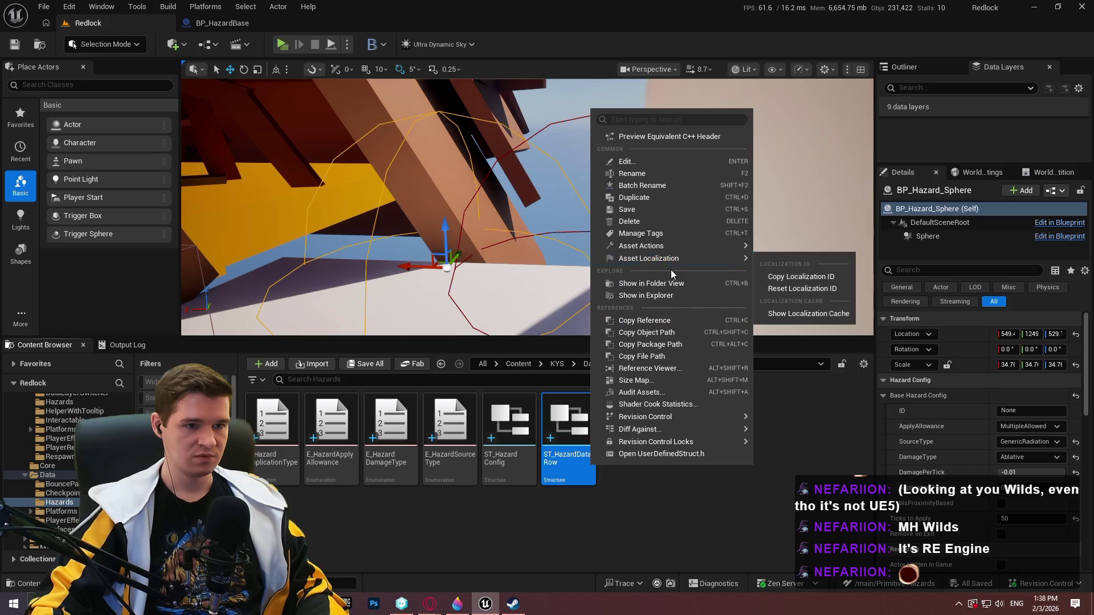
right_click(640, 478)
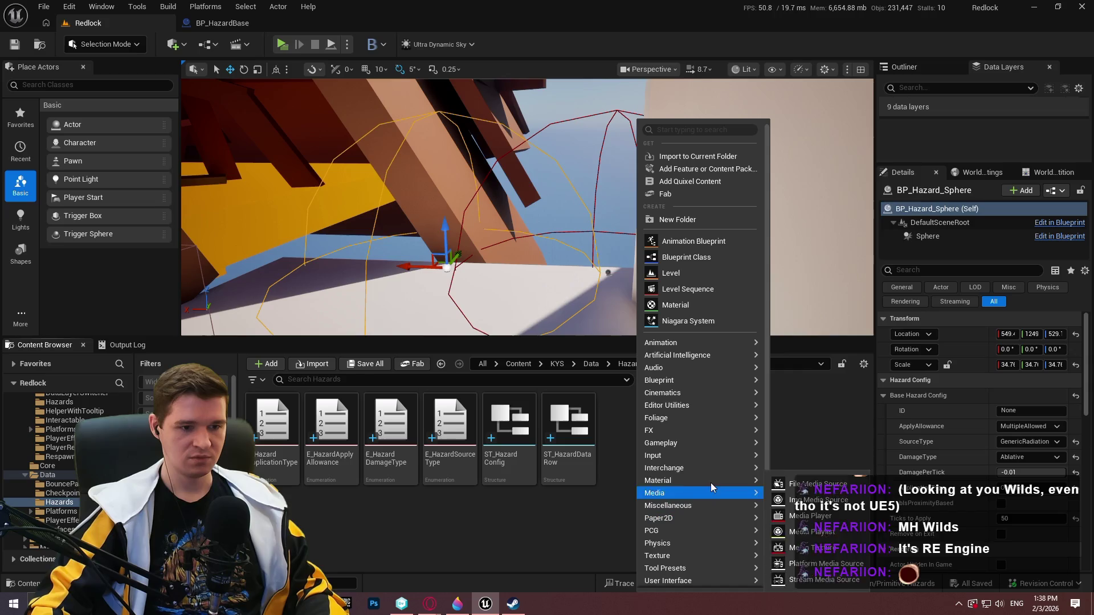
Create a new data table with ST_HazardDataRow as its row structure.
mouse_move(720, 507)
click(849, 341)
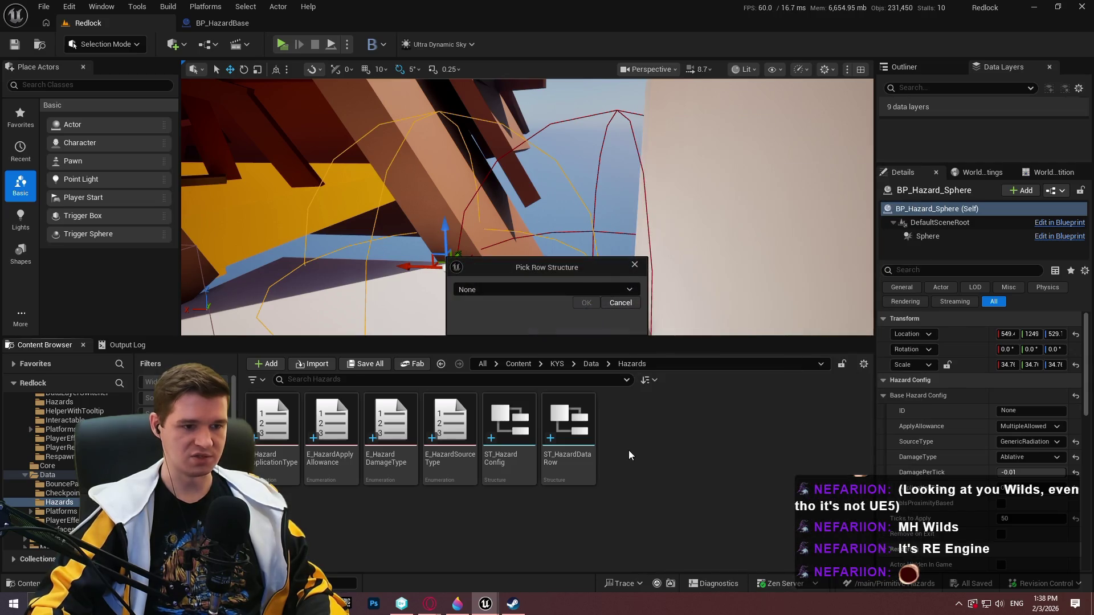
click(546, 290)
scroll(542, 376, up, 3)
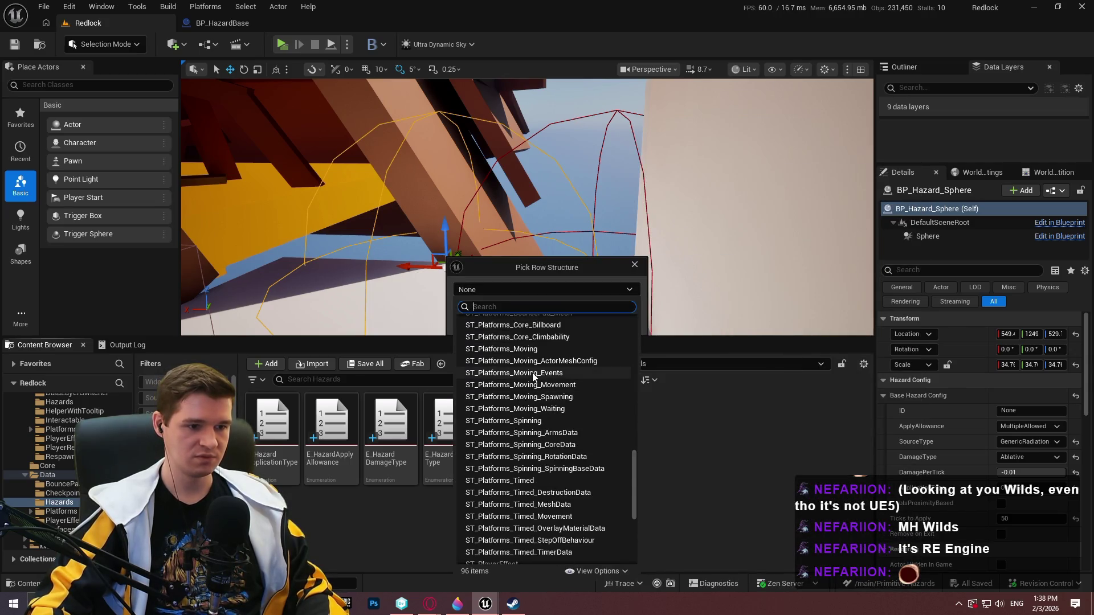
scroll(539, 394, up, 2)
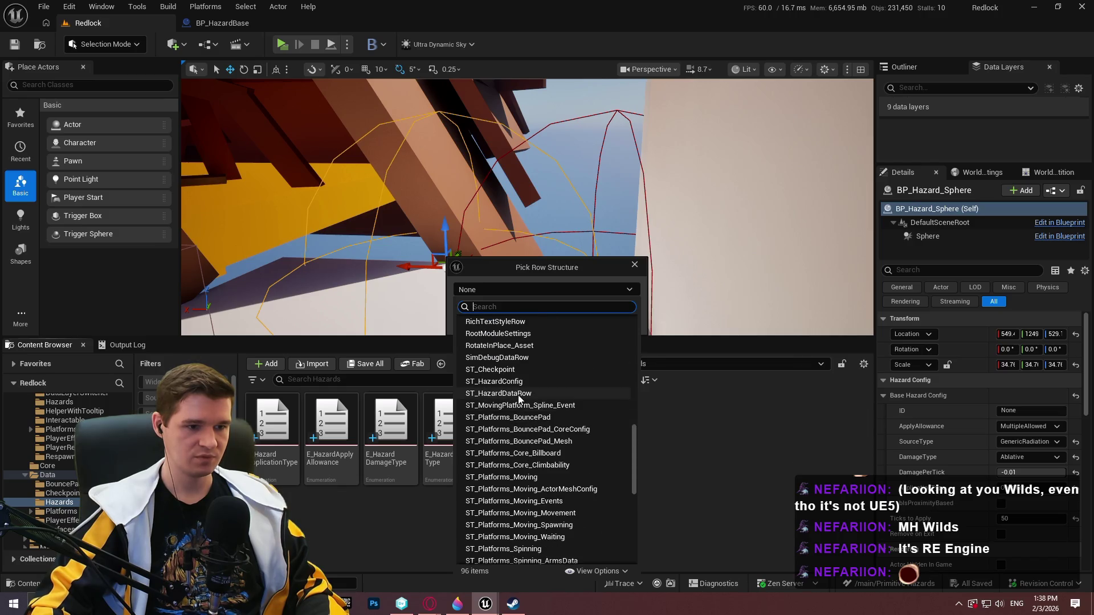
click(518, 394)
click(592, 308)
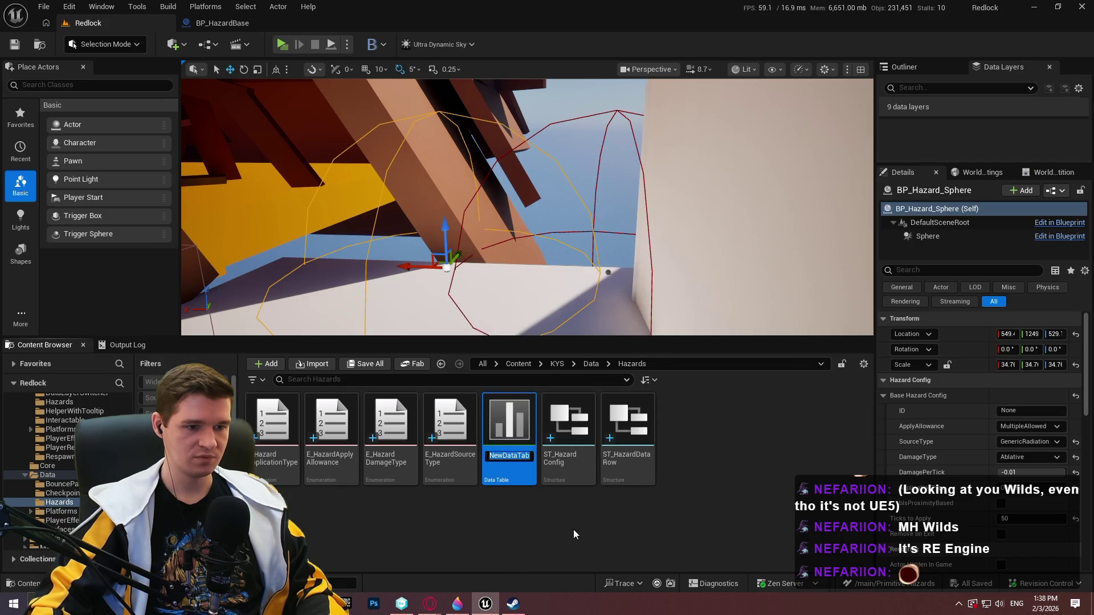
Name the data table DT_HazardData, save it, and open ST_HazardDataRow for editing.
text(DT_Hazards)
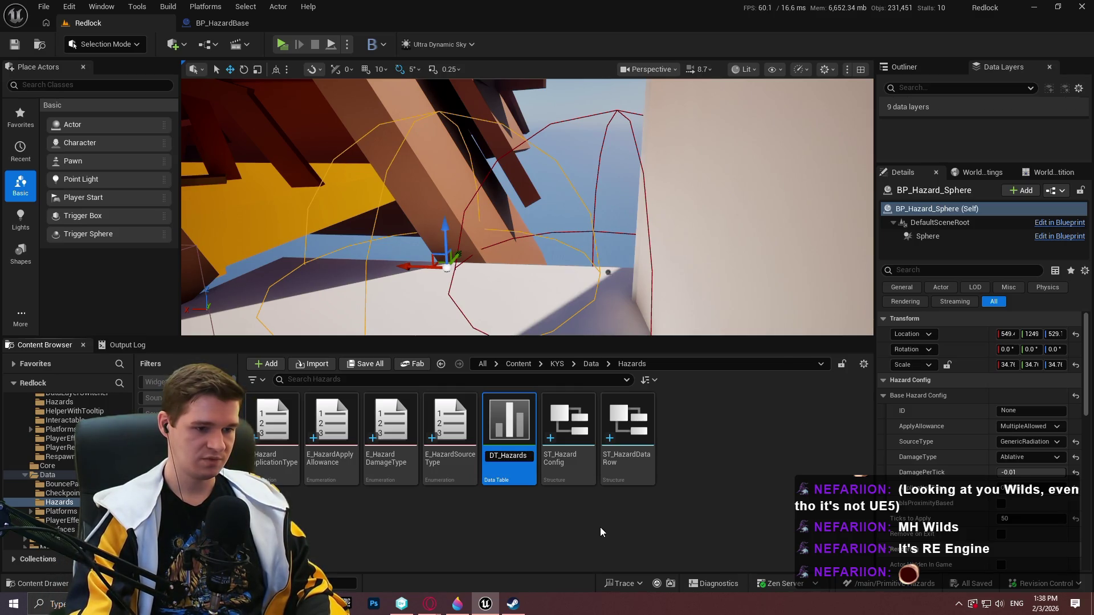
key(BackSpace)
text(ata)
key(Return)
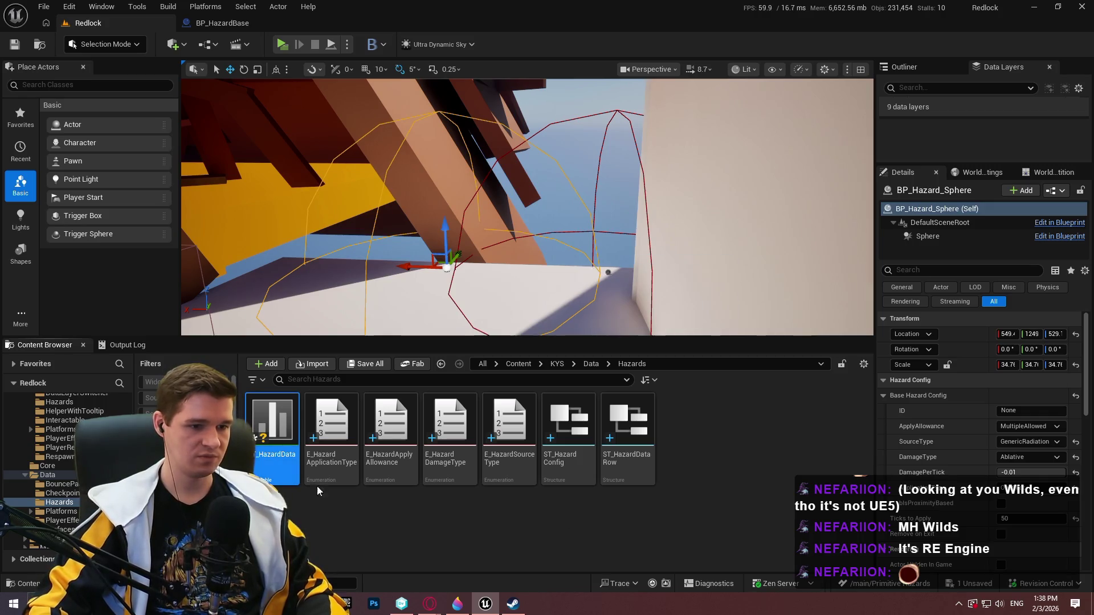
key(ctrl+s)
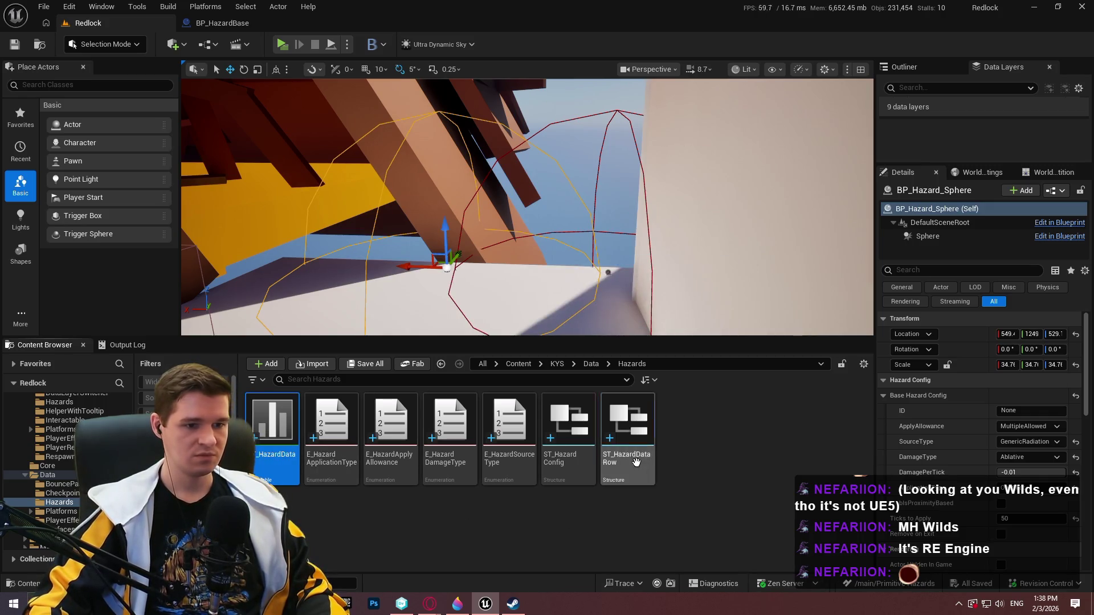
double_click(627, 427)
Make the first member an ST_HazardConfig named BaseConfig.
click(491, 108)
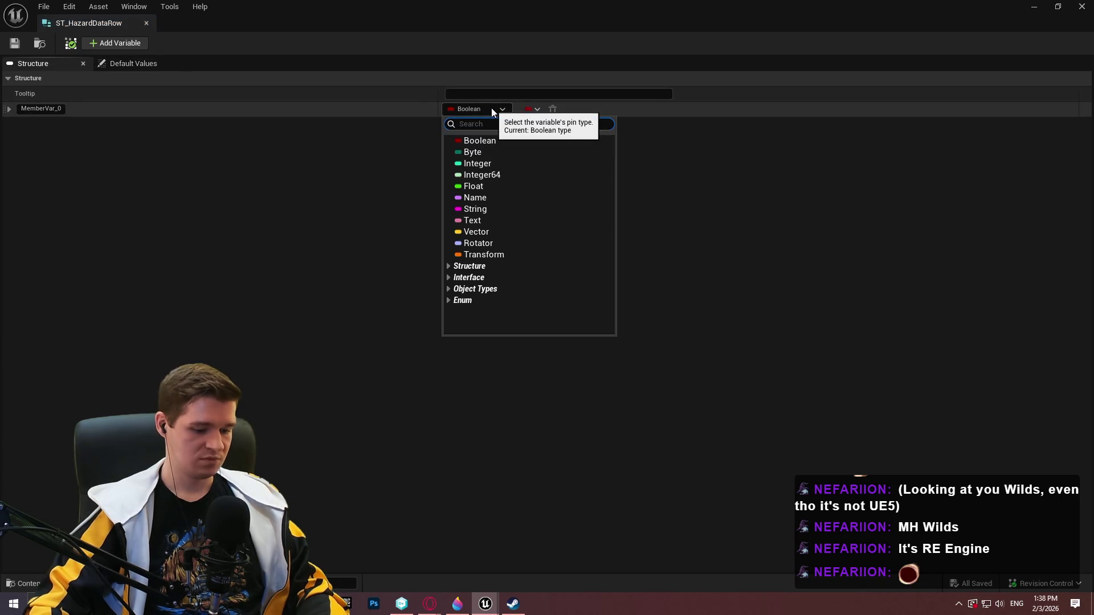
text(hazard)
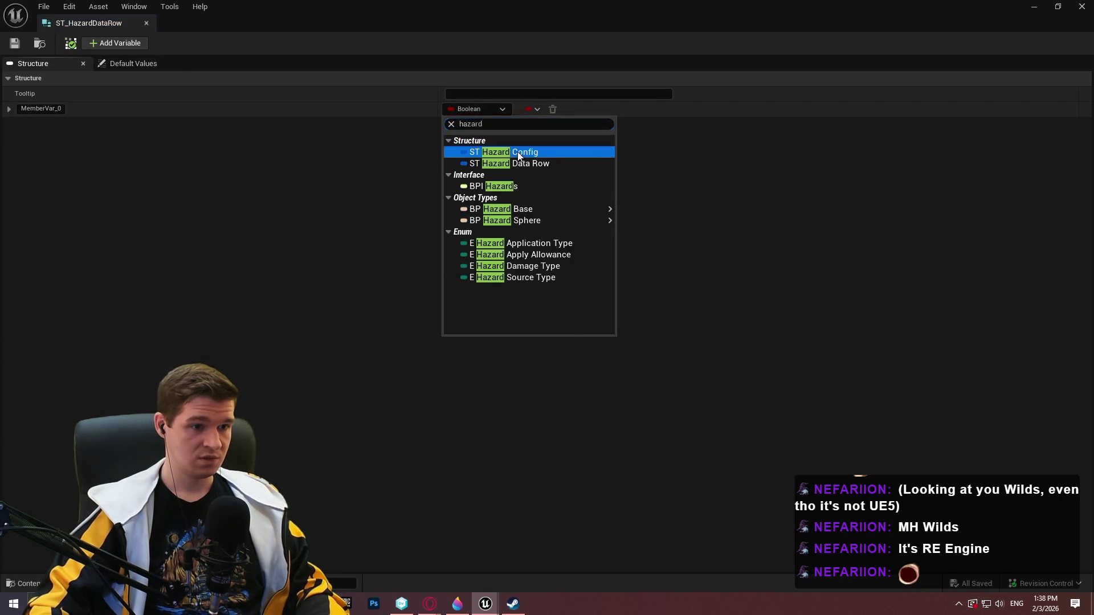
click(513, 152)
click(40, 109)
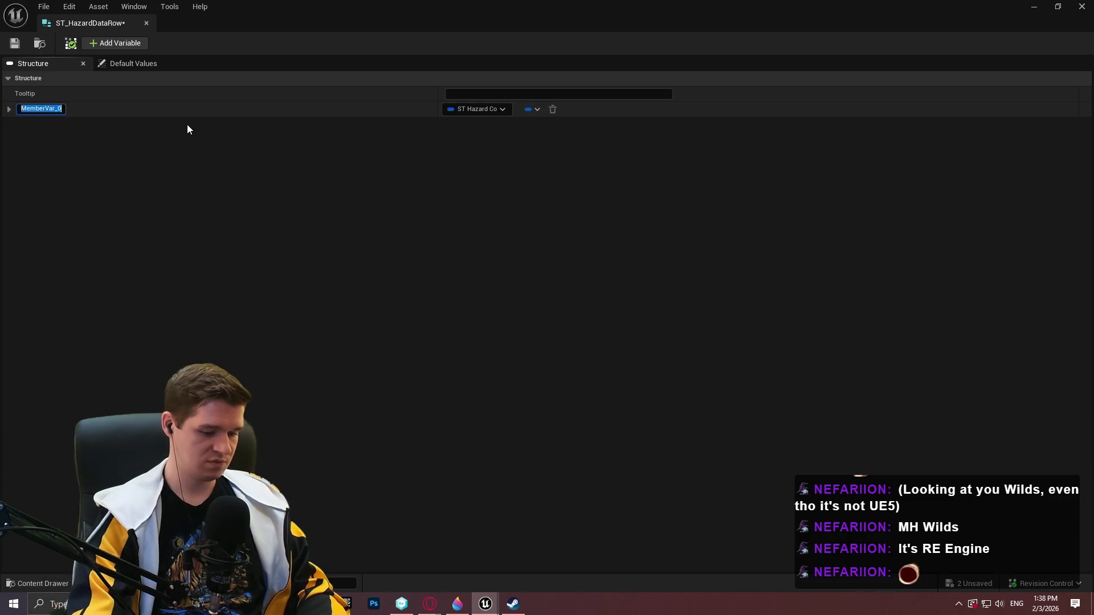
text(BaseConfig)
key(Return)
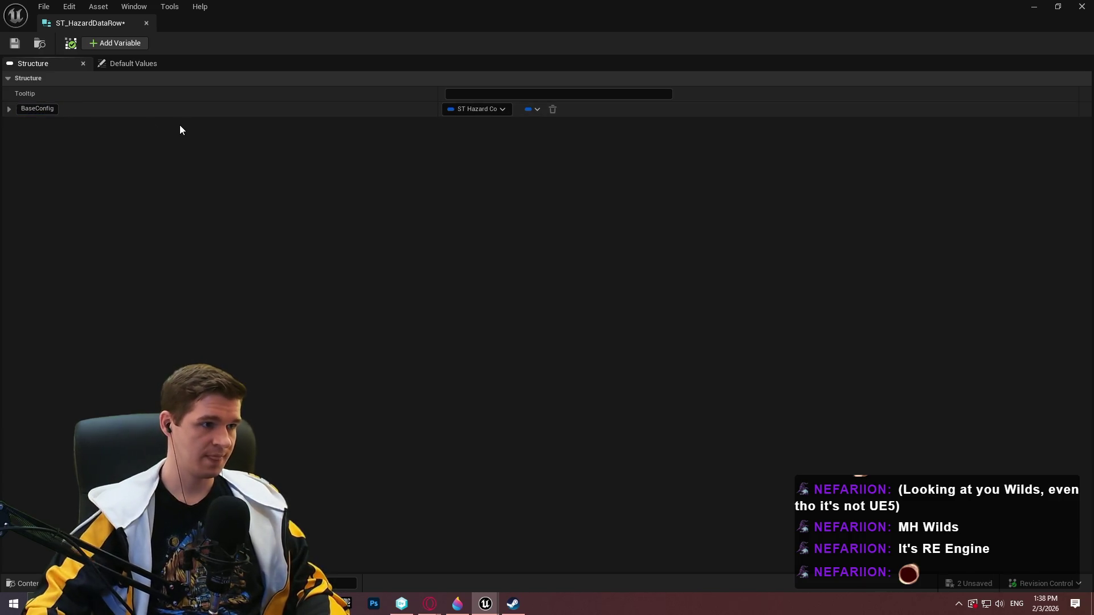
Add Boolean and Integer members, move the integer above the boolean, and name it TicksToApply.
click(95, 40)
click(95, 40)
click(476, 124)
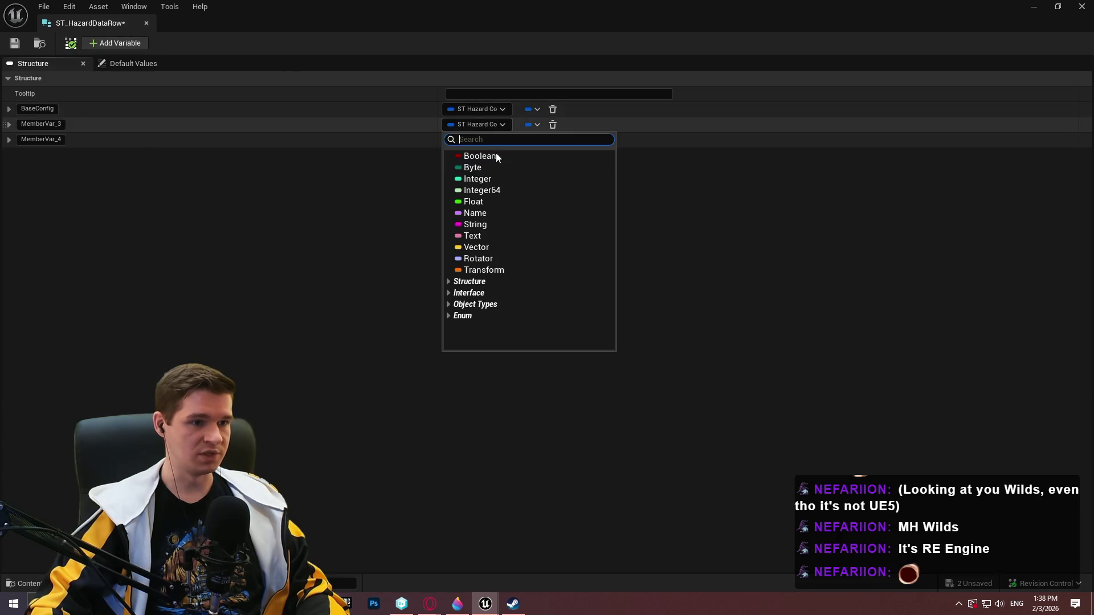
click(480, 156)
click(468, 140)
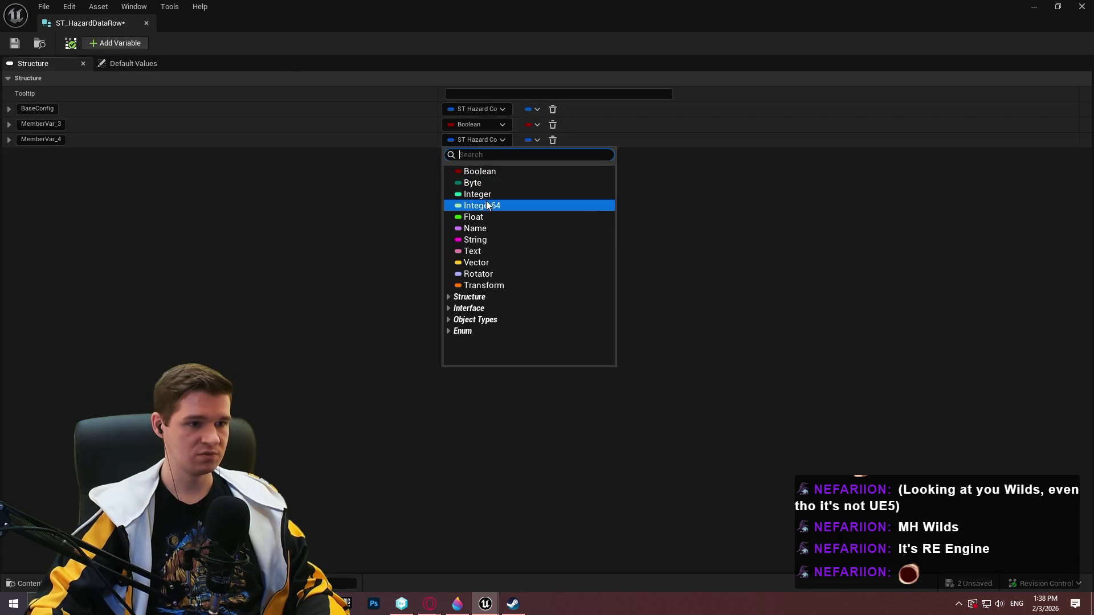
click(477, 194)
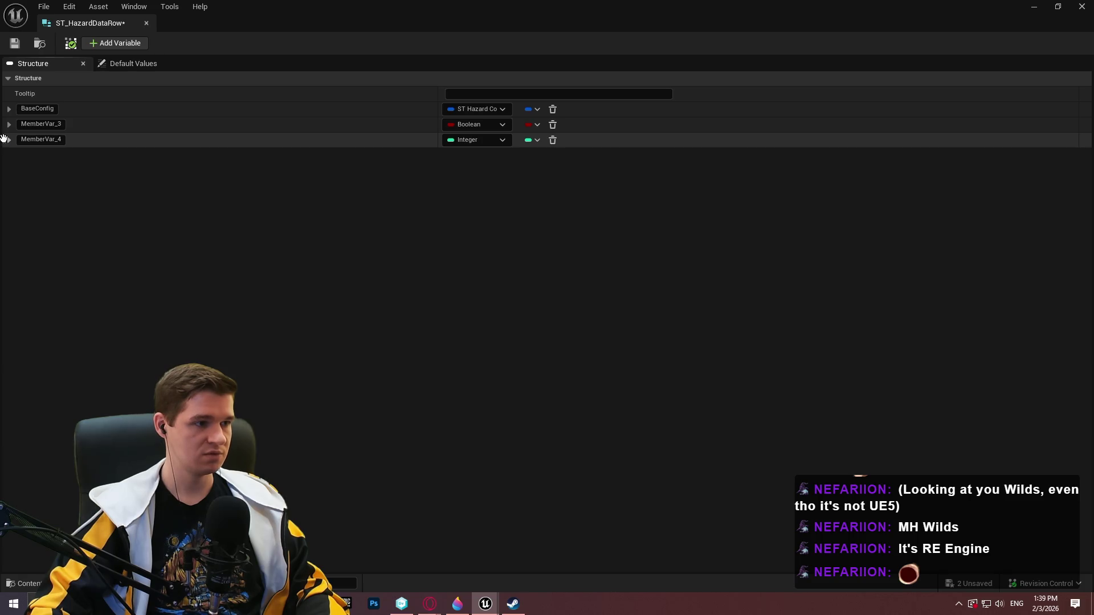
drag(3, 121, 56, 128)
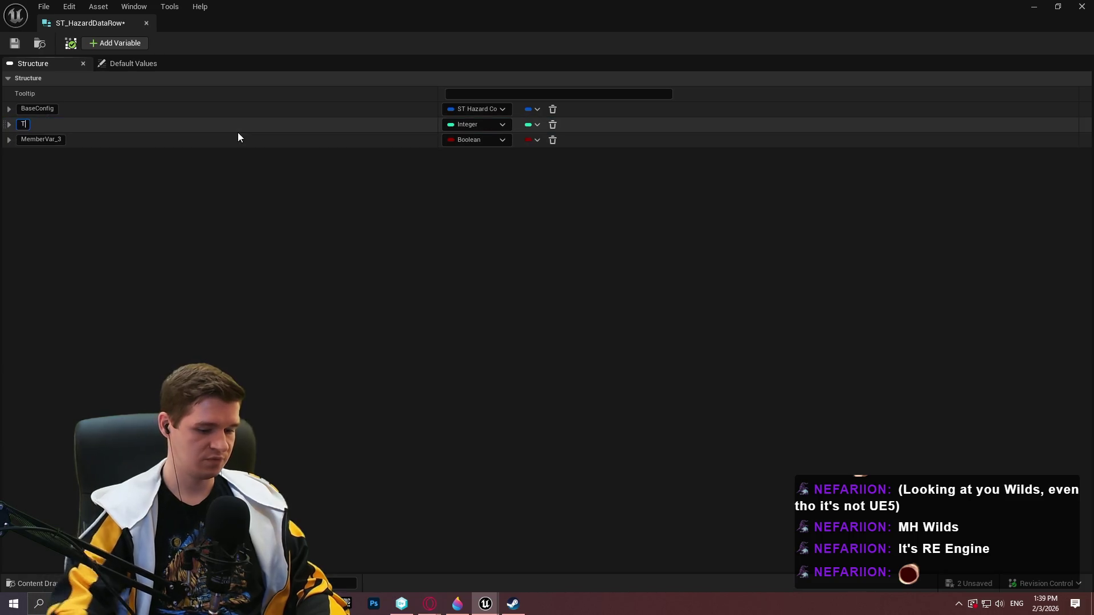
text(icksTo)
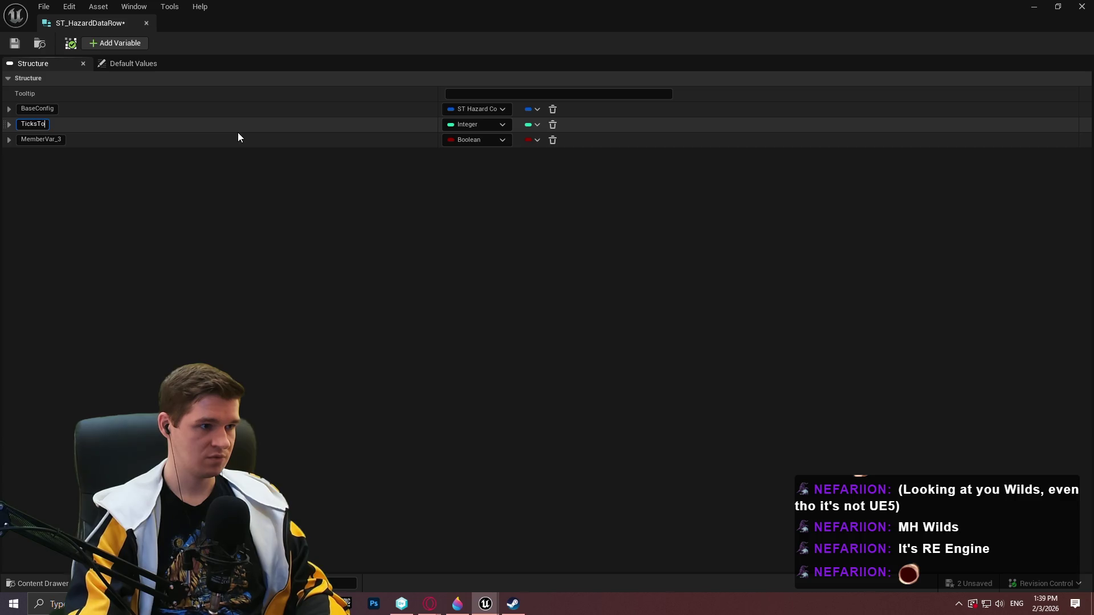
text(Apply)
key(Return)
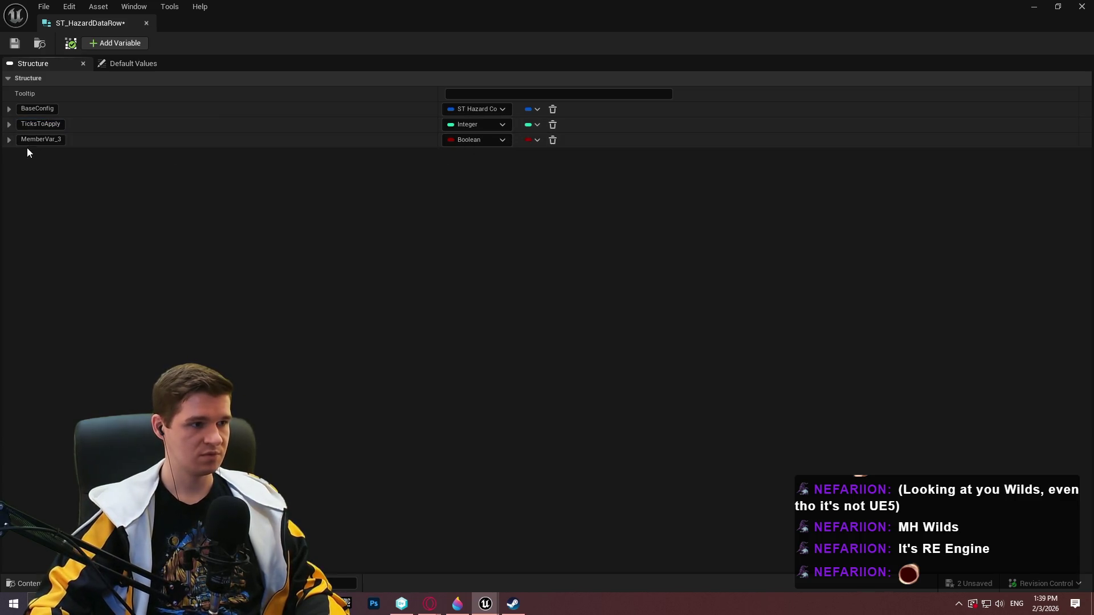
Name the boolean member bRemoveOnExit, then save and close the structure.
click(39, 141)
text(b)
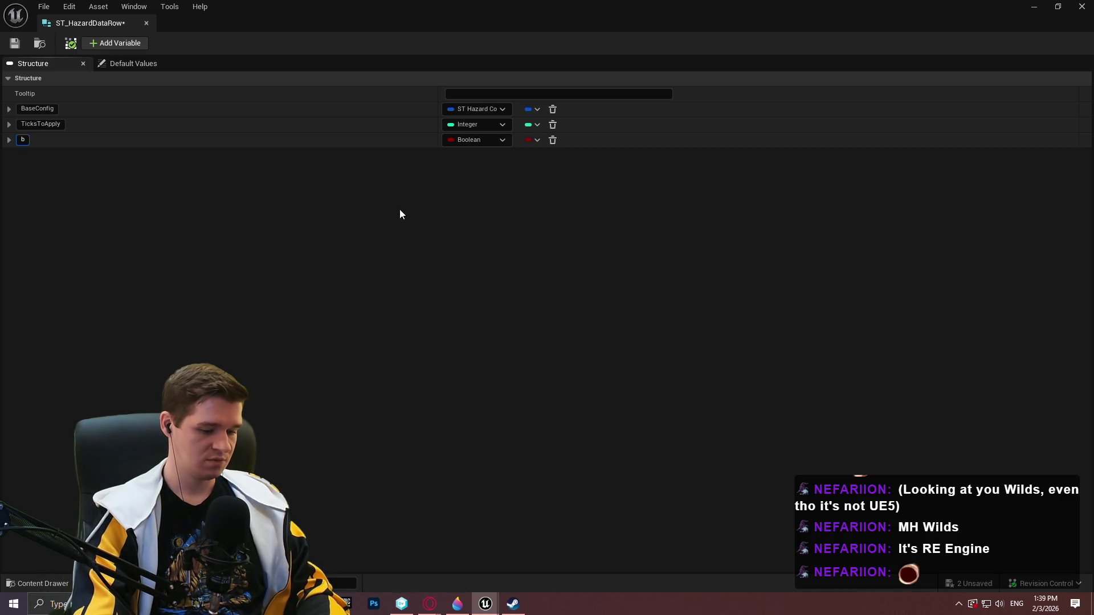
text(RemoveO)
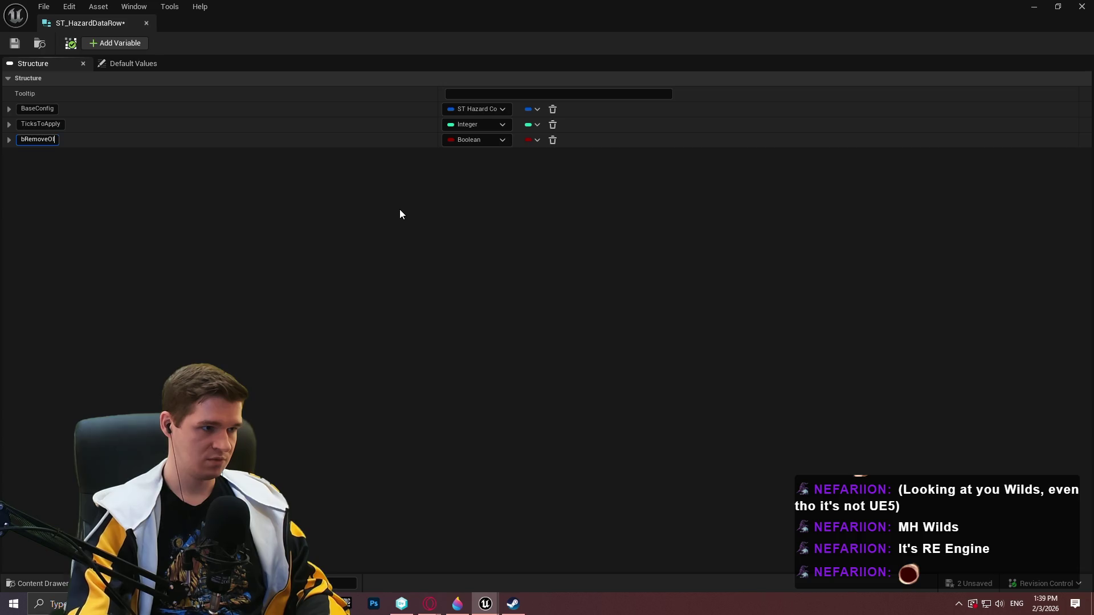
key(BackSpace)
text(xit)
key(Return)
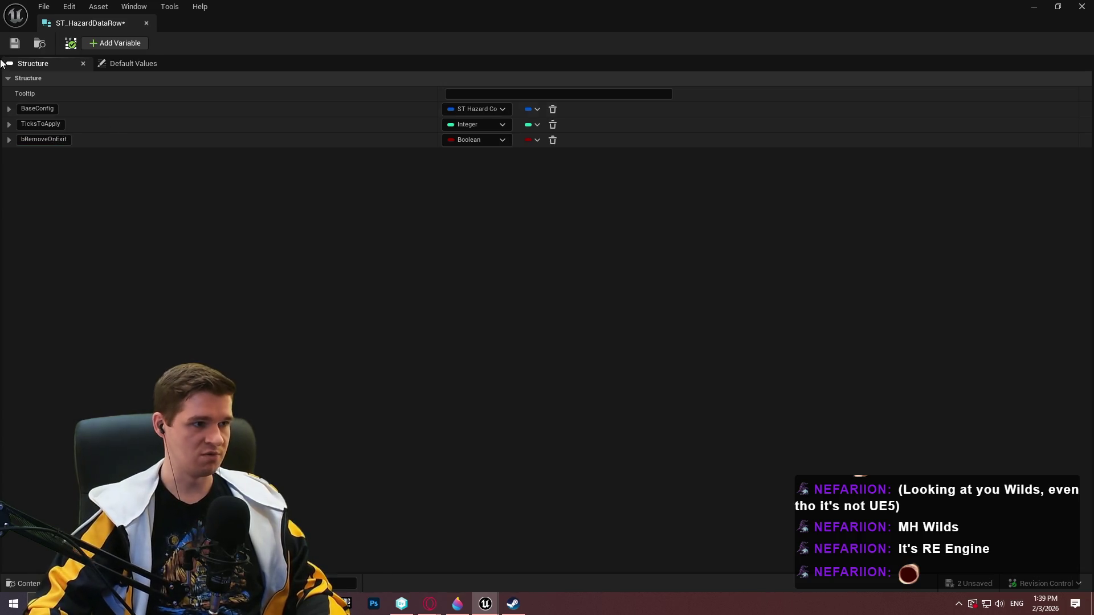
key(ctrl+s)
click(150, 22)
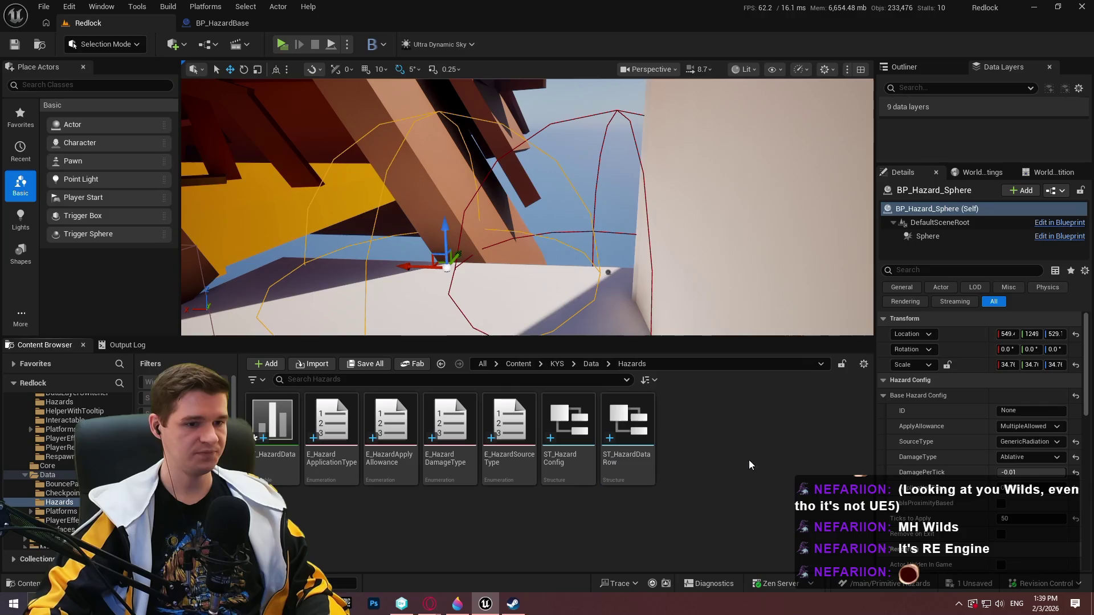
Add a row named haz_radioactive_rock_default to DT_HazardData.
double_click(276, 467)
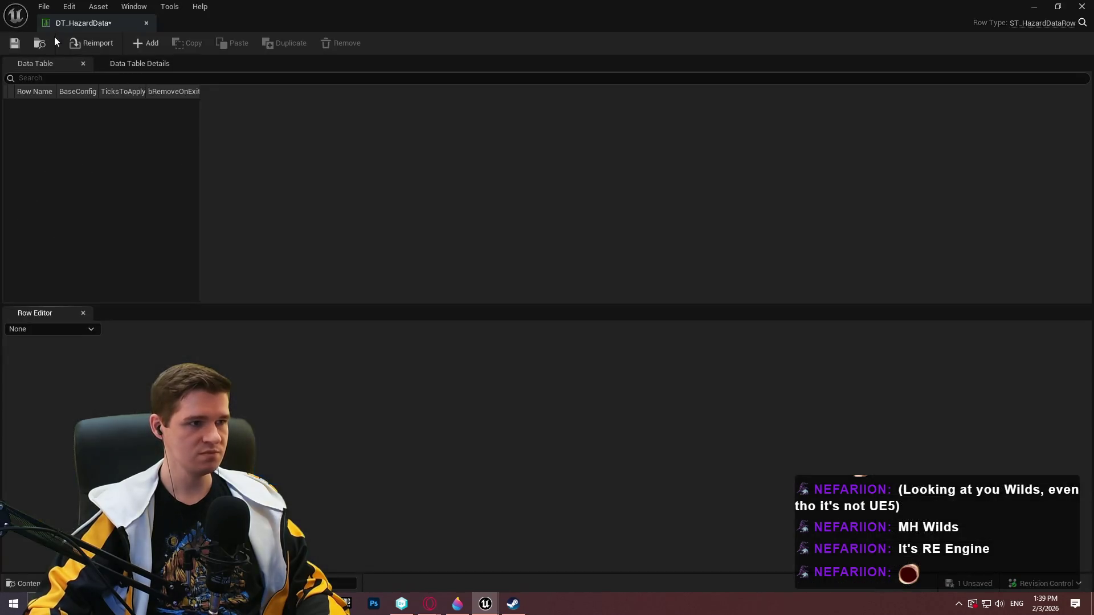
click(145, 43)
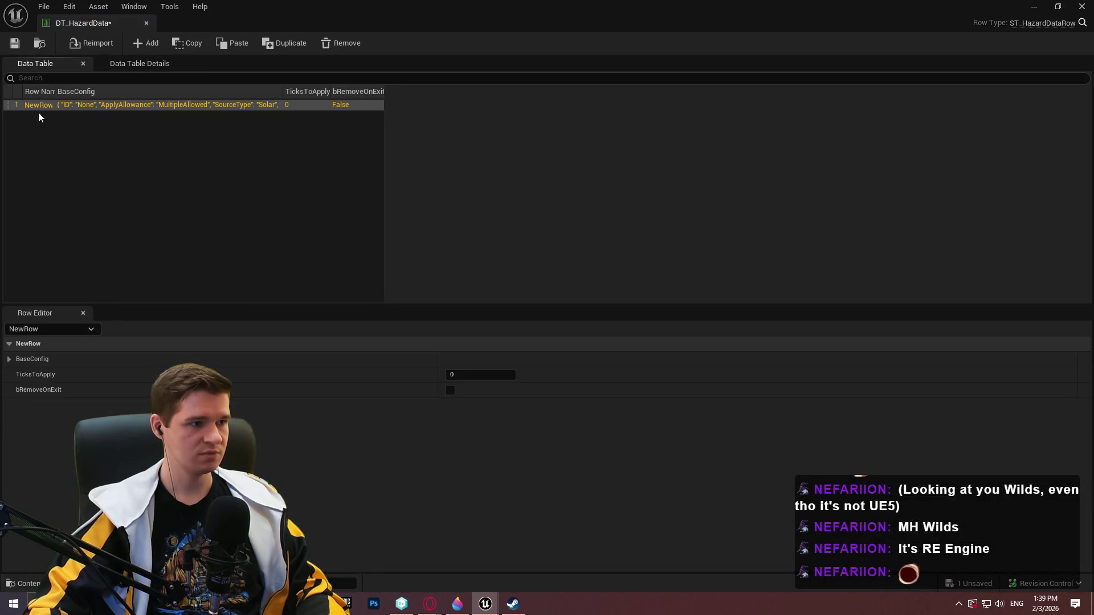
click(41, 105)
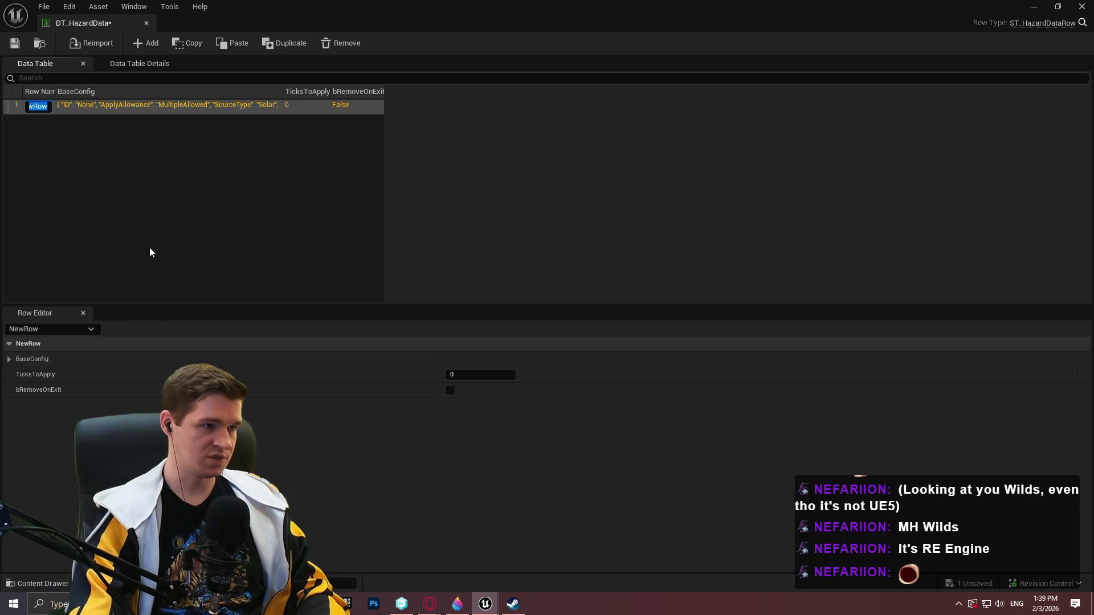
text(haz)
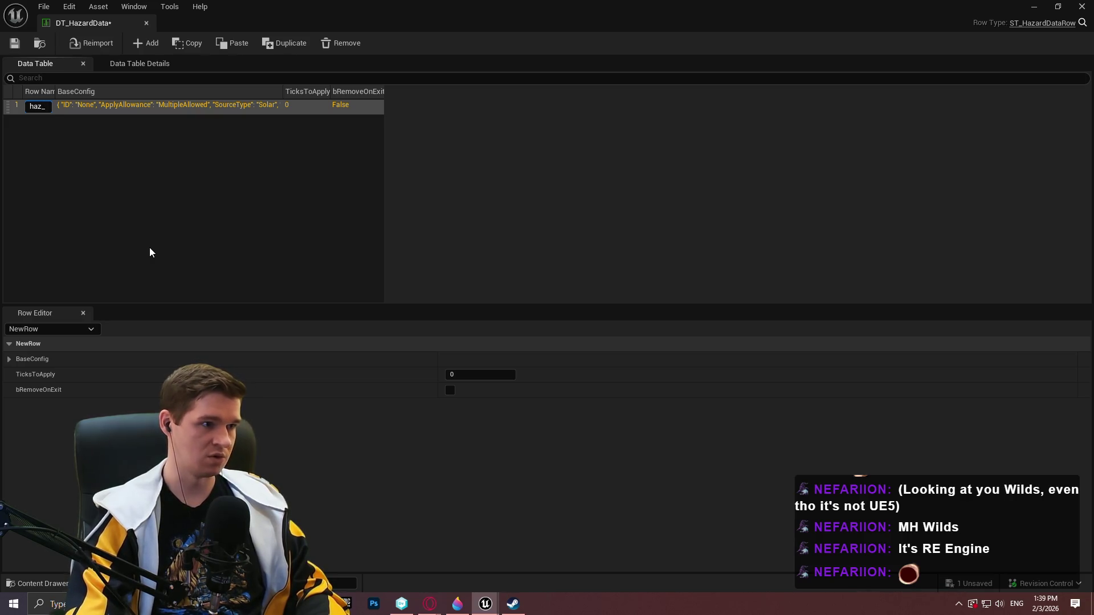
text(_)
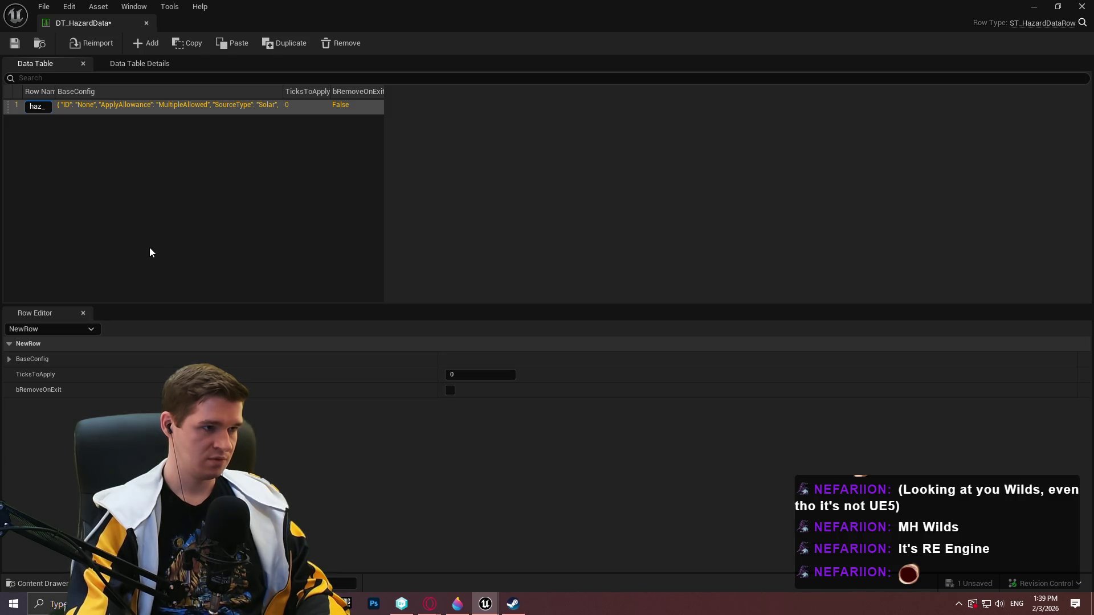
text(dioac)
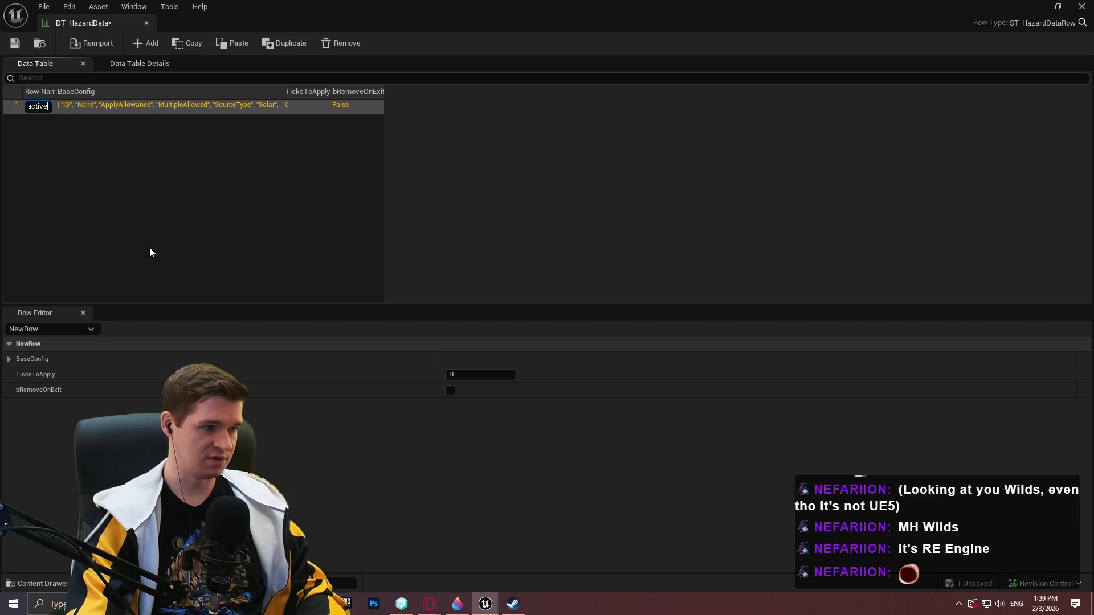
text(_r_De)
text(efault)
key(Return)
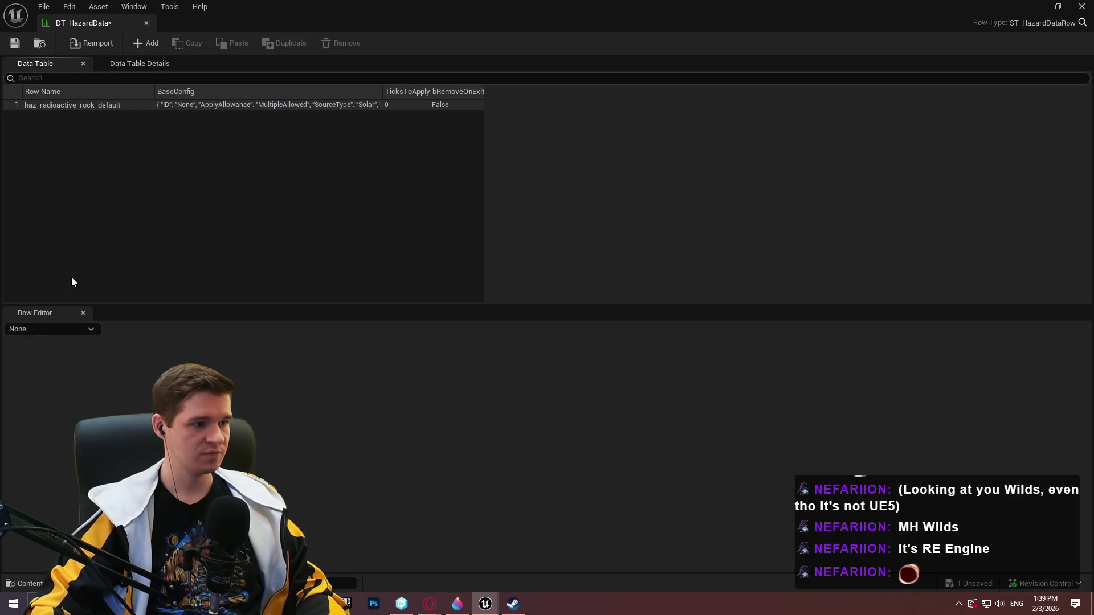
click(99, 104)
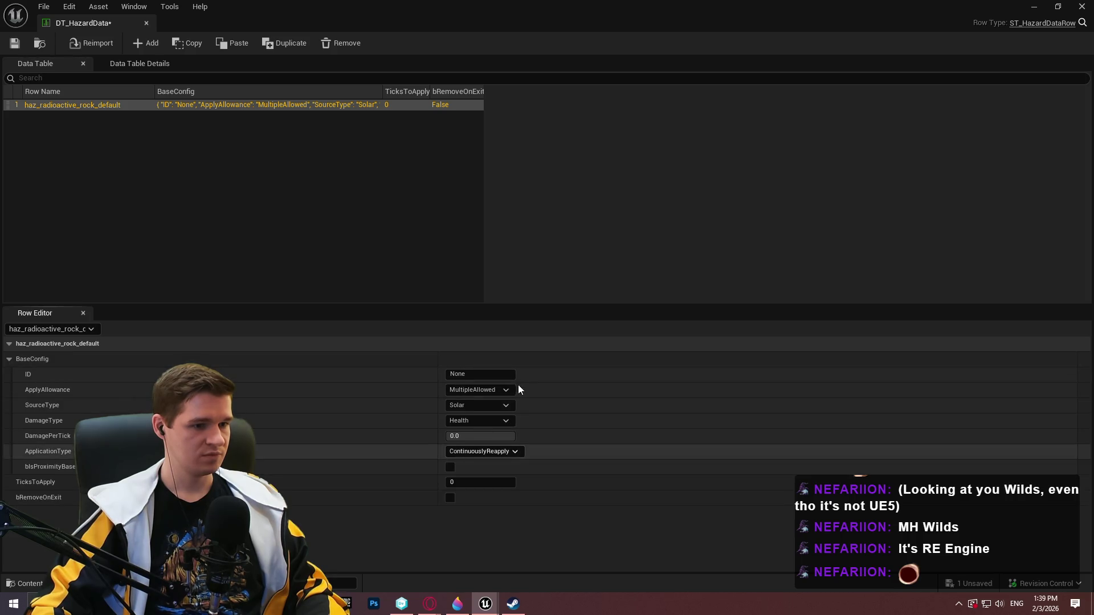
Keep ApplyAllowance MultipleAllowed; set SourceType MineralRadiation, DamageType Ablative, DamagePerTick -0.01.
click(513, 389)
click(534, 395)
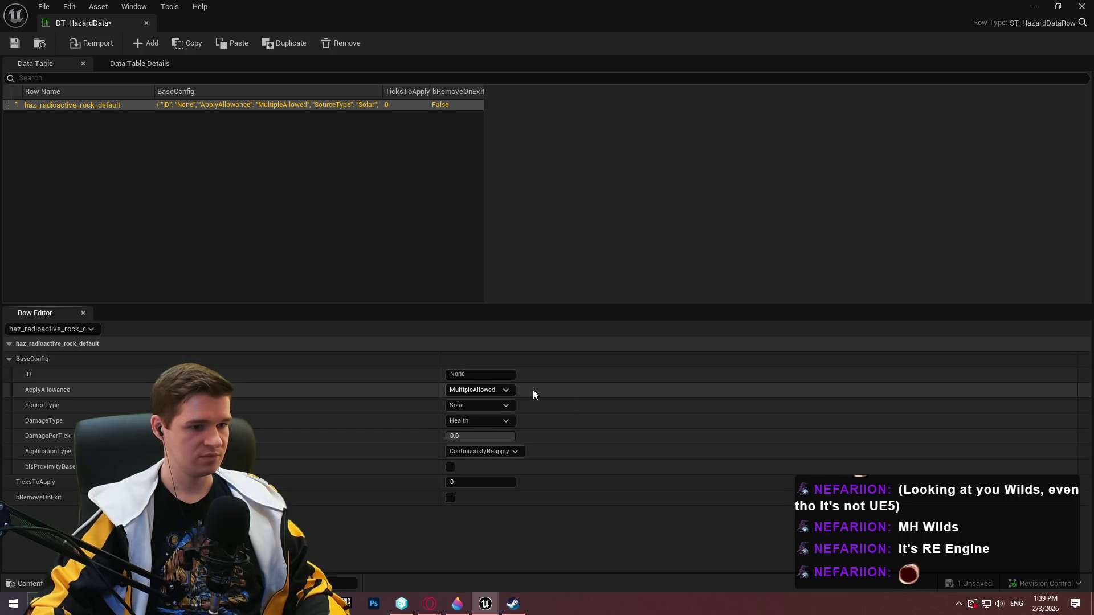
key(ctrl+s)
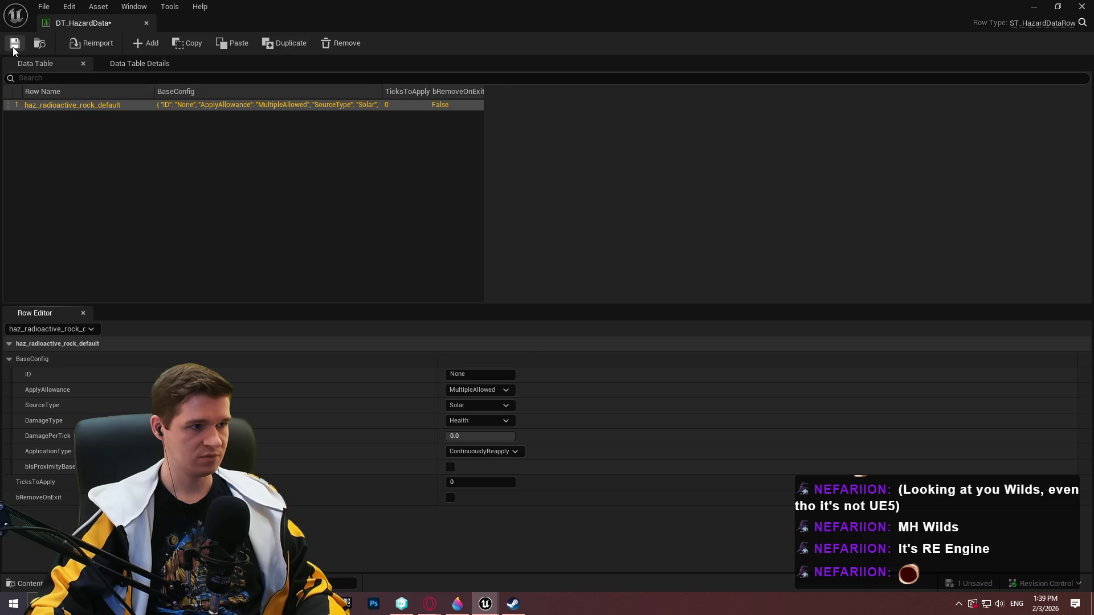
click(506, 406)
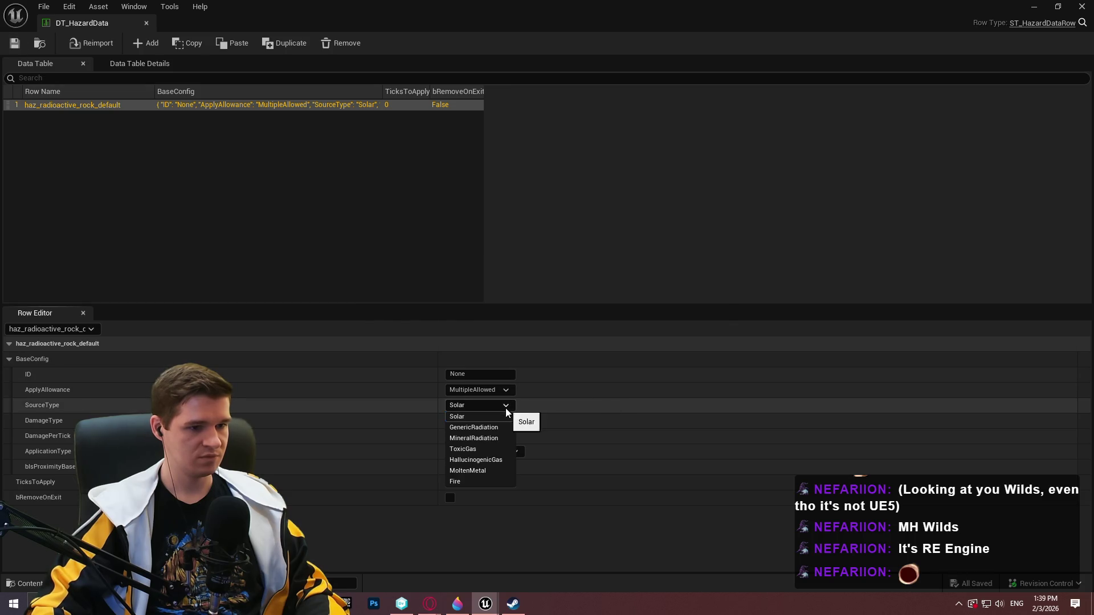
click(500, 437)
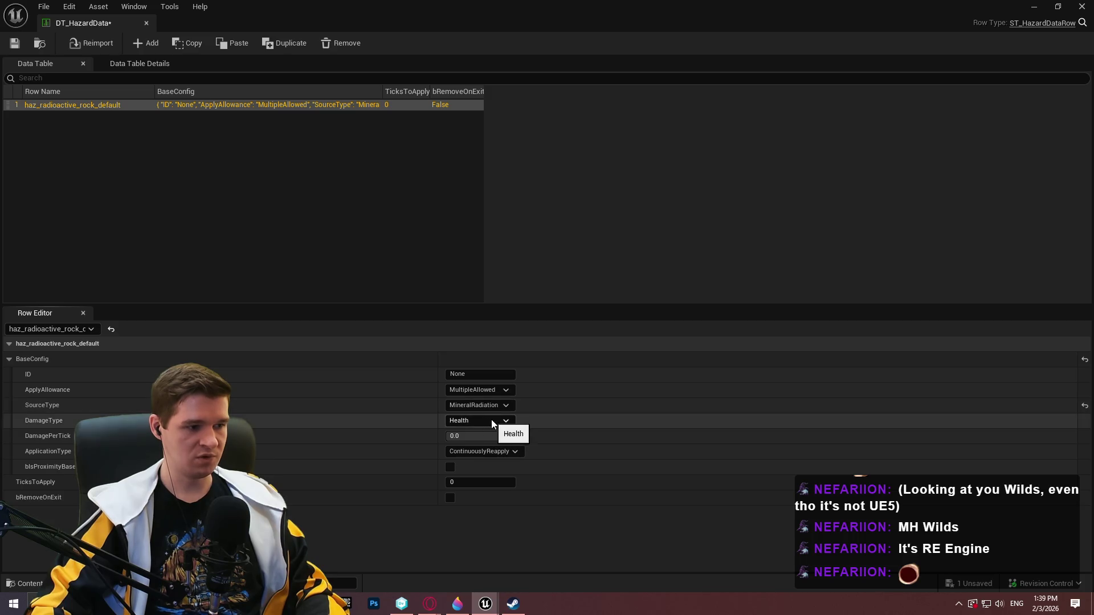
click(491, 419)
click(483, 443)
click(511, 436)
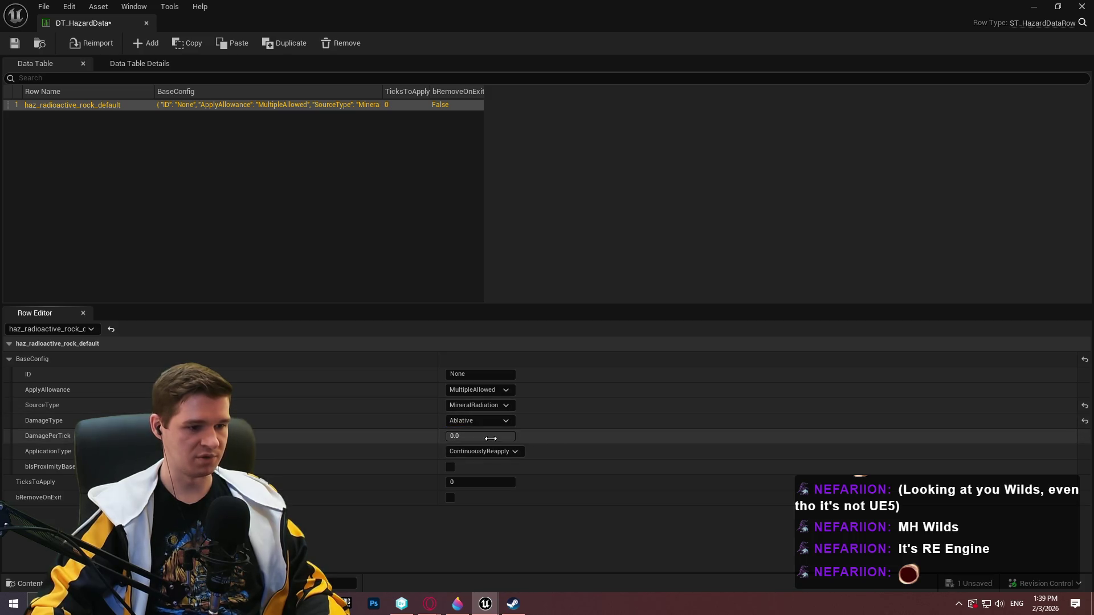
key(Return)
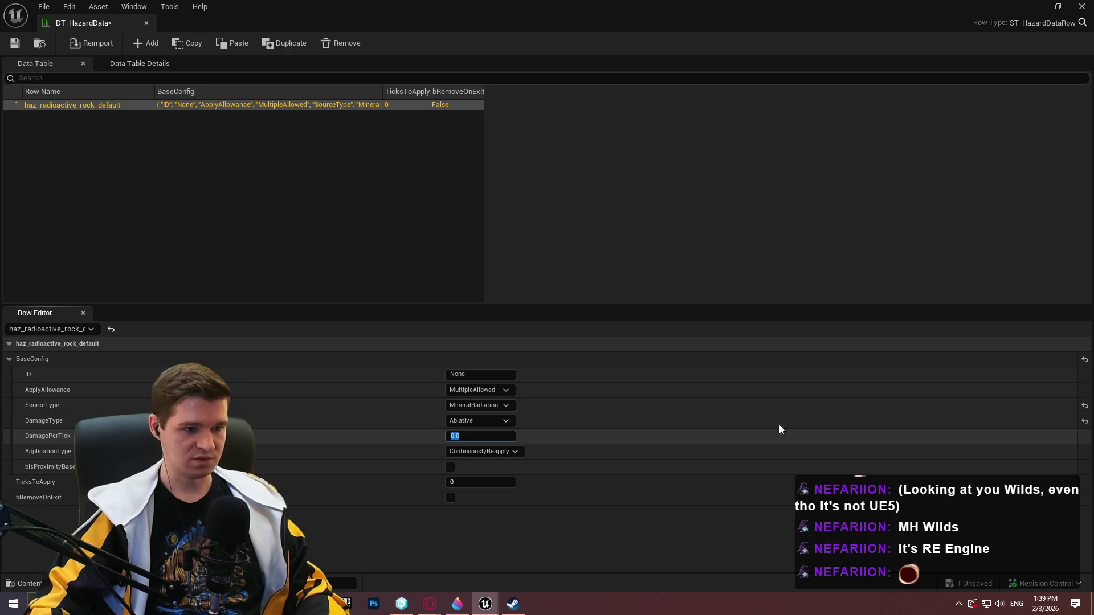
text(-.0)
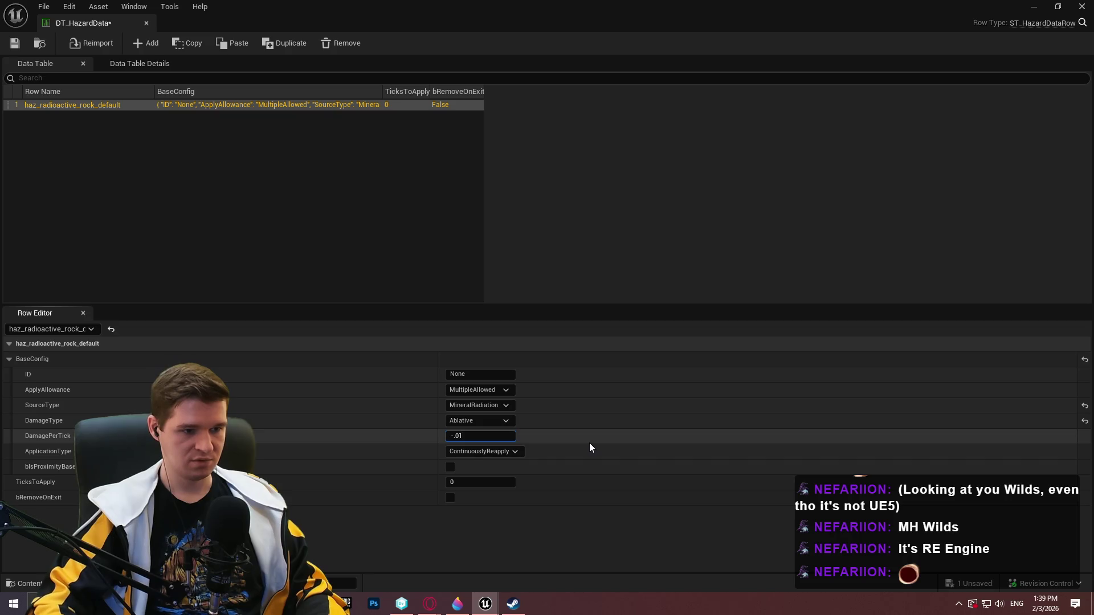
key(Return)
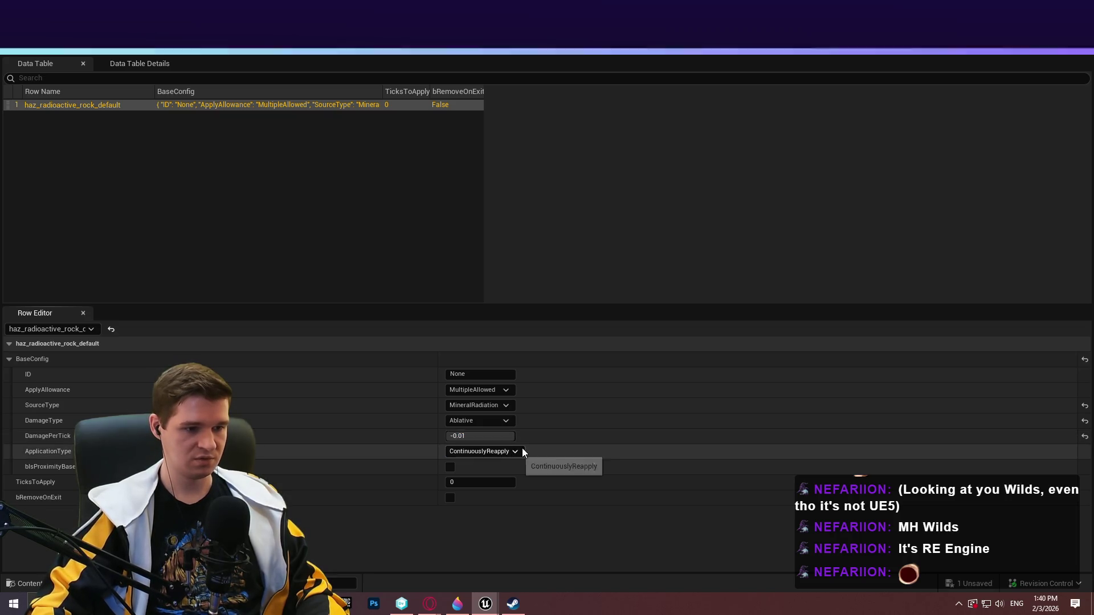
Enable bIsProximityBased, set TicksToApply to 5, enable bRemoveOnExit, and save the table.
click(451, 467)
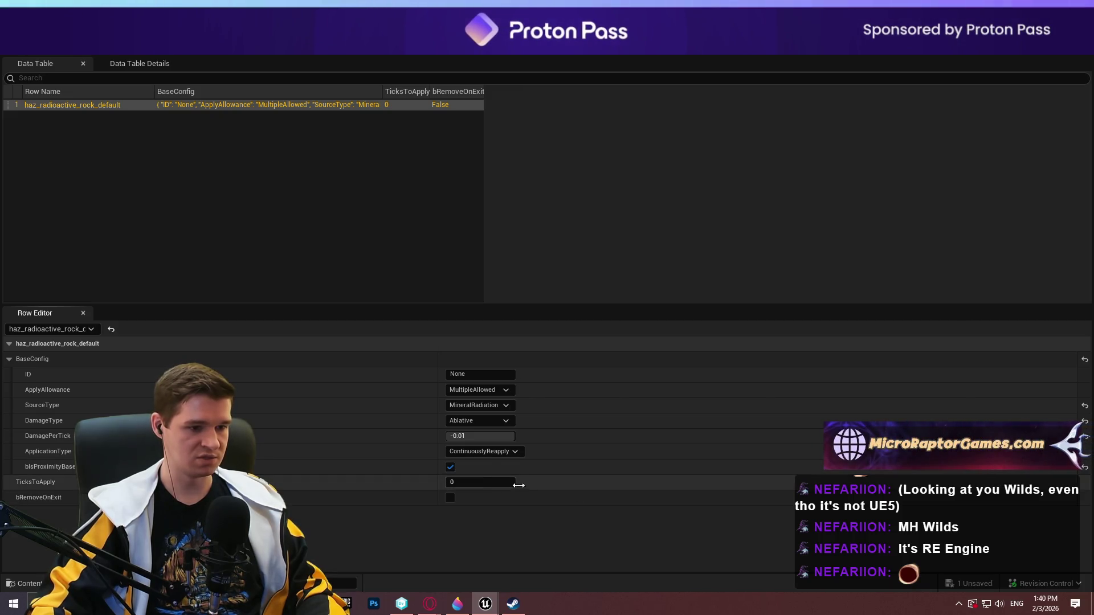
click(504, 482)
text(5)
key(Return)
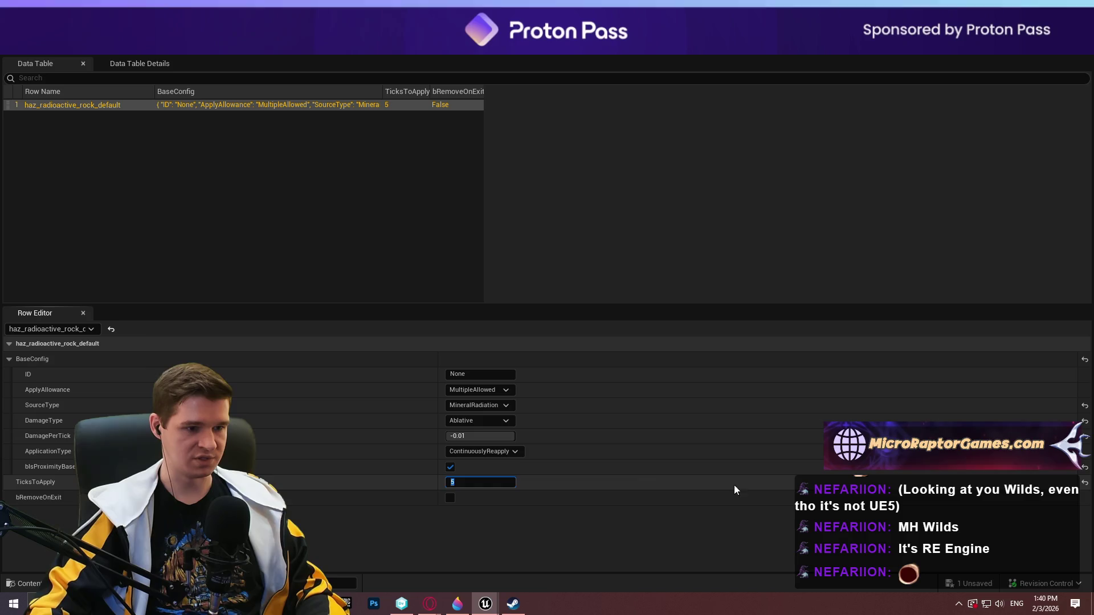
click(450, 498)
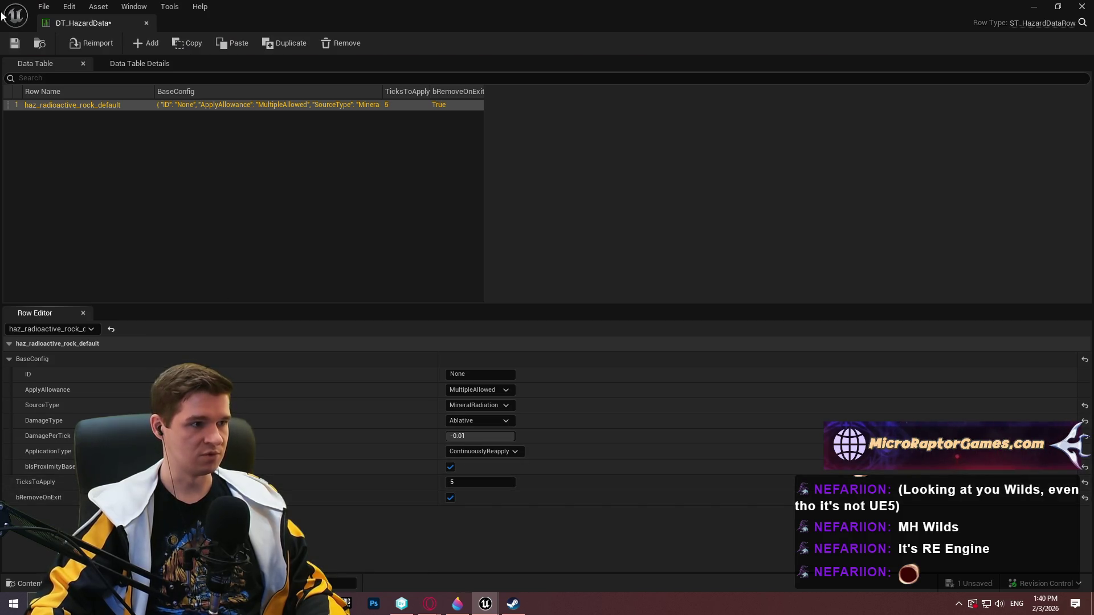
click(15, 43)
Close DT_HazardData, return to the Redlock level, and browse to KYS > Blueprints > Platforms.
click(146, 23)
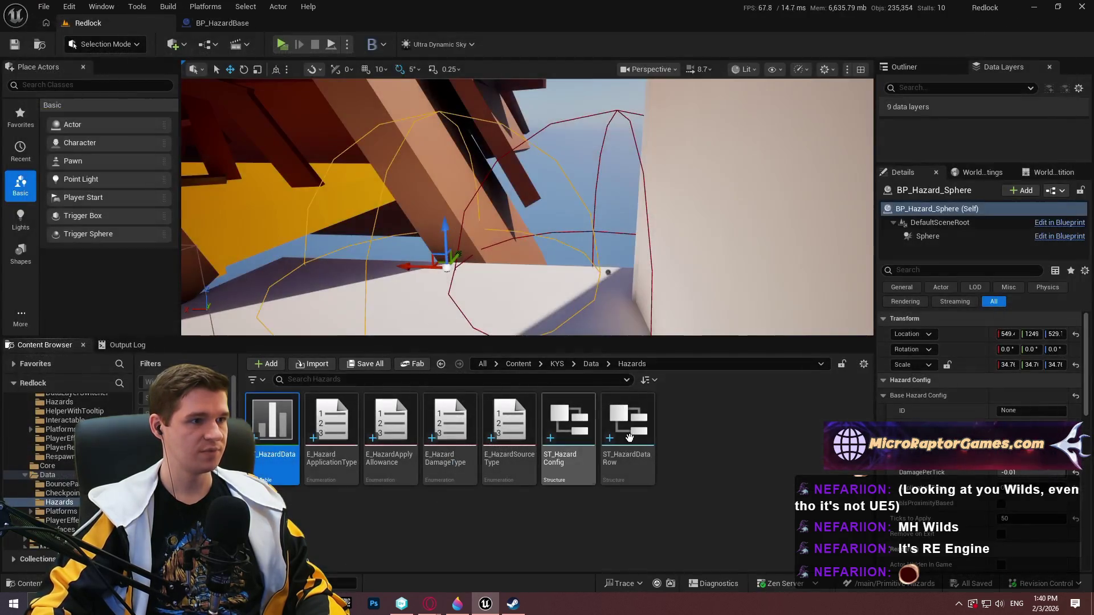
click(228, 24)
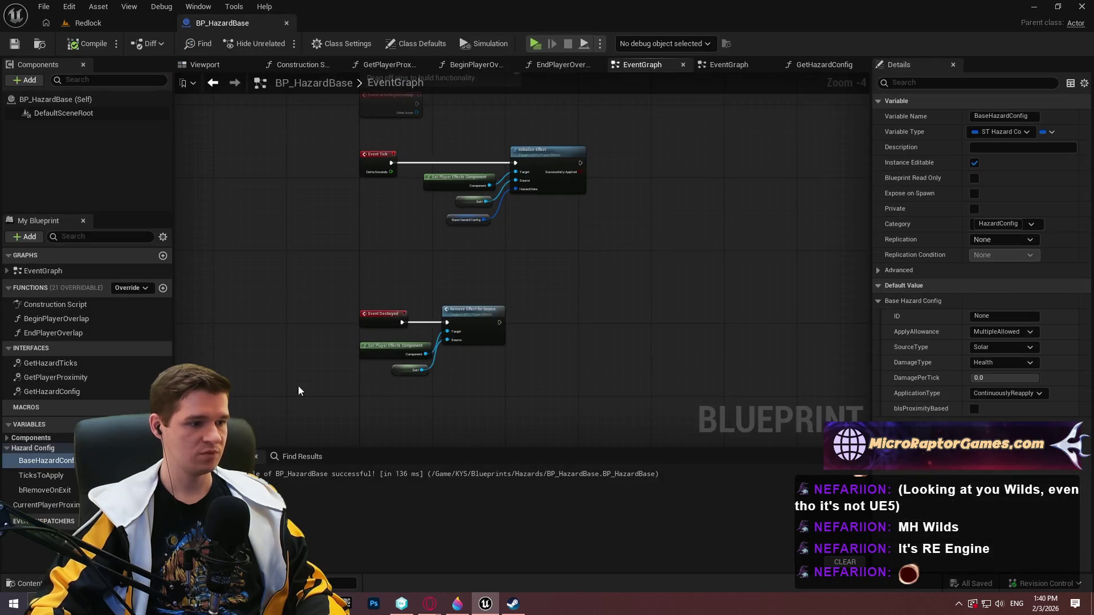
click(154, 24)
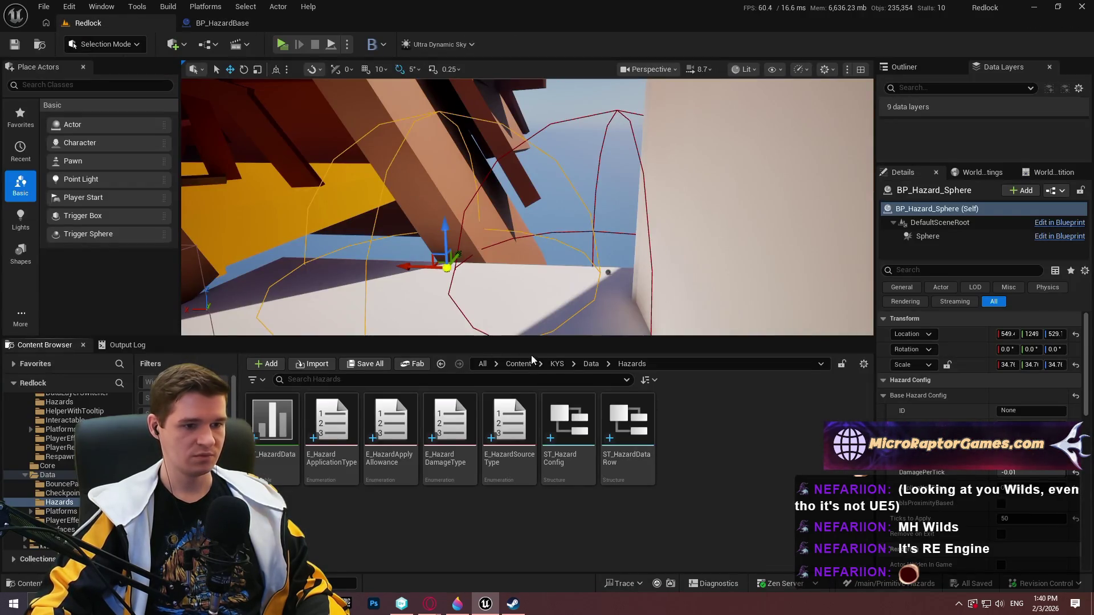
click(557, 364)
double_click(331, 422)
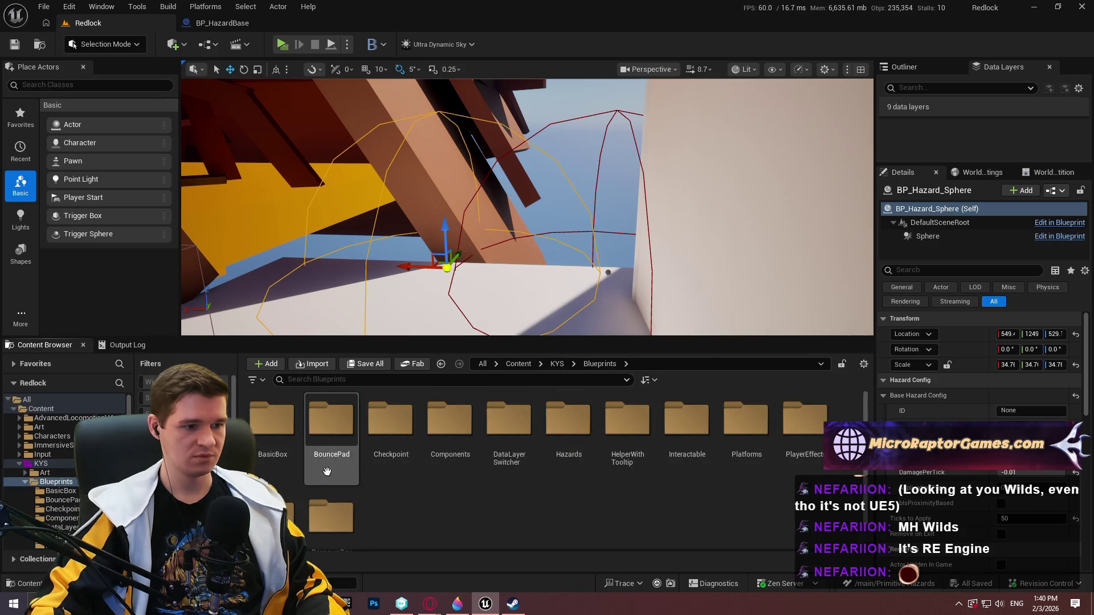
double_click(746, 422)
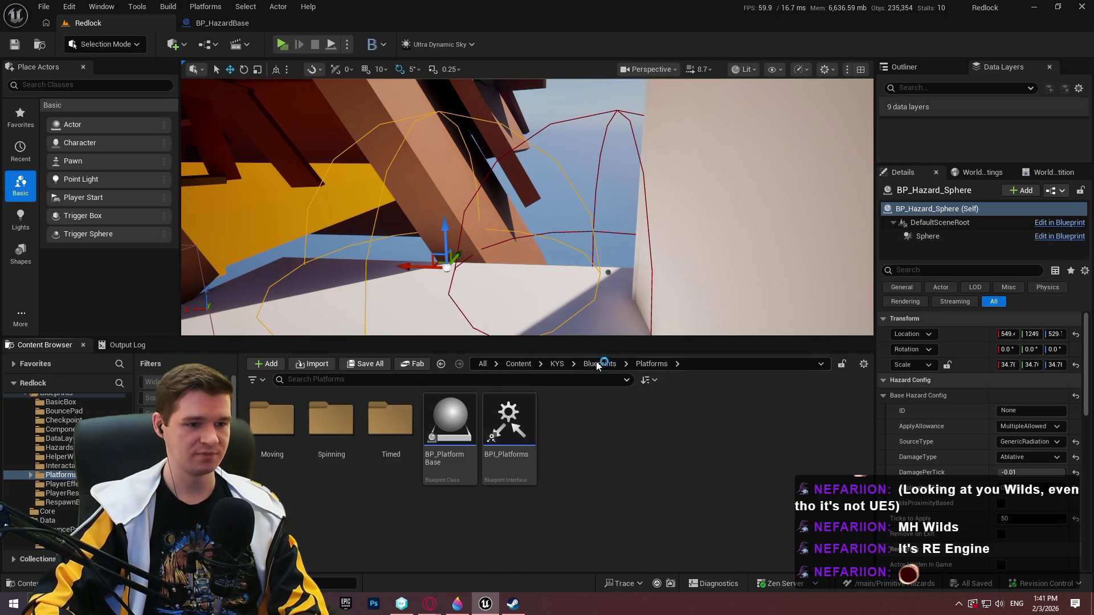
mouse_move(272, 421)
mouse_down()
mouse_move(363, 454)
mouse_move(392, 446)
mouse_move(279, 453)
mouse_move(383, 449)
mouse_up()
Open BP_TimedPlatform_Base from Platforms > Timed, view its Construction Script, then close it.
double_click(383, 449)
double_click(272, 439)
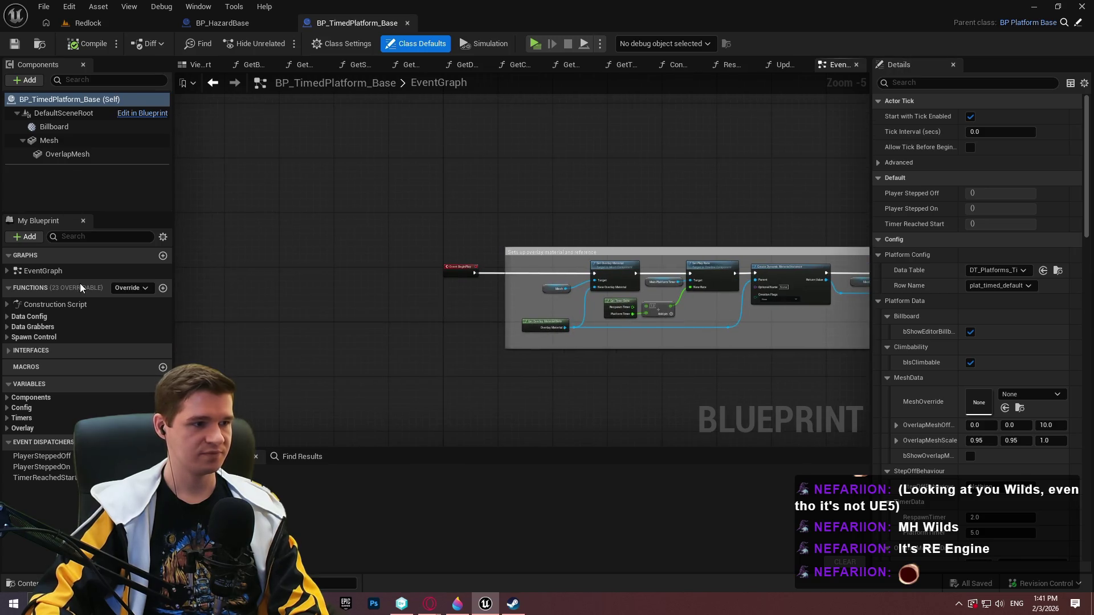
double_click(60, 308)
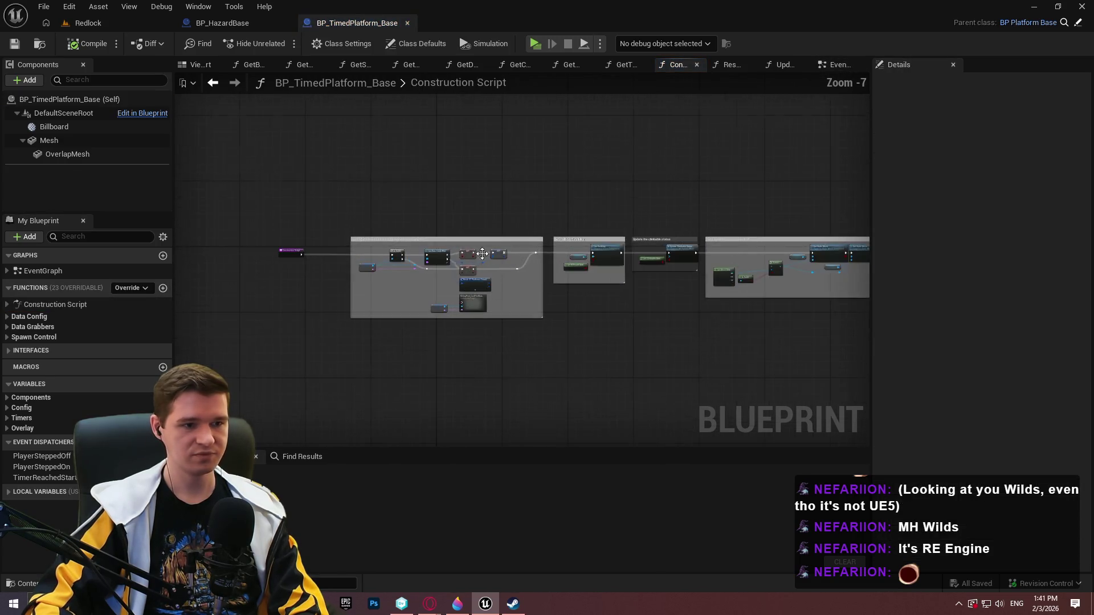
scroll(482, 254, up, 4)
click(407, 23)
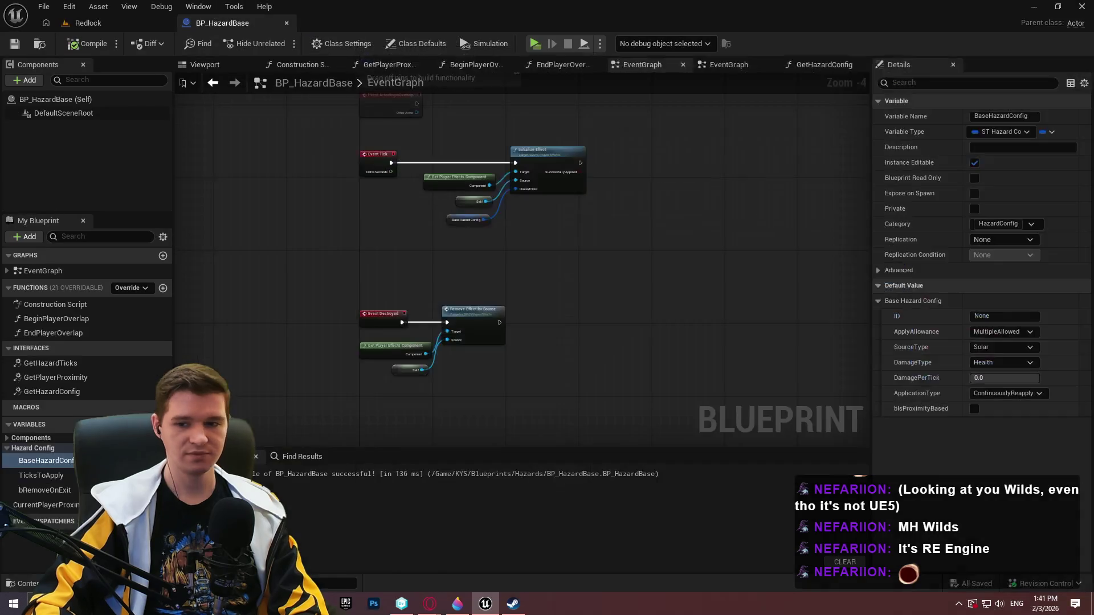
Show BP_HazardBase's Construction Script graph.
click(88, 23)
click(223, 23)
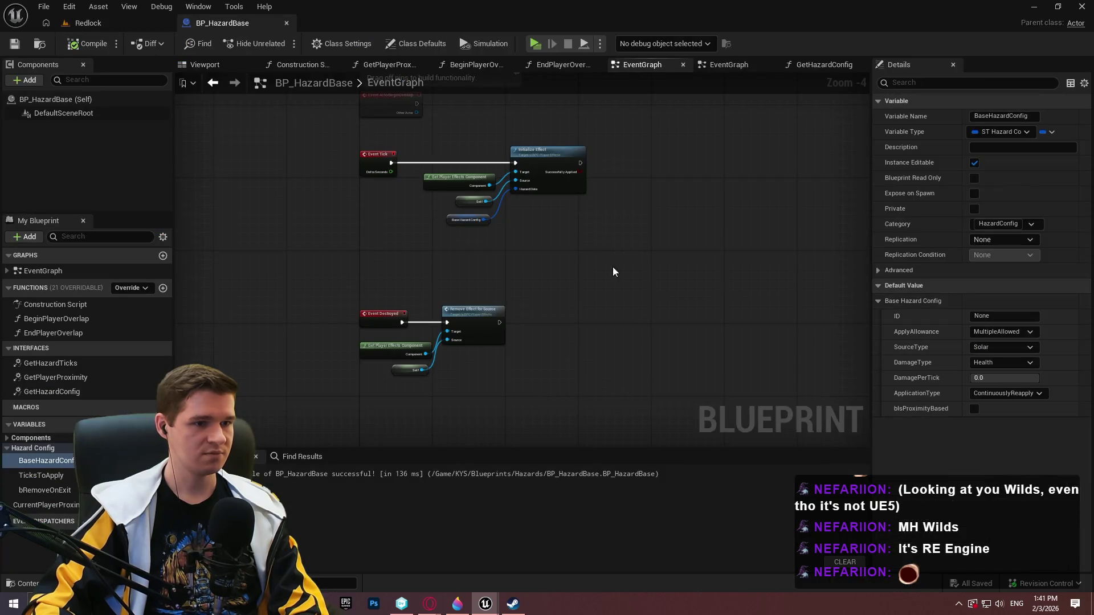
click(302, 64)
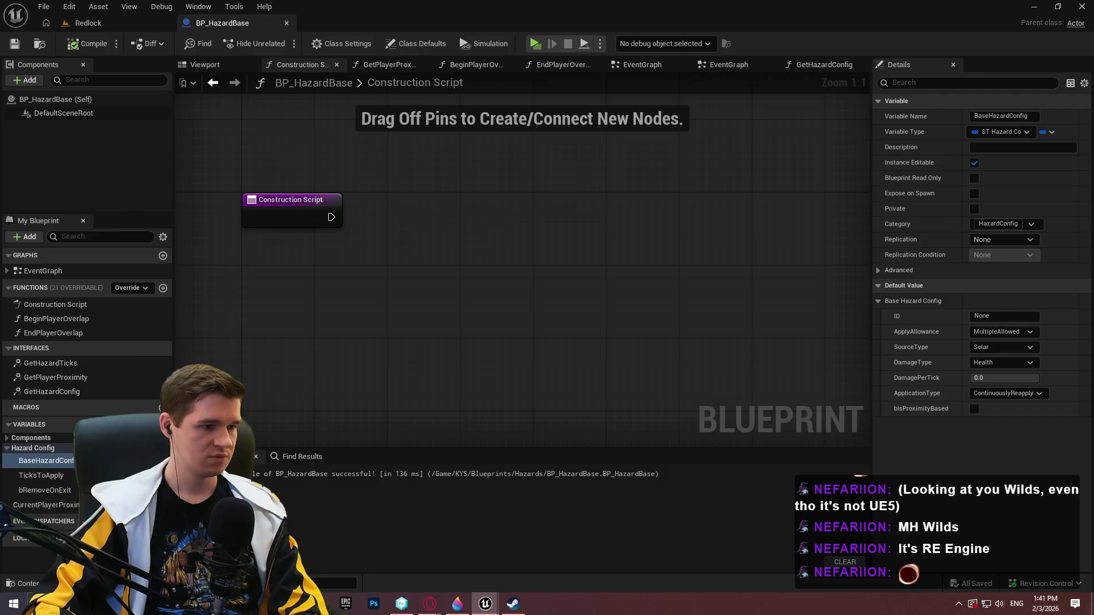
Add a HazardConfig variable of type Data Table Row Handle to BP_HazardBase.
click(163, 424)
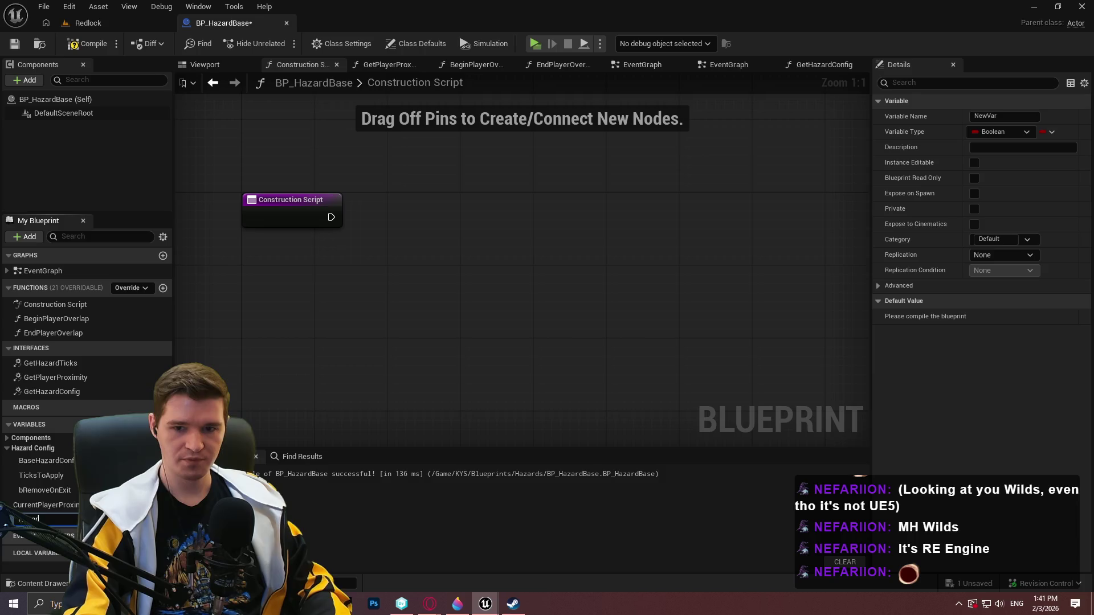
text(Config)
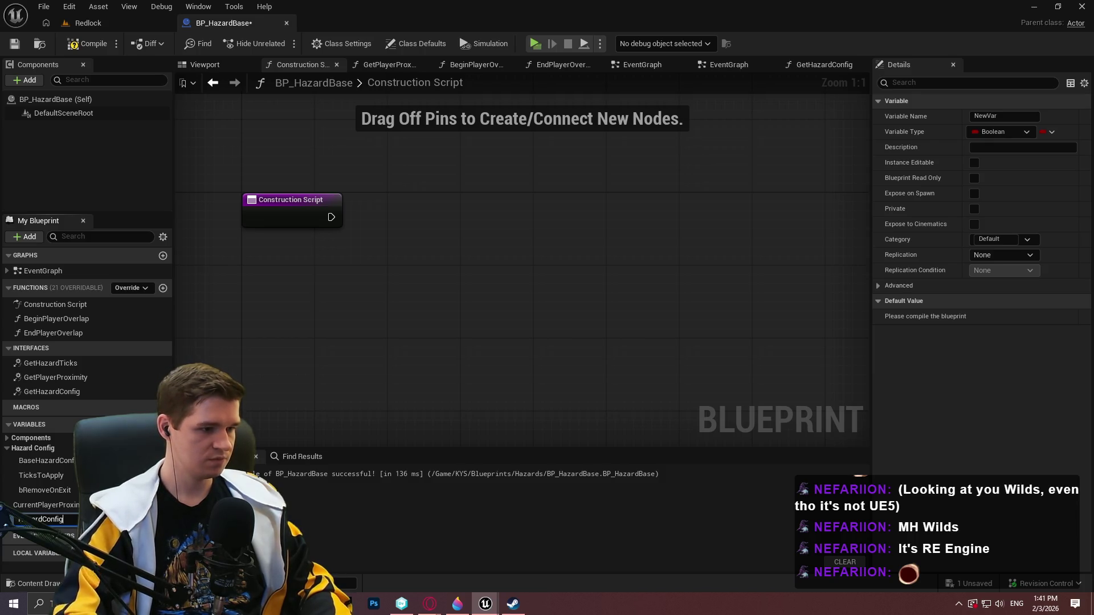
key(Return)
click(162, 520)
text(data tab)
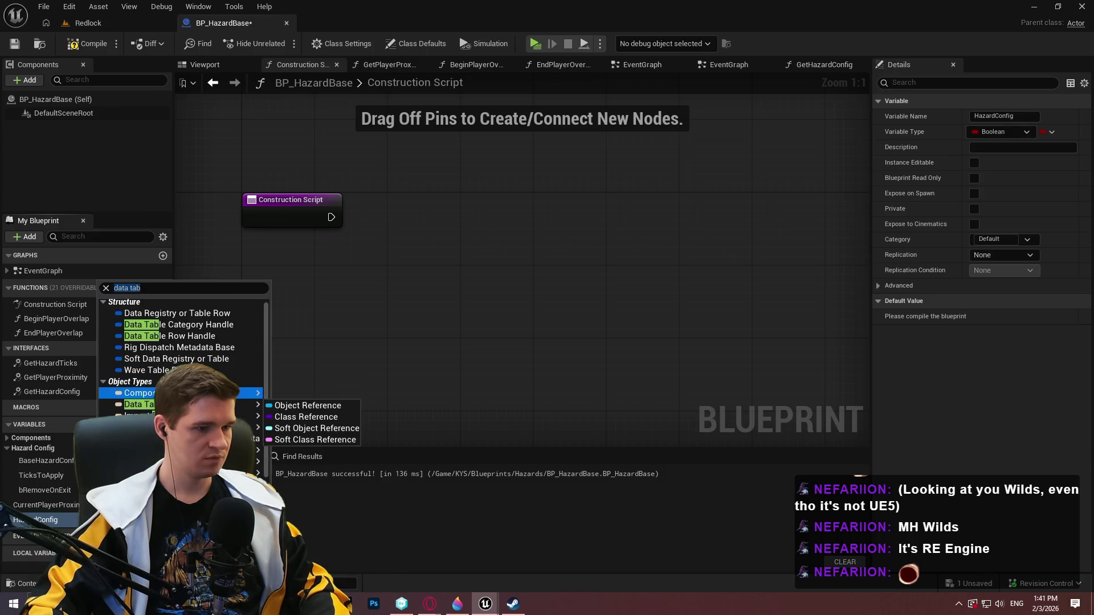
mouse_move(228, 439)
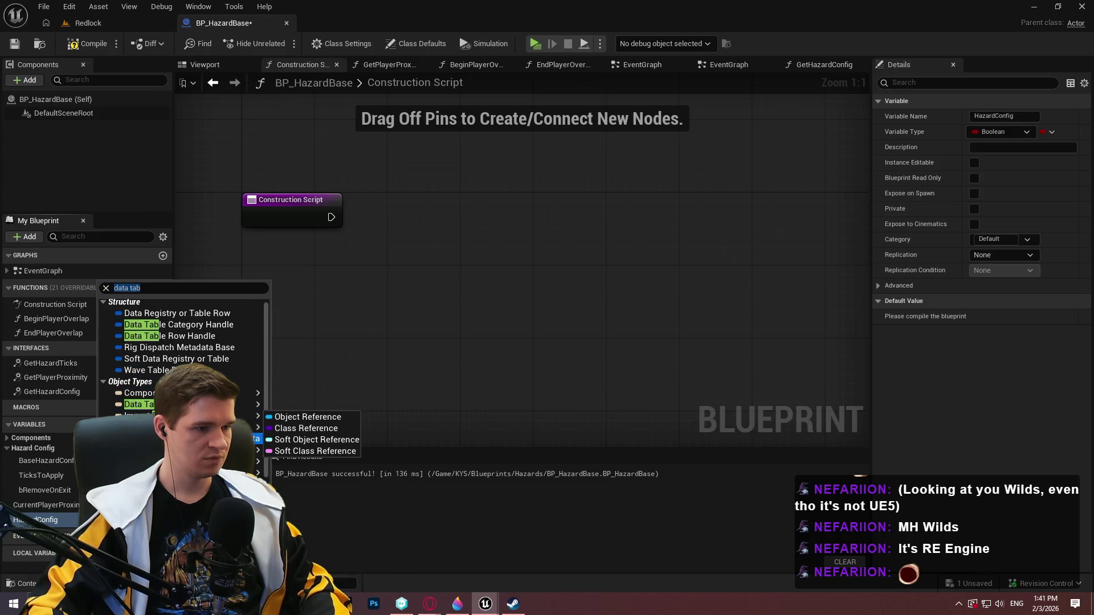
click(193, 339)
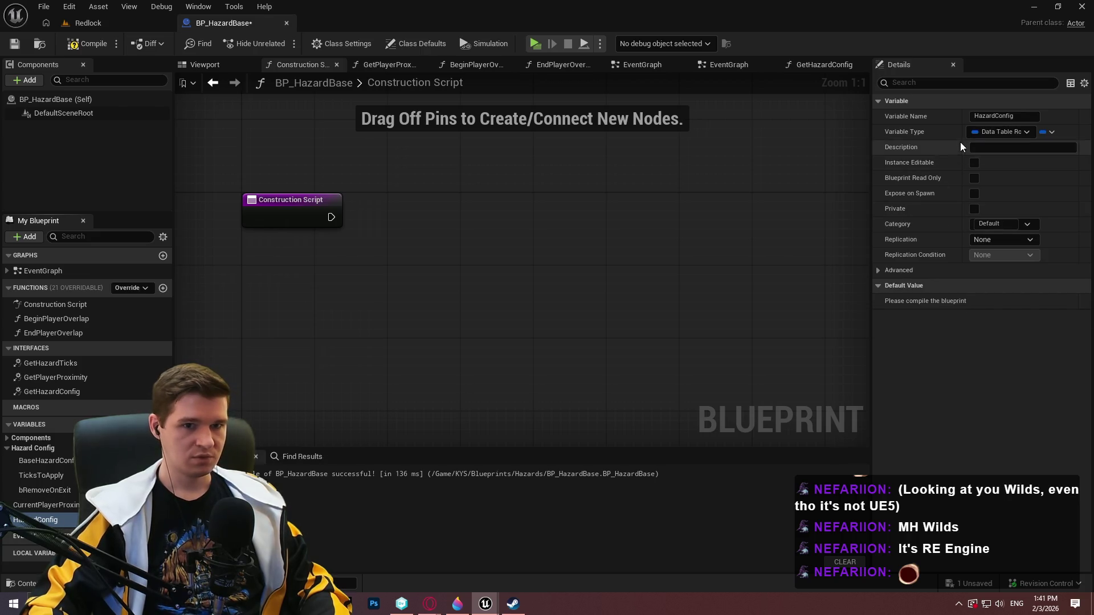
Make HazardConfig Instance Editable, then compile and save the blueprint.
click(975, 163)
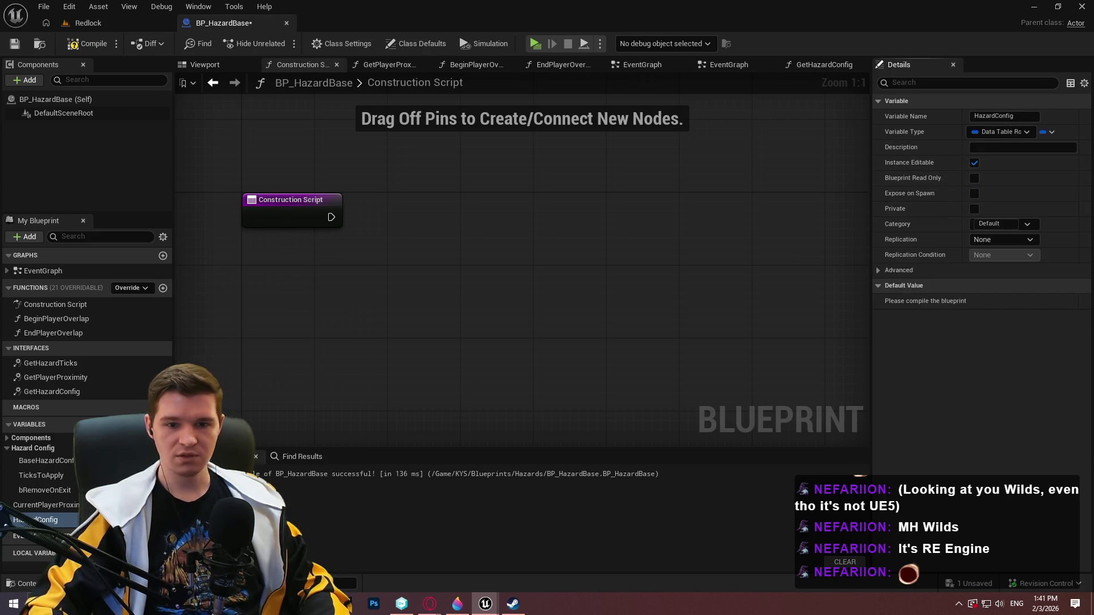
click(92, 43)
click(14, 44)
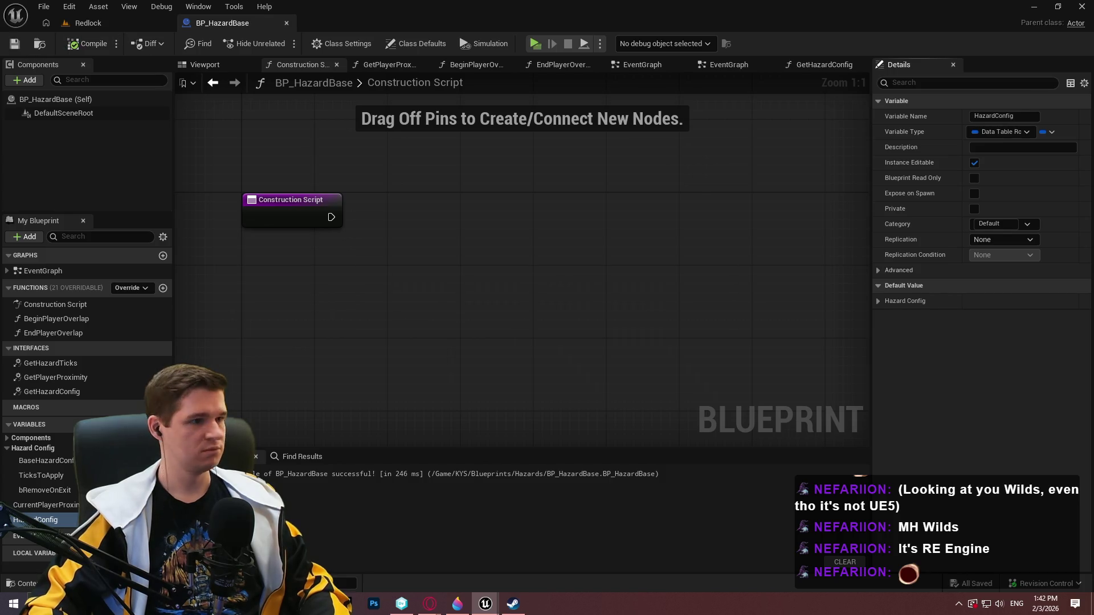
Dock BP_TimedPlatform_Base in its own editor tab for reference, then return to BP_HazardBase.
drag(1093, 85, 591, 90)
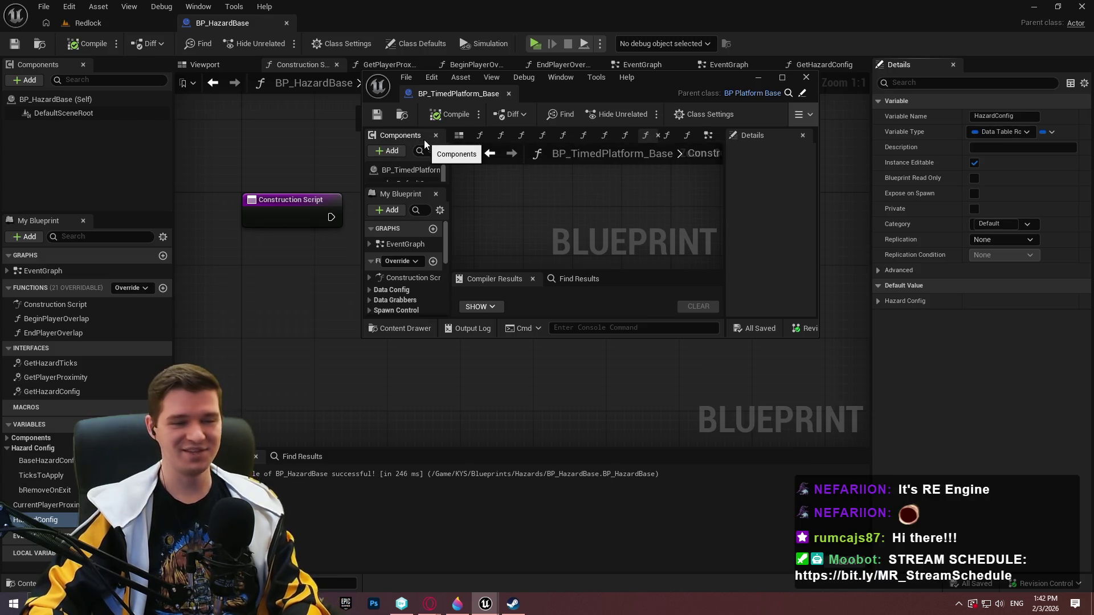
drag(429, 92, 348, 22)
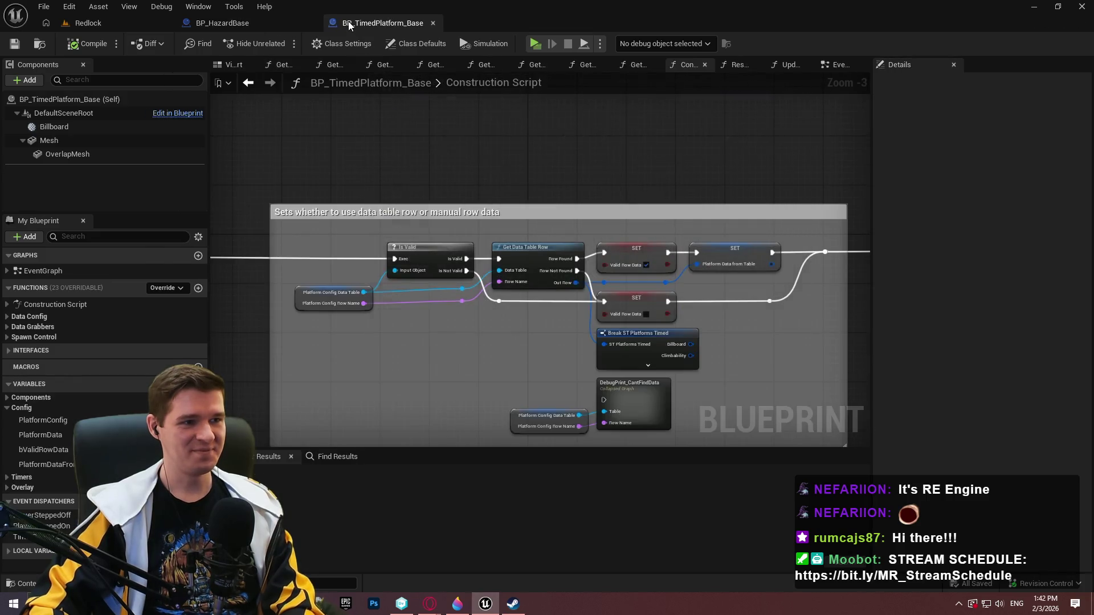
scroll(450, 223, up, 2)
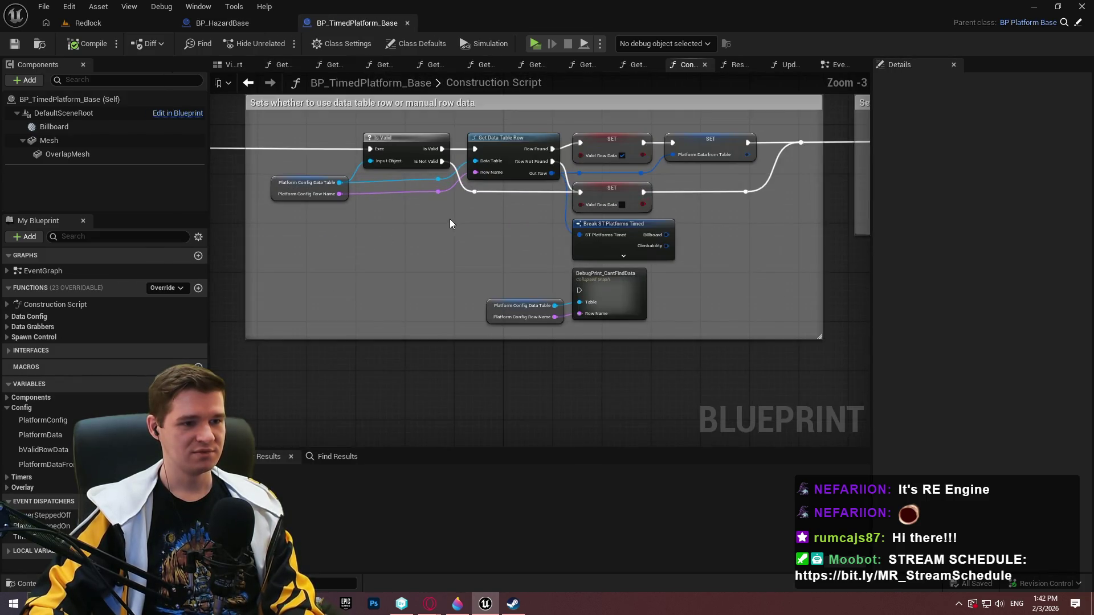
click(219, 23)
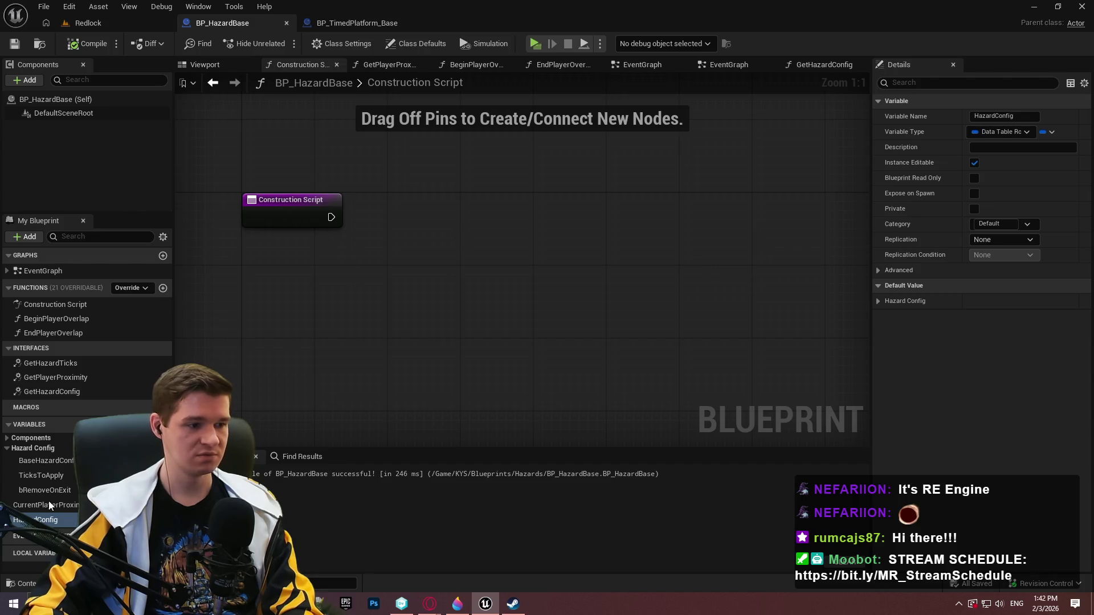
Add a Hazard Config getter to the Construction Script and split it into Data Table and Row Name.
mouse_move(35, 519)
mouse_down()
mouse_move(312, 285)
mouse_move(384, 286)
mouse_up()
click(342, 294)
click(356, 310)
right_click(367, 295)
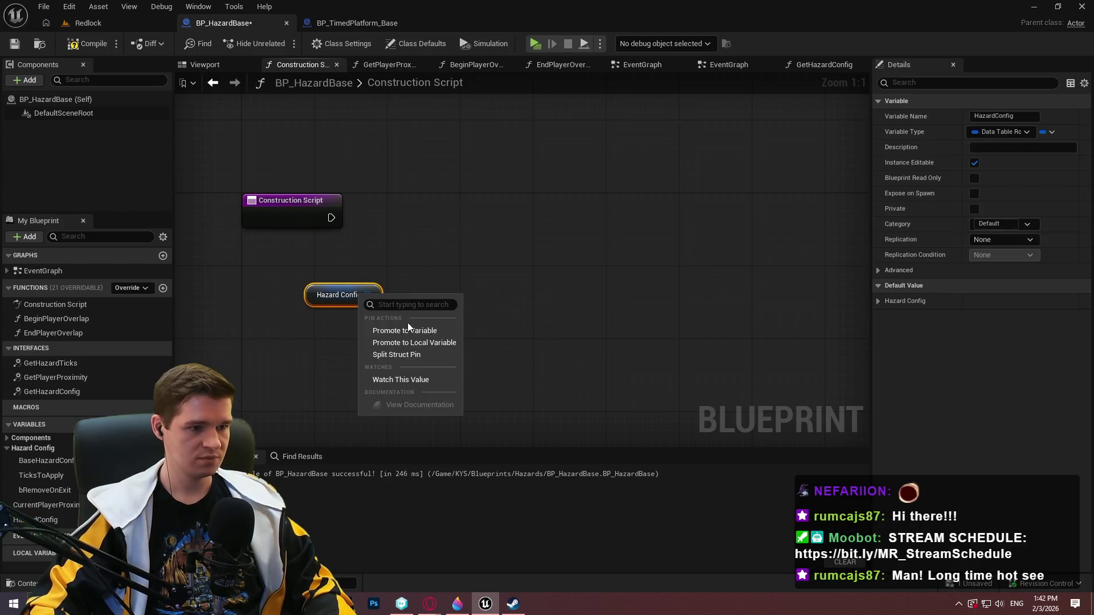
click(415, 355)
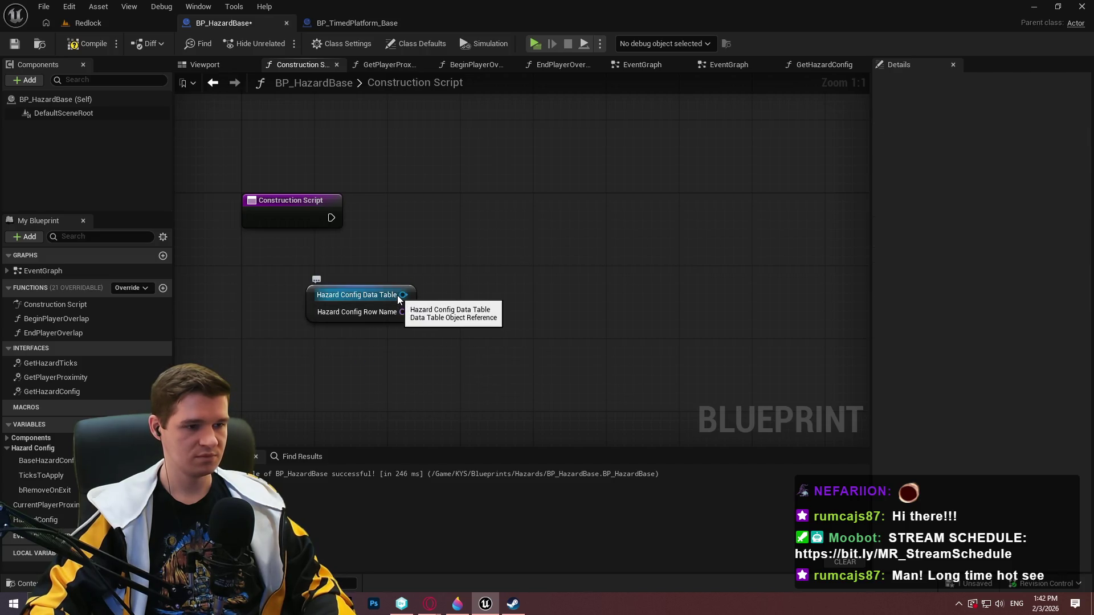
Add an Is Valid check on the Data Table, run it from the Construction Script, and compile.
drag(398, 295, 518, 288)
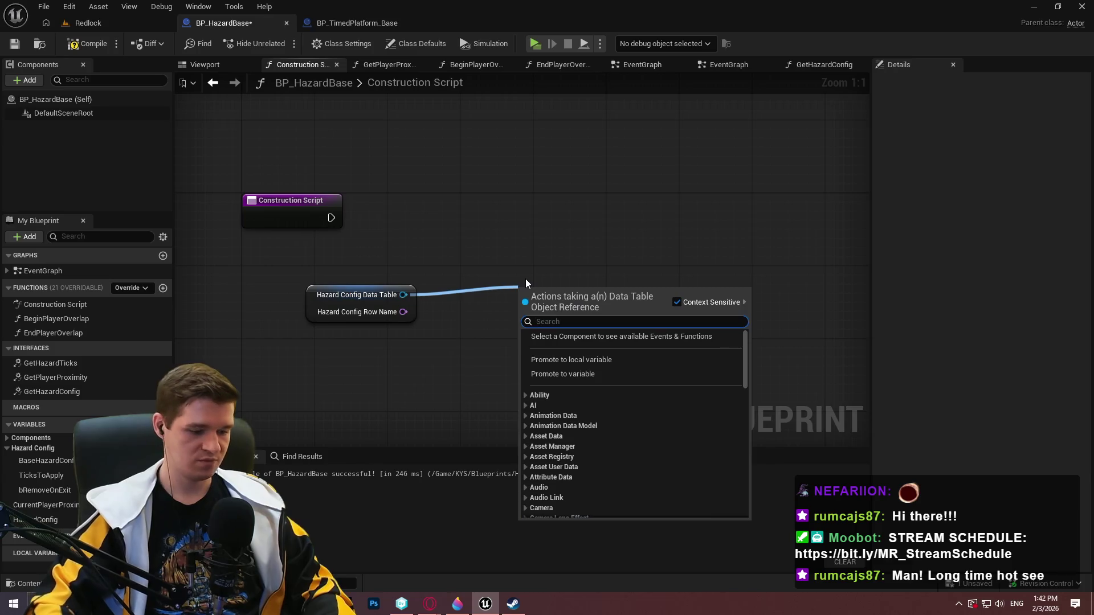
text(valid)
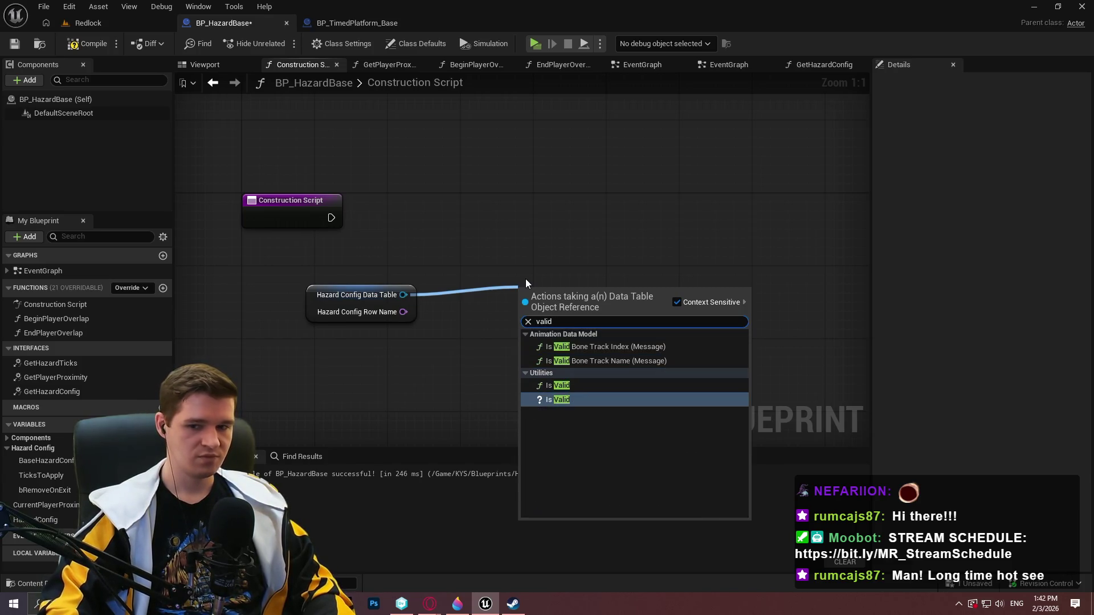
key(Return)
click(565, 230)
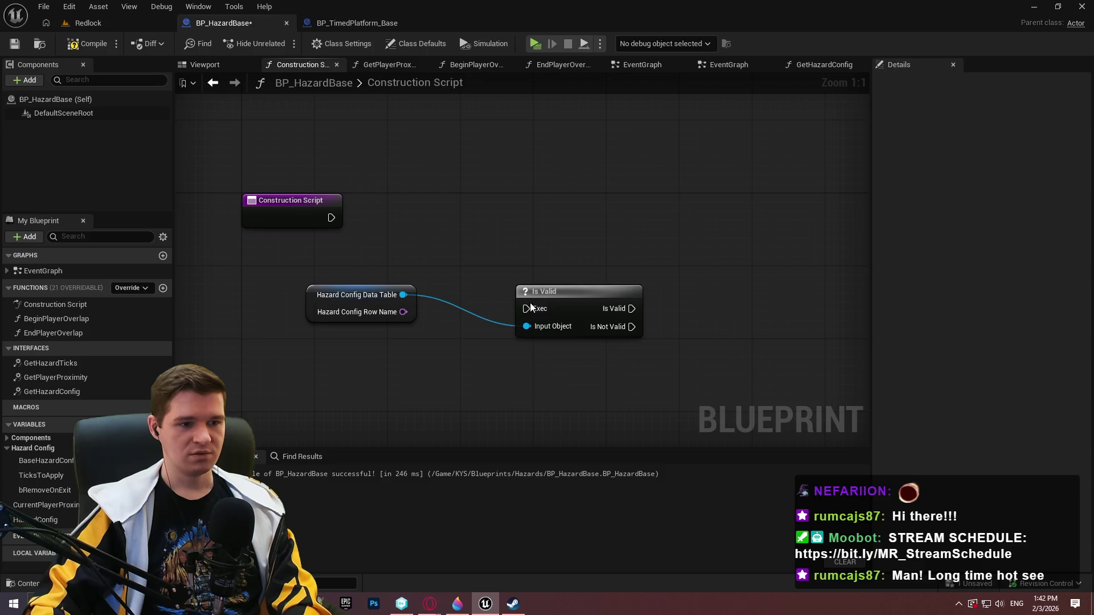
mouse_move(330, 218)
mouse_down()
mouse_move(529, 236)
mouse_move(525, 308)
mouse_move(561, 204)
mouse_move(542, 230)
mouse_up()
click(552, 295)
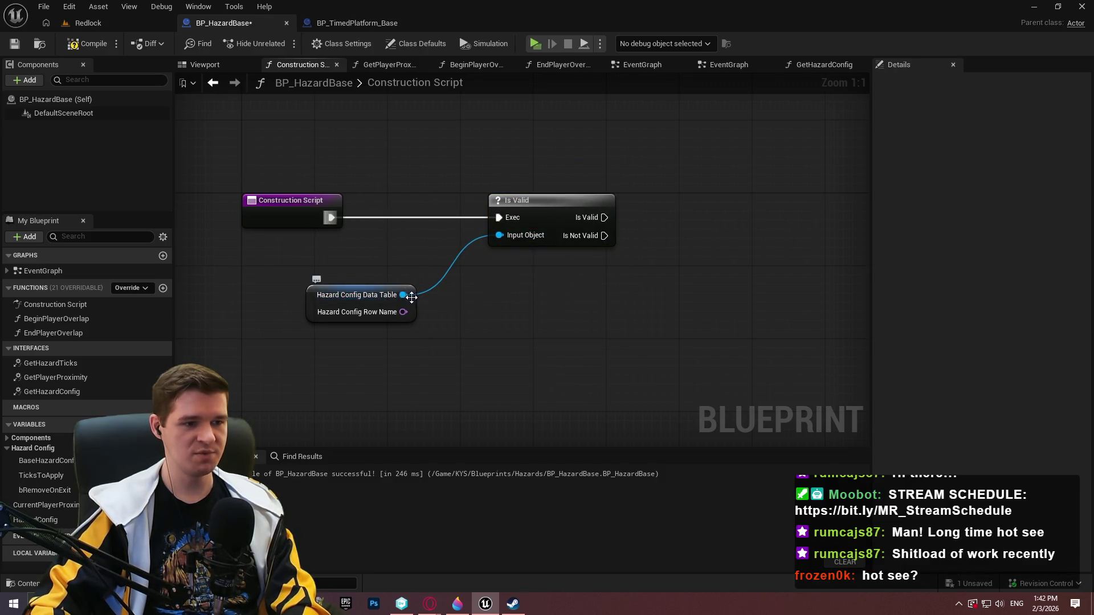
drag(411, 297, 474, 243)
click(526, 210)
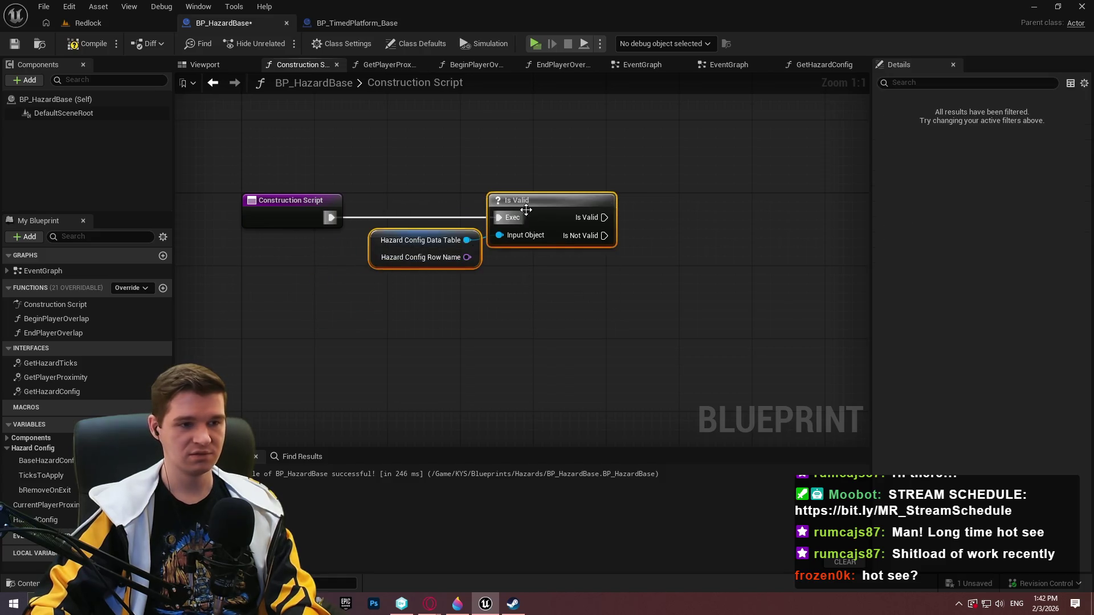
drag(526, 210, 553, 210)
click(493, 257)
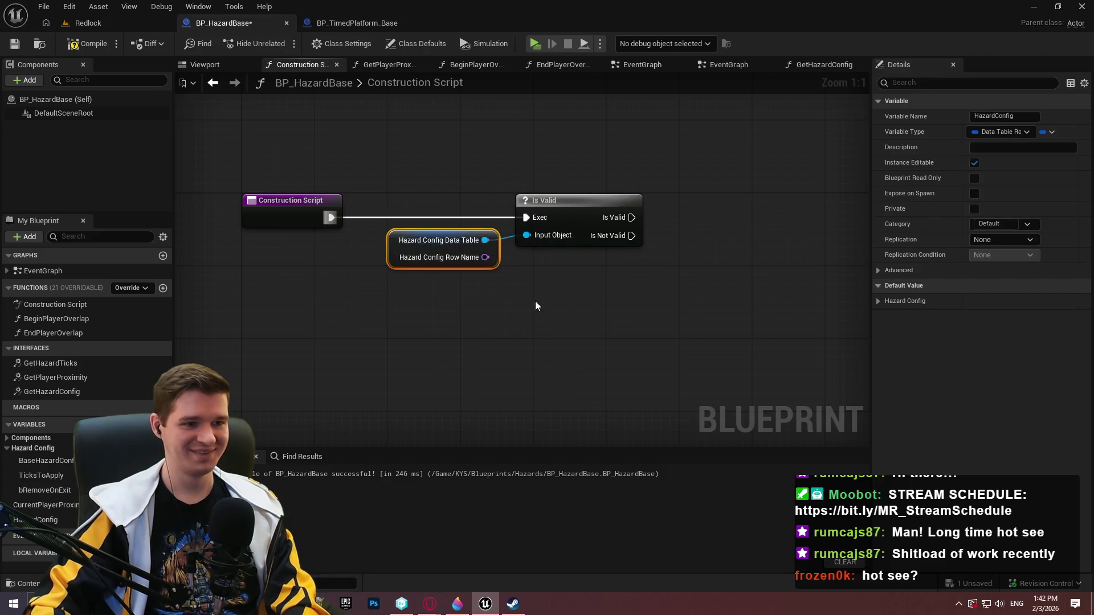
click(535, 303)
click(86, 44)
Compare against BP_TimedPlatform_Base's Construction Script for reference.
click(374, 24)
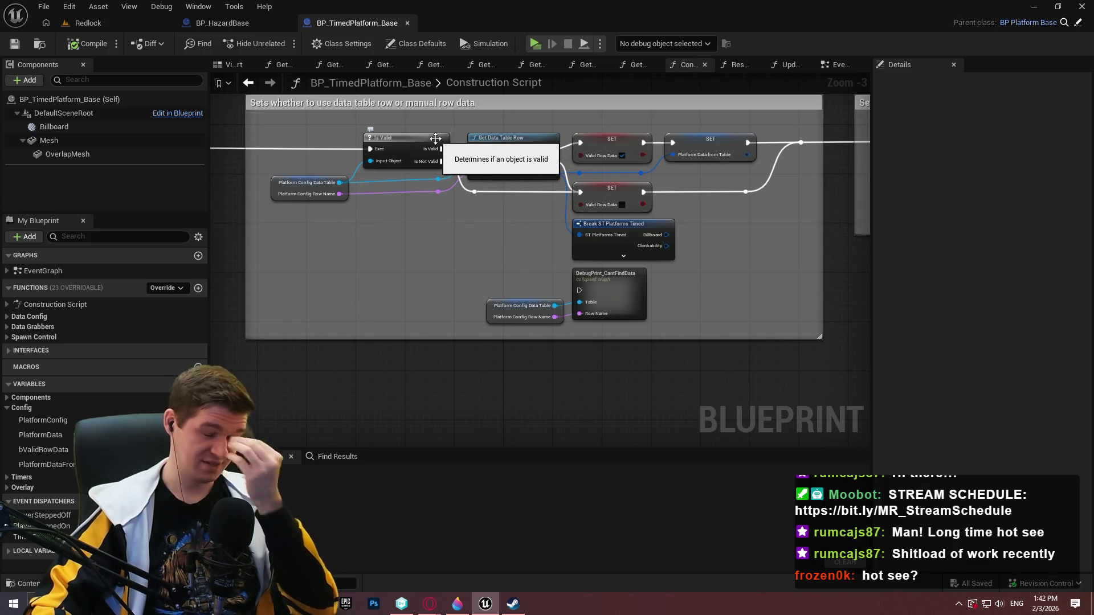
click(218, 27)
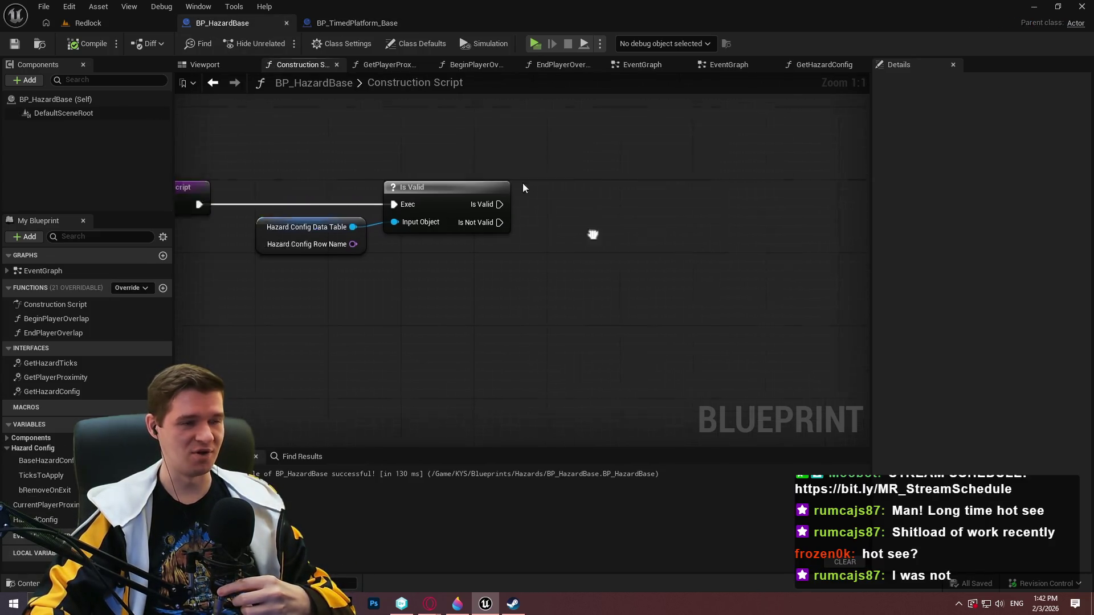
click(349, 25)
click(222, 23)
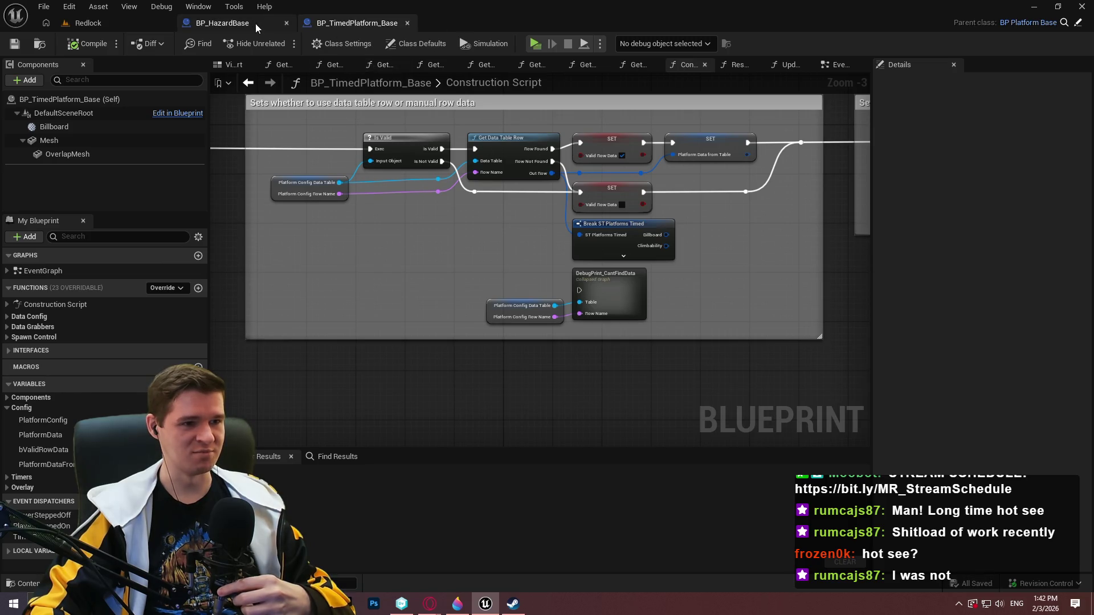
Add a Get Data Table Row node fed by the table, executed when Is Valid succeeds.
drag(300, 222, 499, 329)
text(get data table)
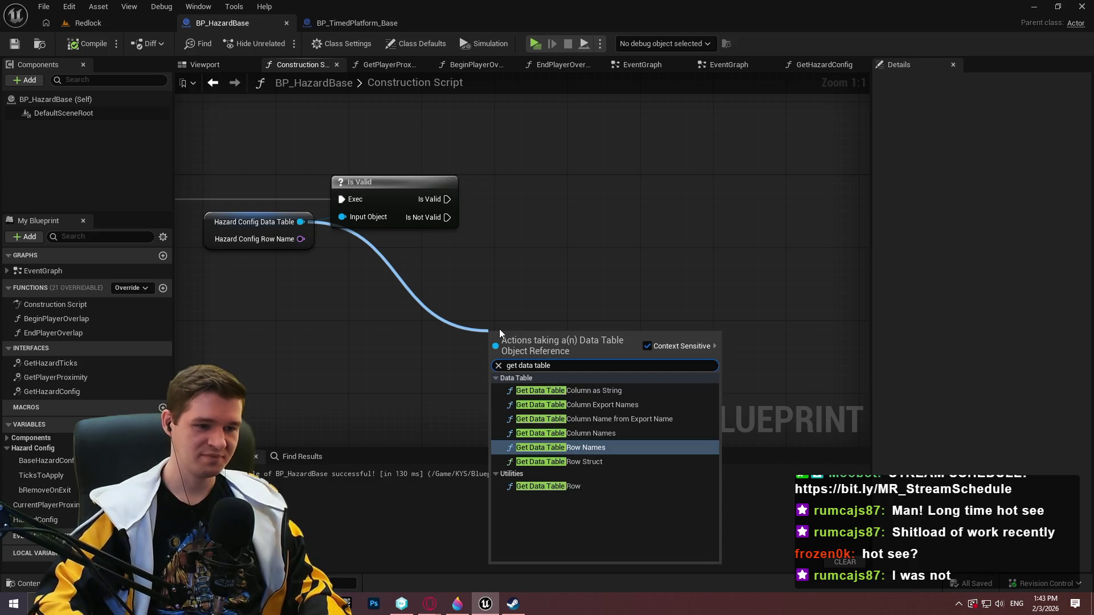
key(Down)
key(Down)
key(Return)
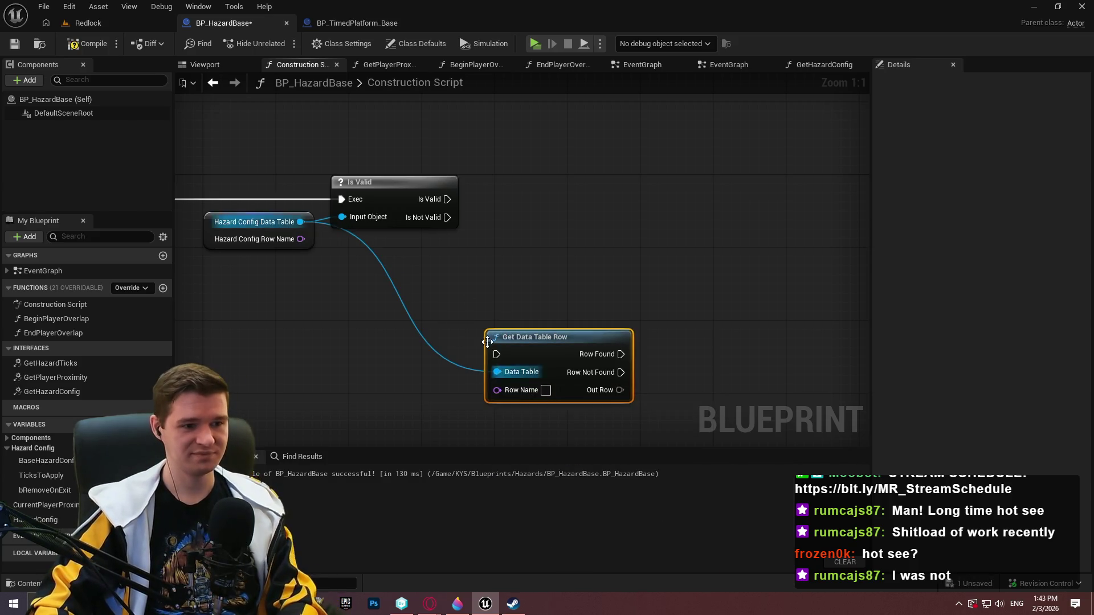
drag(496, 354, 445, 198)
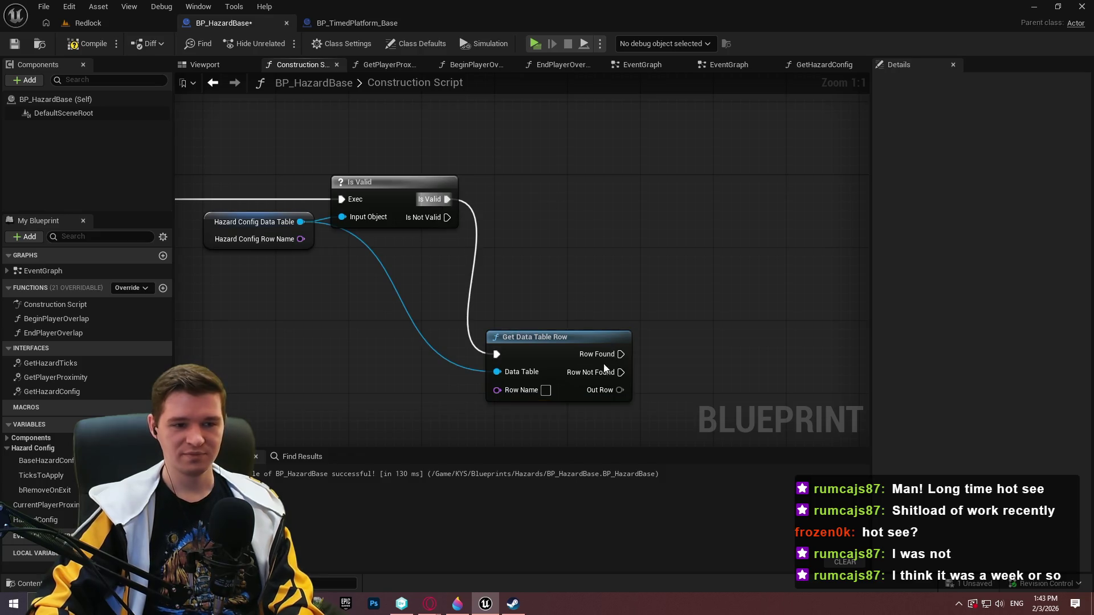
mouse_move(551, 349)
mouse_down()
mouse_move(599, 186)
mouse_move(587, 194)
mouse_up()
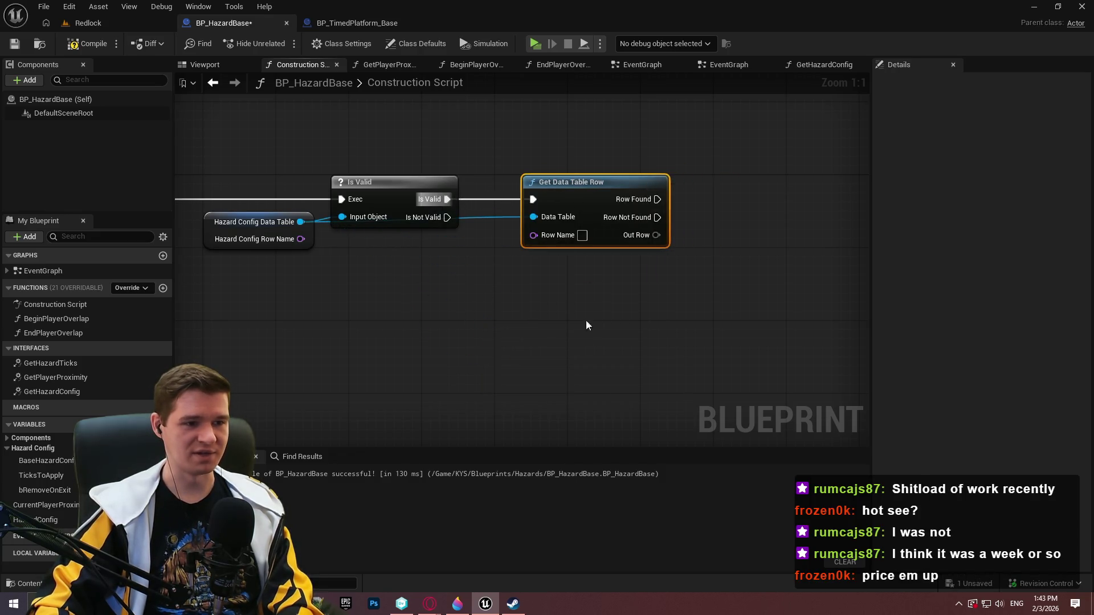
click(587, 325)
mouse_move(474, 238)
mouse_down()
mouse_move(607, 319)
mouse_move(585, 194)
mouse_up()
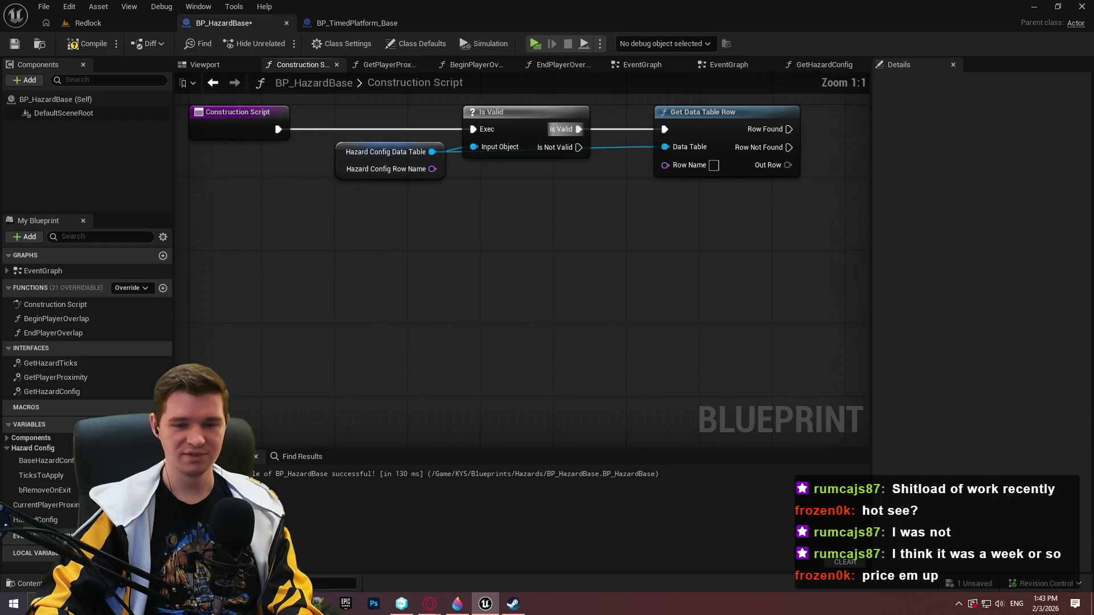
mouse_move(455, 169)
mouse_down()
mouse_move(354, 194)
mouse_move(342, 219)
mouse_move(473, 198)
mouse_up()
Feed Row Name into Get Data Table Row and tidy both wires with reroute knots.
double_click(376, 191)
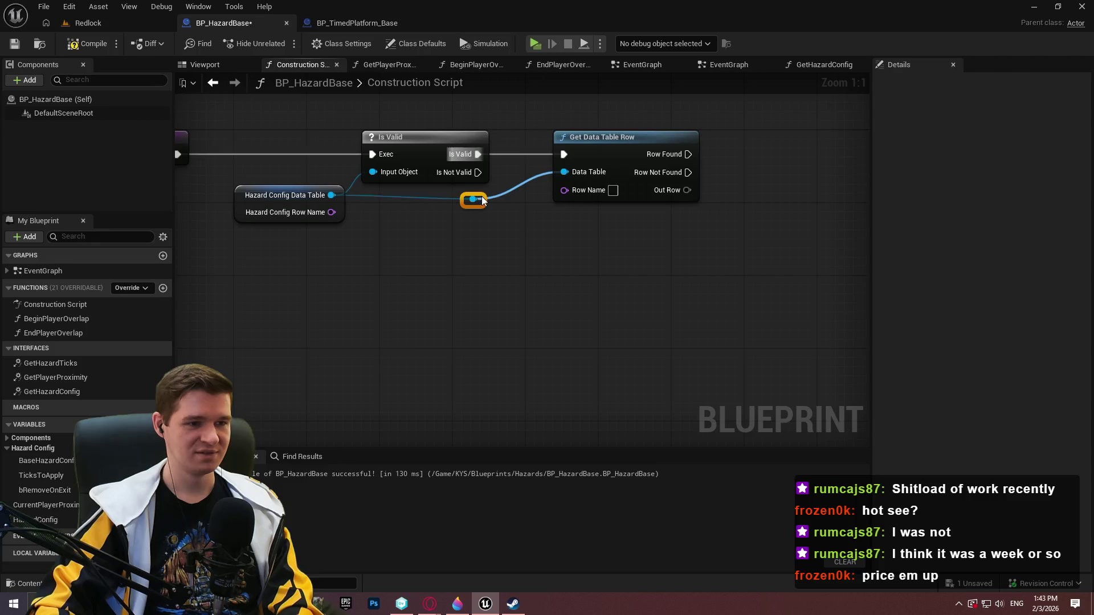
click(550, 230)
drag(332, 212, 564, 190)
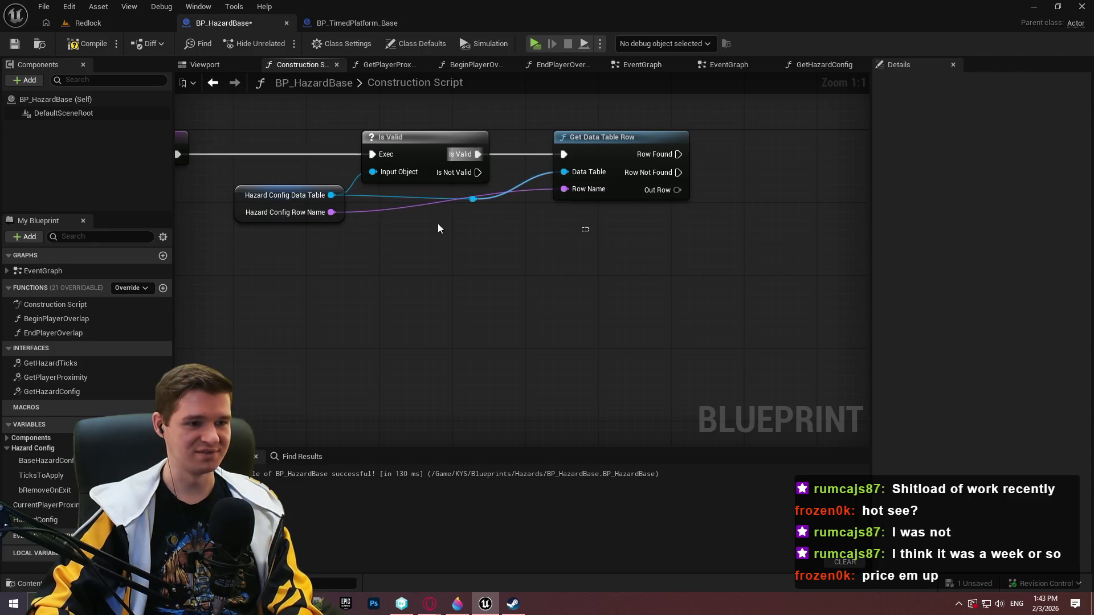
double_click(377, 197)
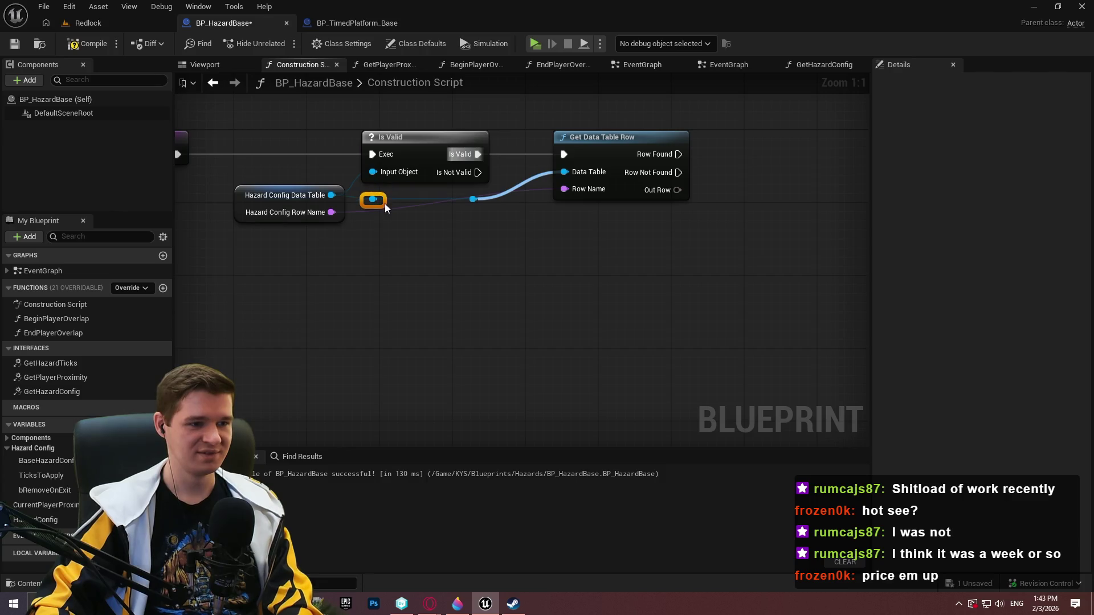
double_click(367, 210)
drag(384, 208, 473, 217)
double_click(441, 208)
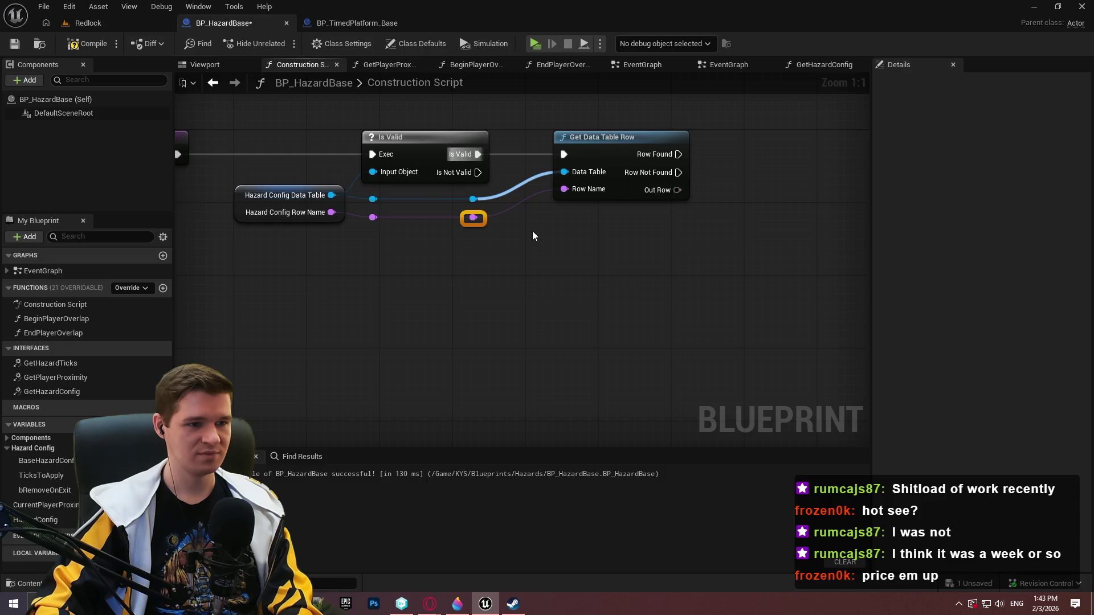
click(565, 241)
drag(601, 141, 583, 140)
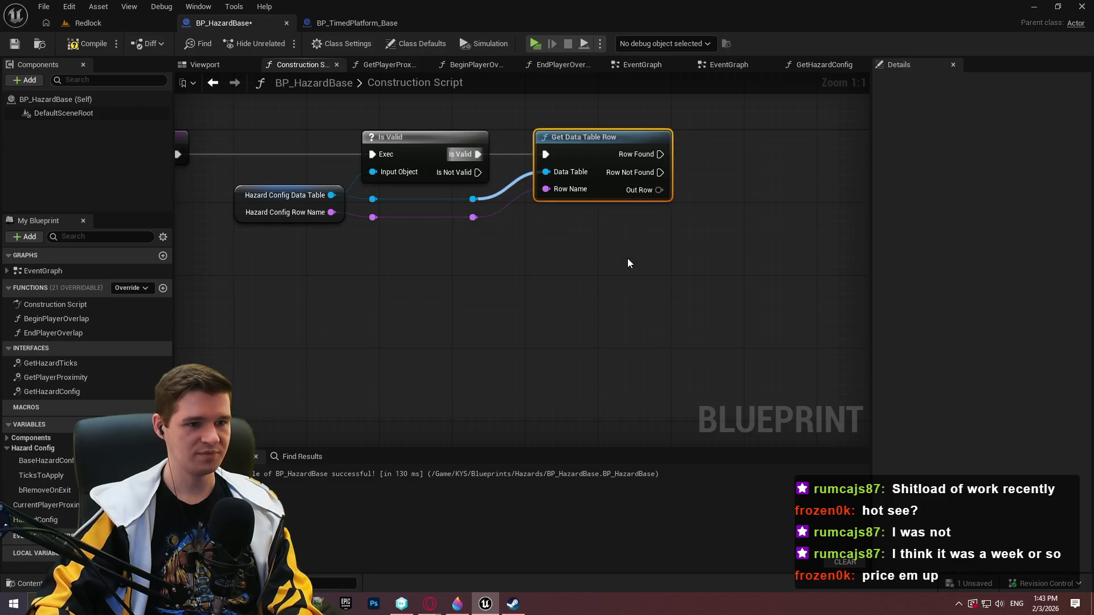
click(565, 258)
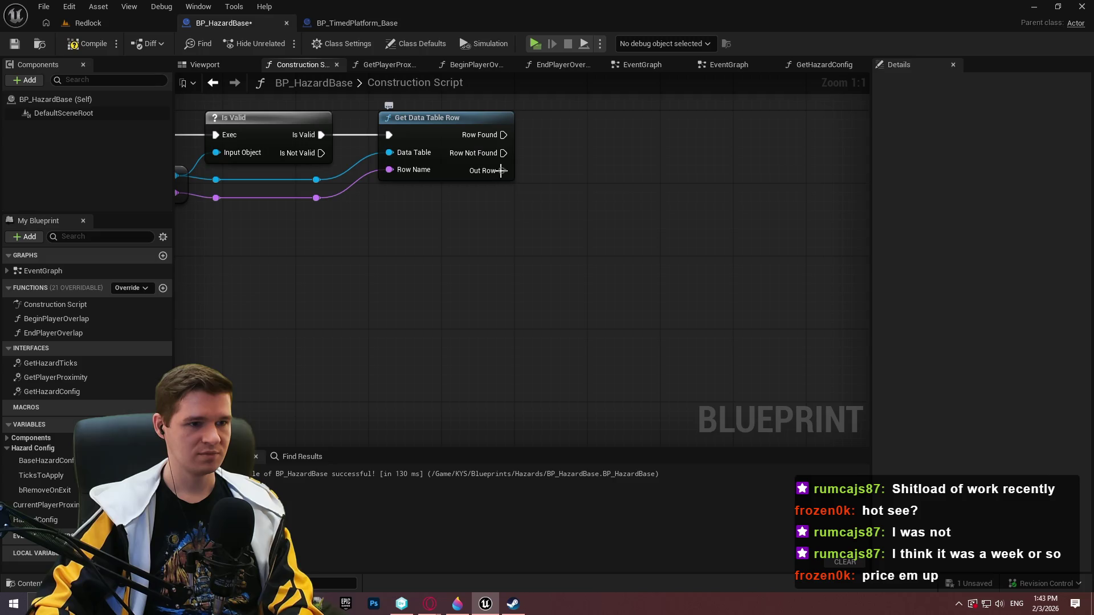
Break the Out Row into a Break ST Hazard Data Row node, compile, and return to BP_TimedPlatform_Base.
drag(502, 170, 549, 190)
text(breakhazard)
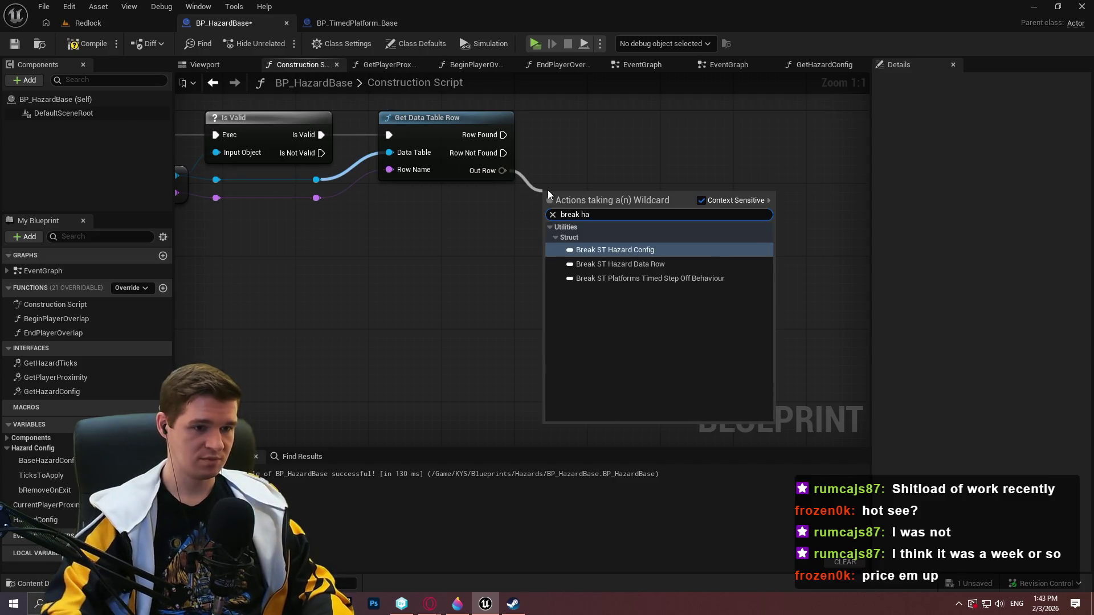
key(Down)
key(Return)
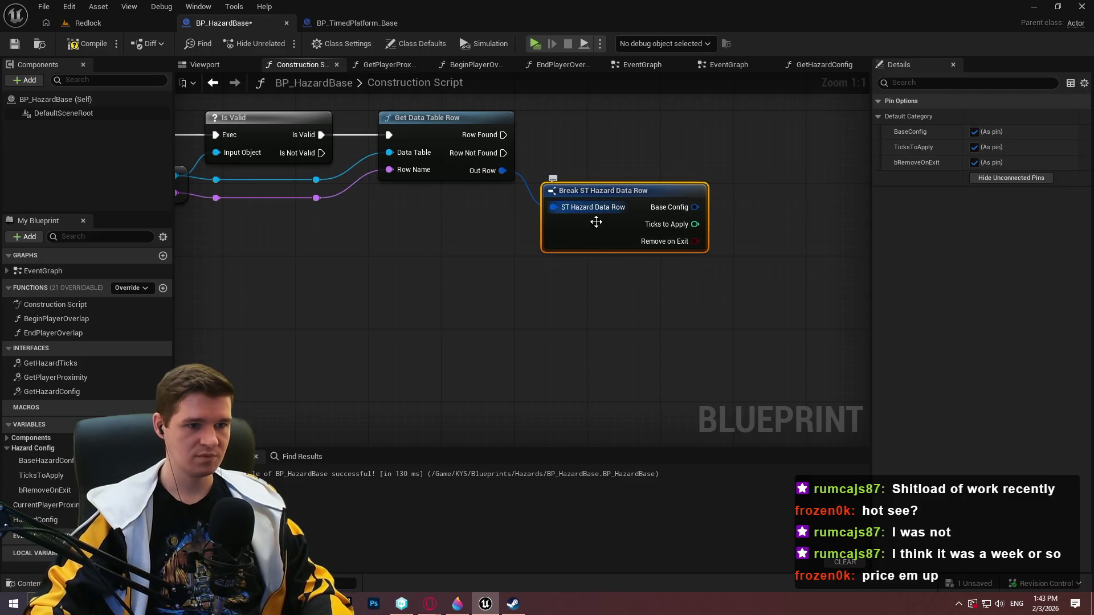
click(619, 327)
click(85, 44)
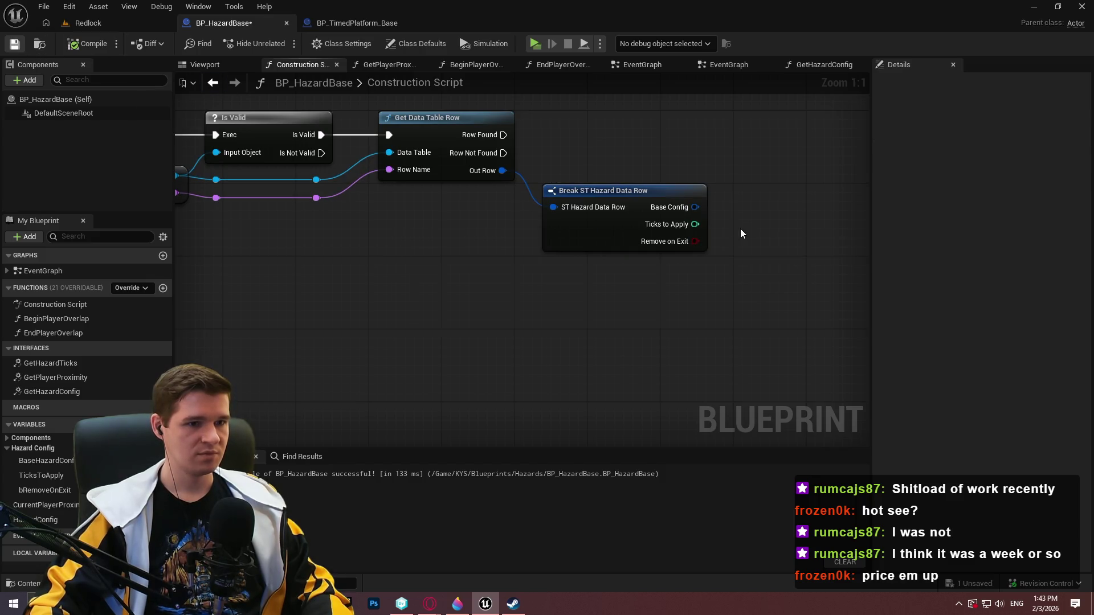
mouse_move(722, 153)
mouse_down()
mouse_move(736, 153)
mouse_move(760, 223)
mouse_move(616, 191)
mouse_move(328, 160)
mouse_up()
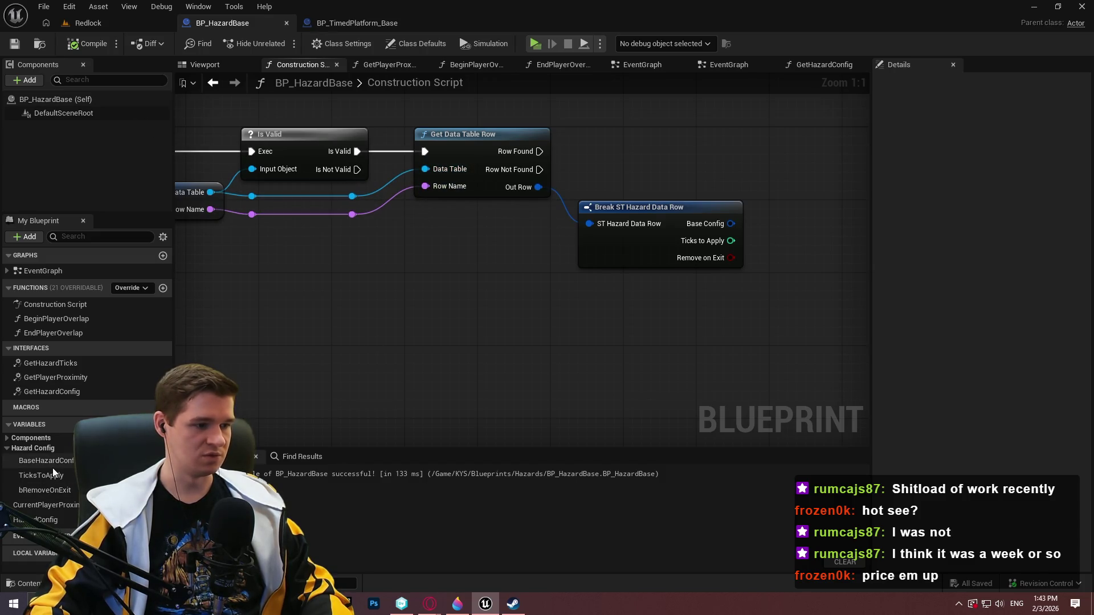
click(345, 22)
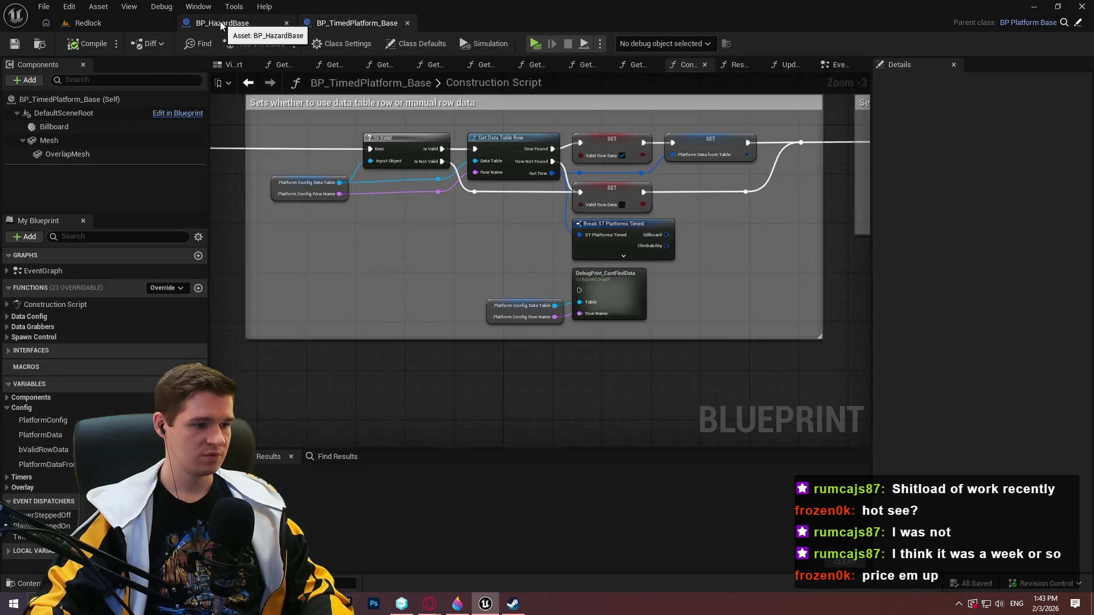
In BP_HazardBase, duplicate the BaseHazardConfig variable and name the copy HazardData.
click(221, 24)
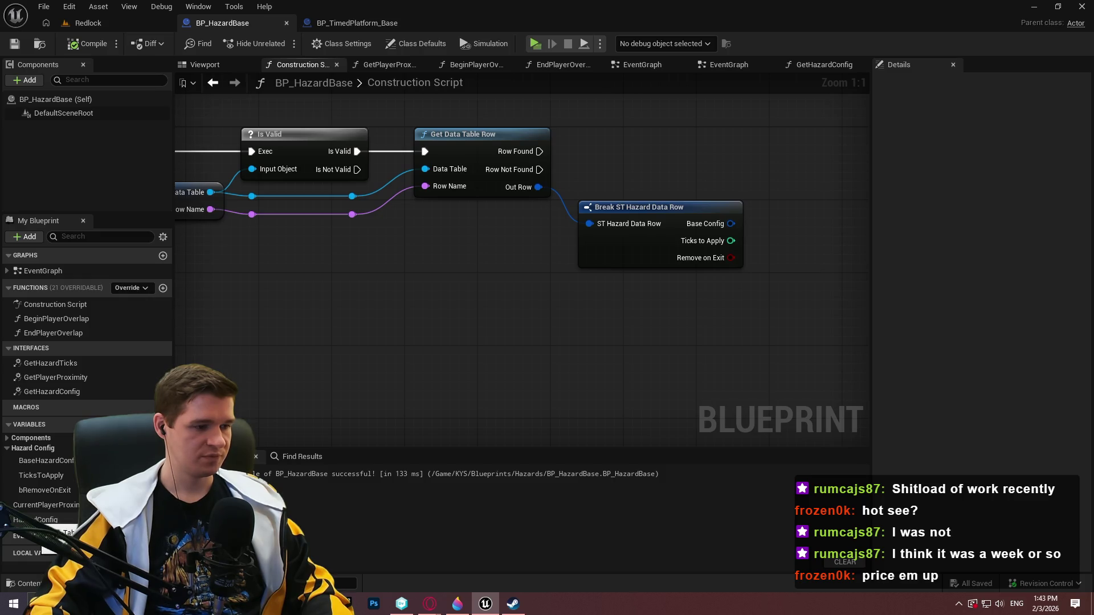
click(62, 463)
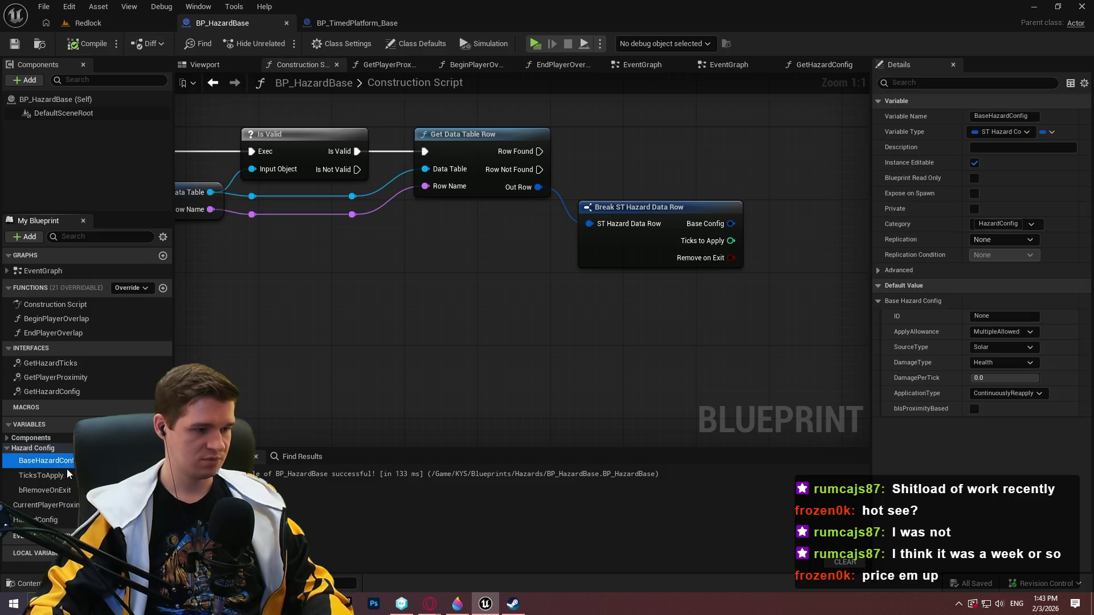
key(ctrl+d)
text(HazardData)
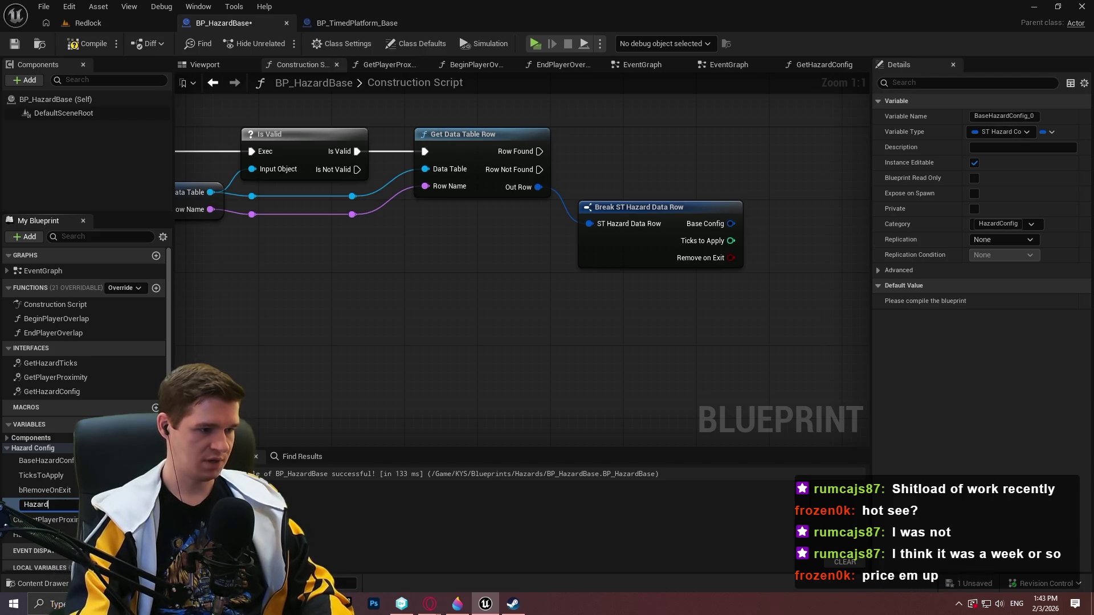
key(Return)
Compare BaseHazardConfig and HazardData with the timed platform blueprint's data variables.
click(357, 23)
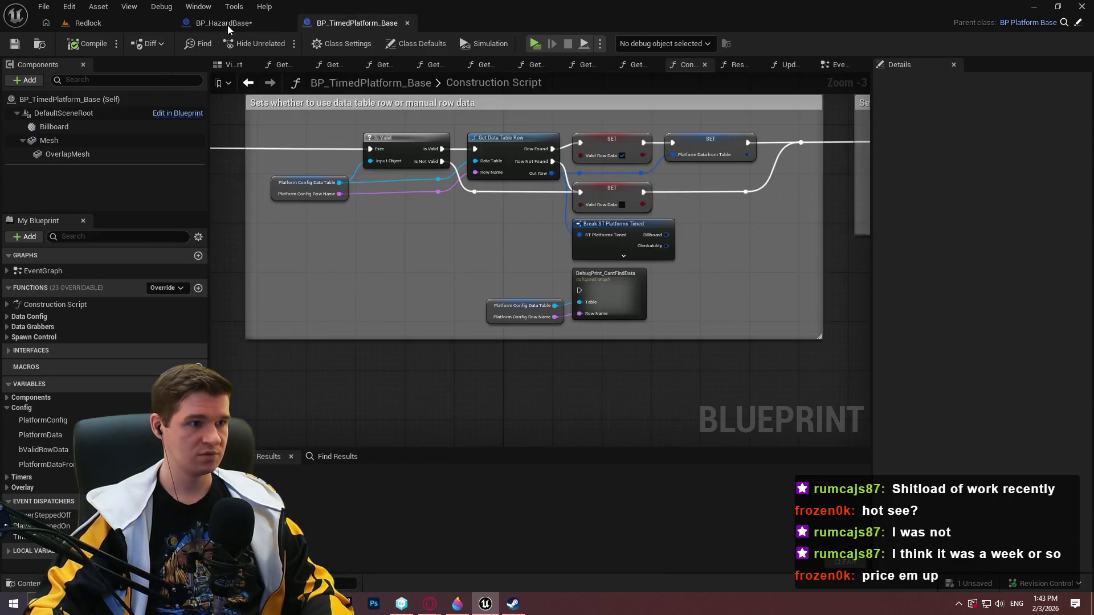
click(227, 25)
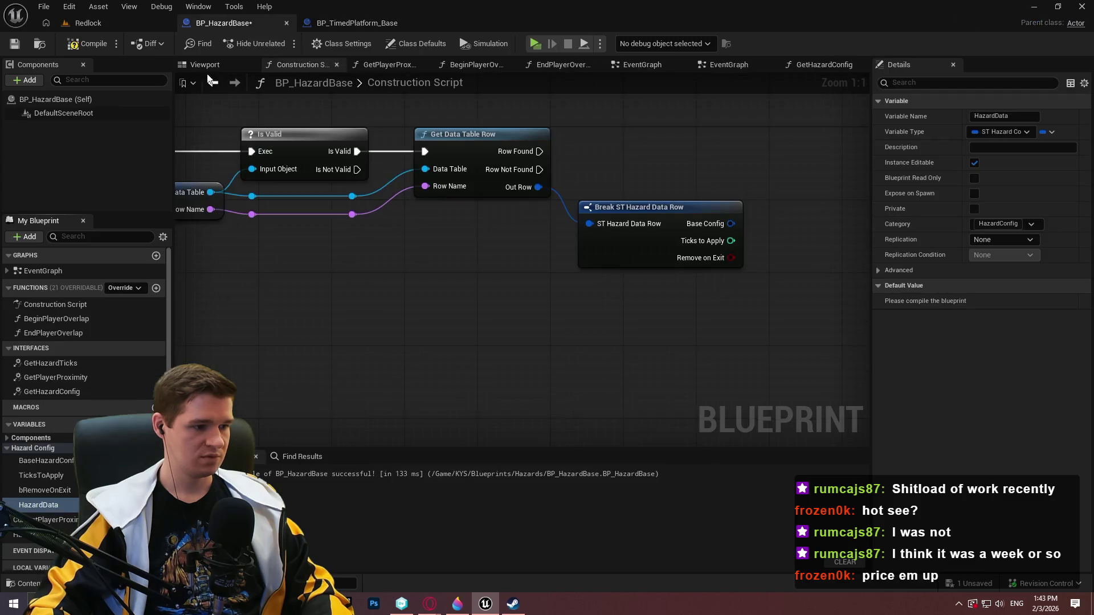
click(44, 460)
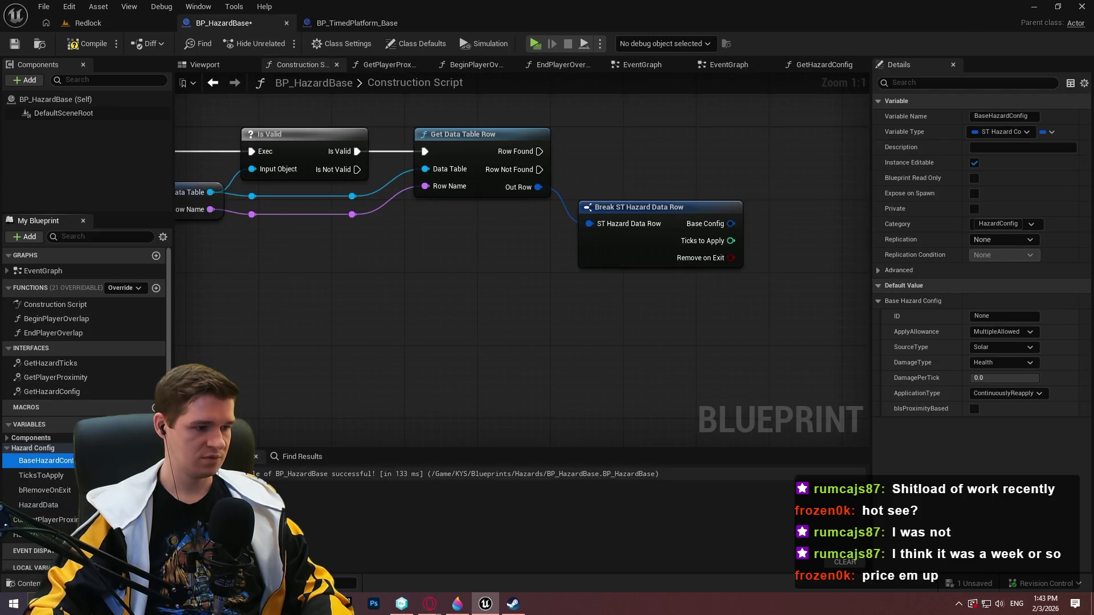
click(51, 505)
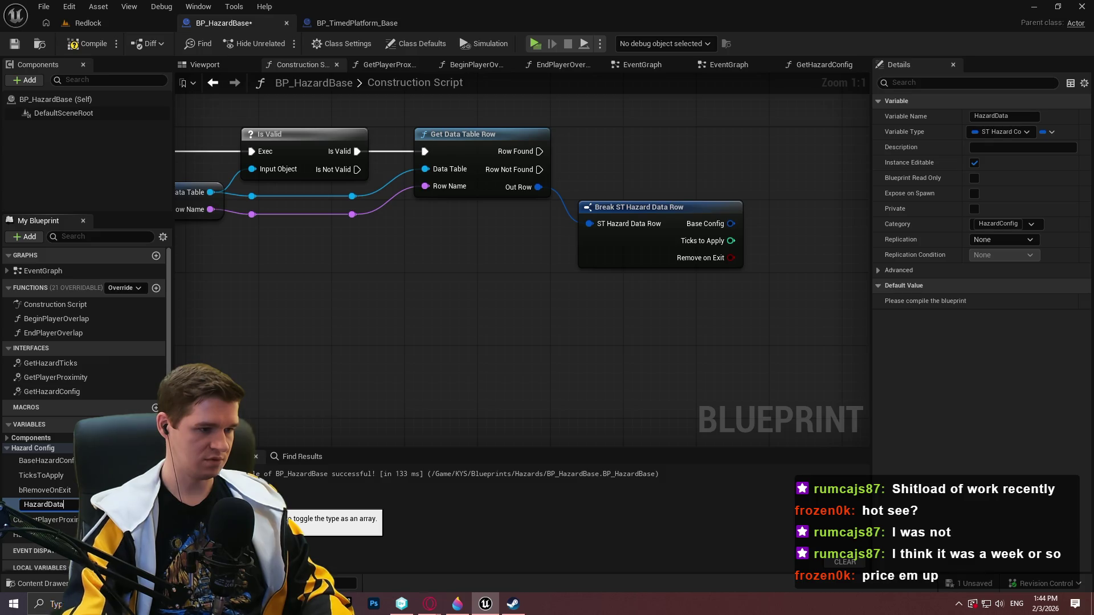
click(365, 23)
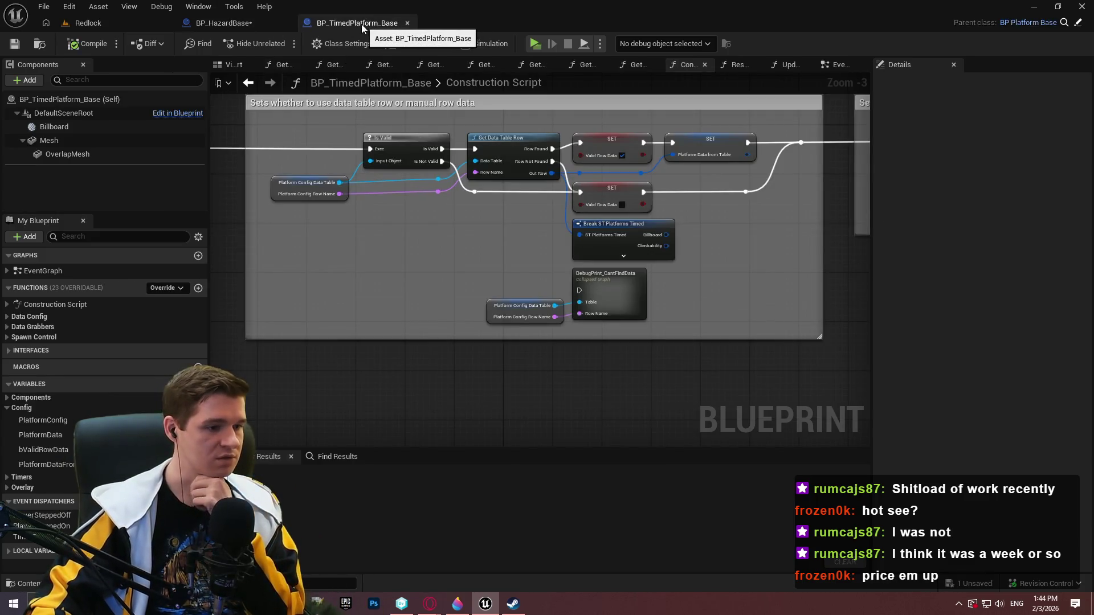
click(224, 23)
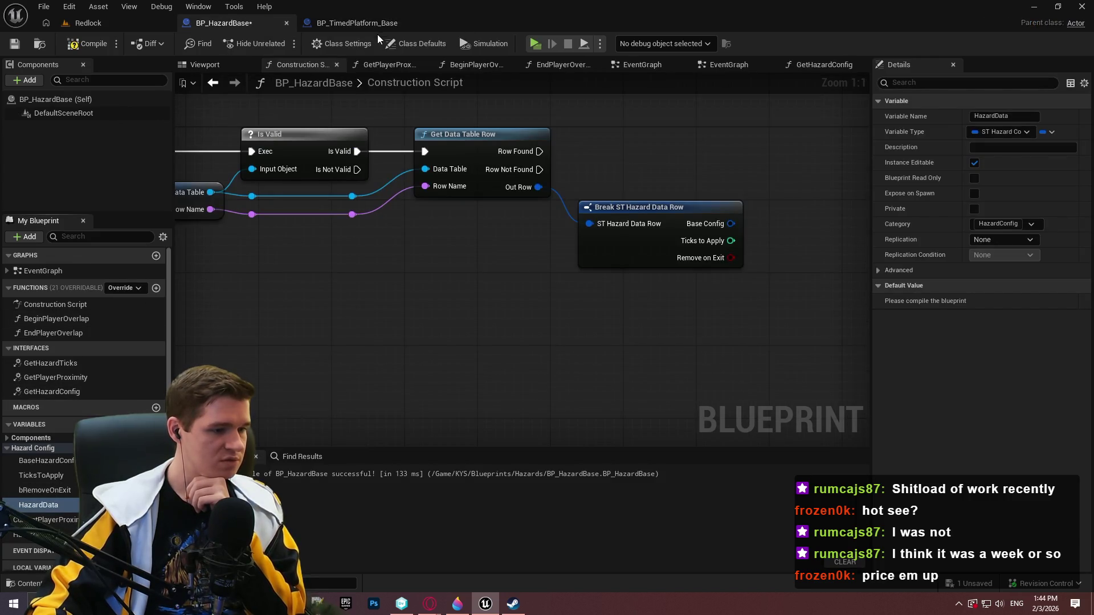
click(359, 22)
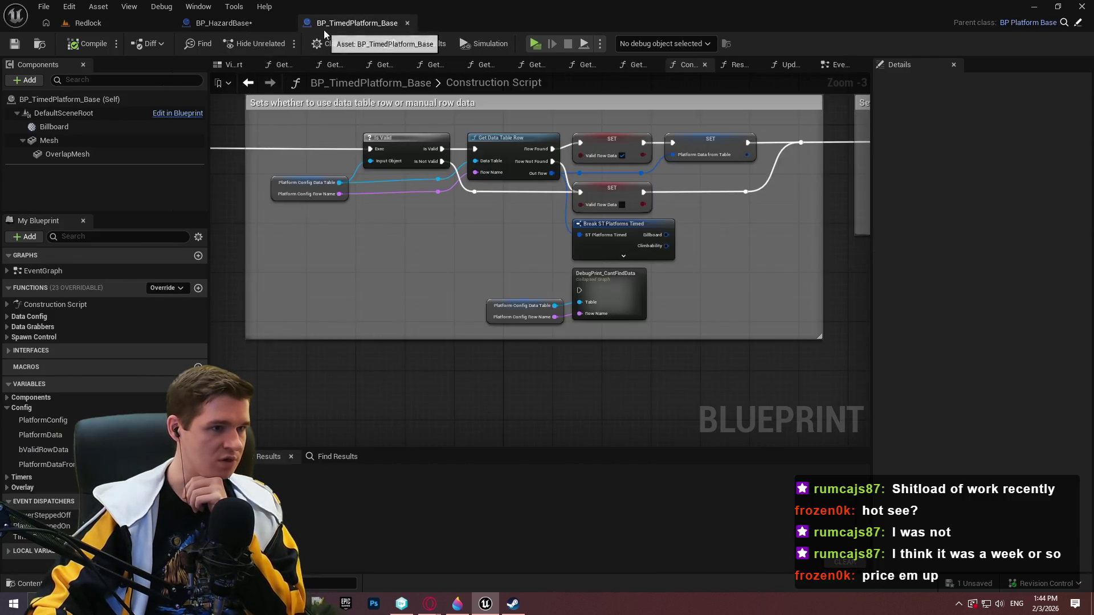
click(242, 26)
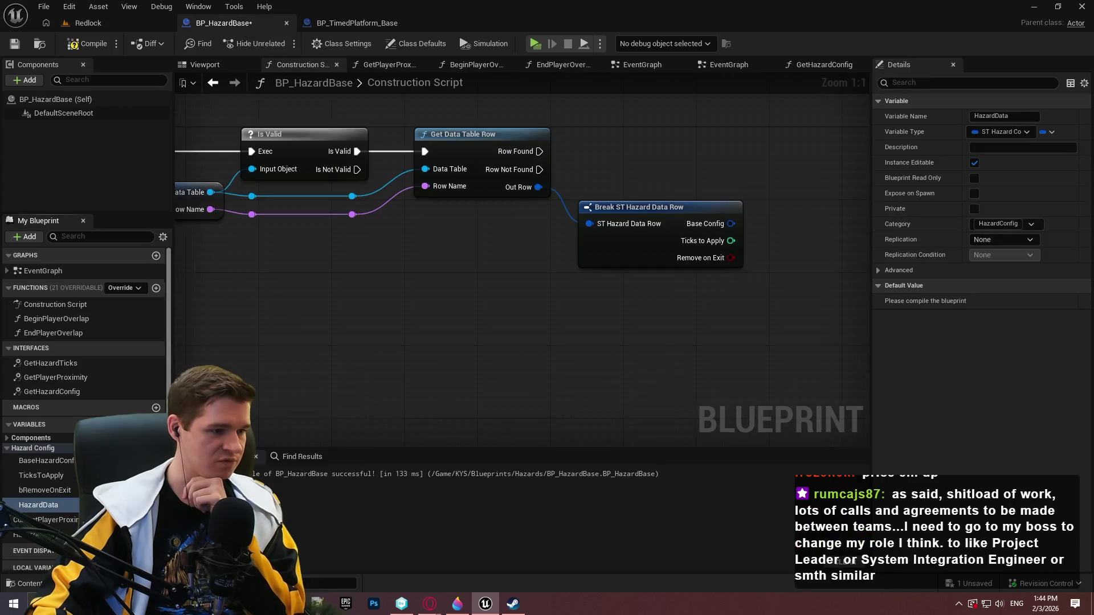
Rename the copy to HazardDataFromTable and BaseHazardConfig to HazardData.
click(62, 506)
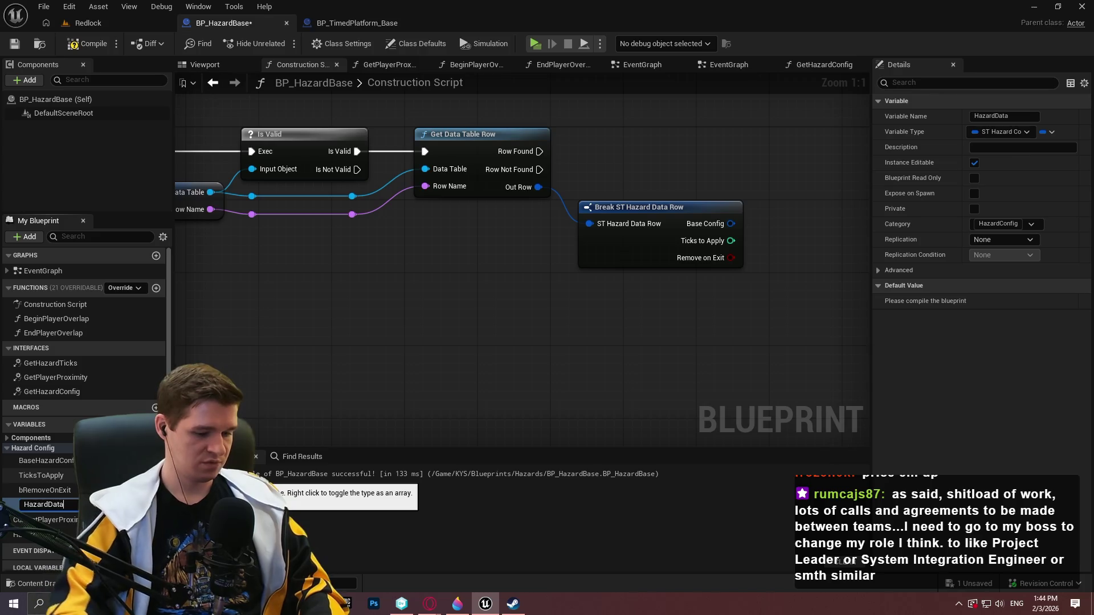
text(FromTable)
key(Return)
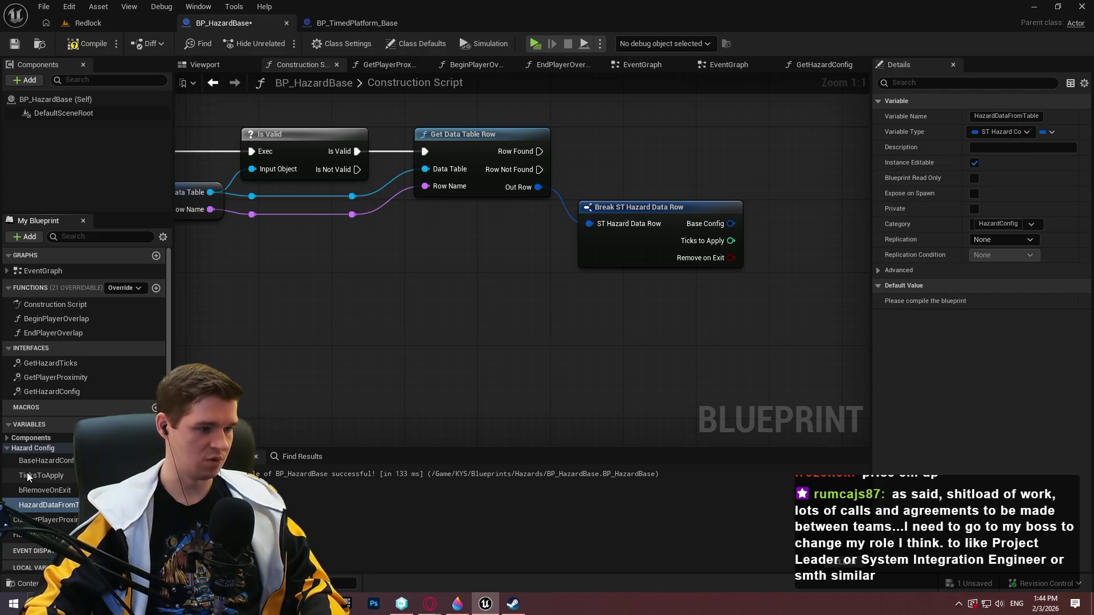
click(48, 462)
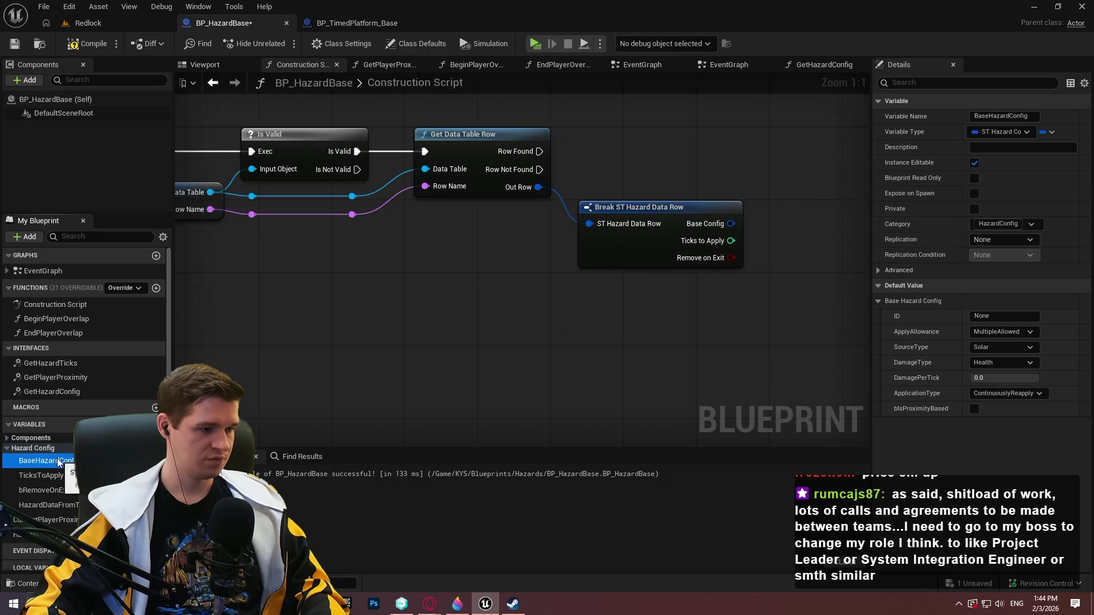
click(59, 461)
text(Hazar)
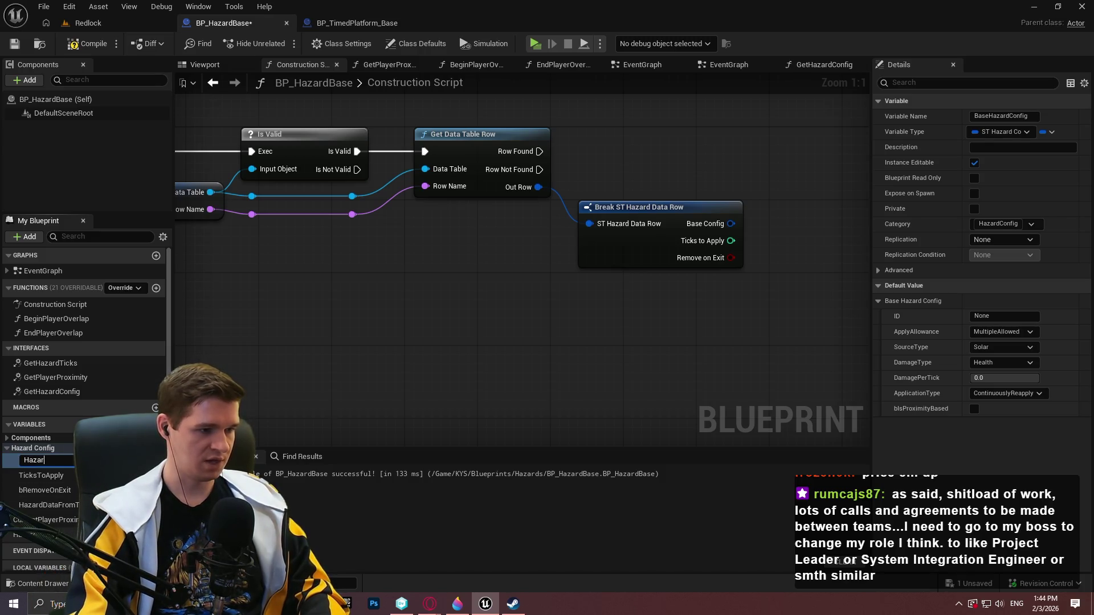
text(dData)
key(Return)
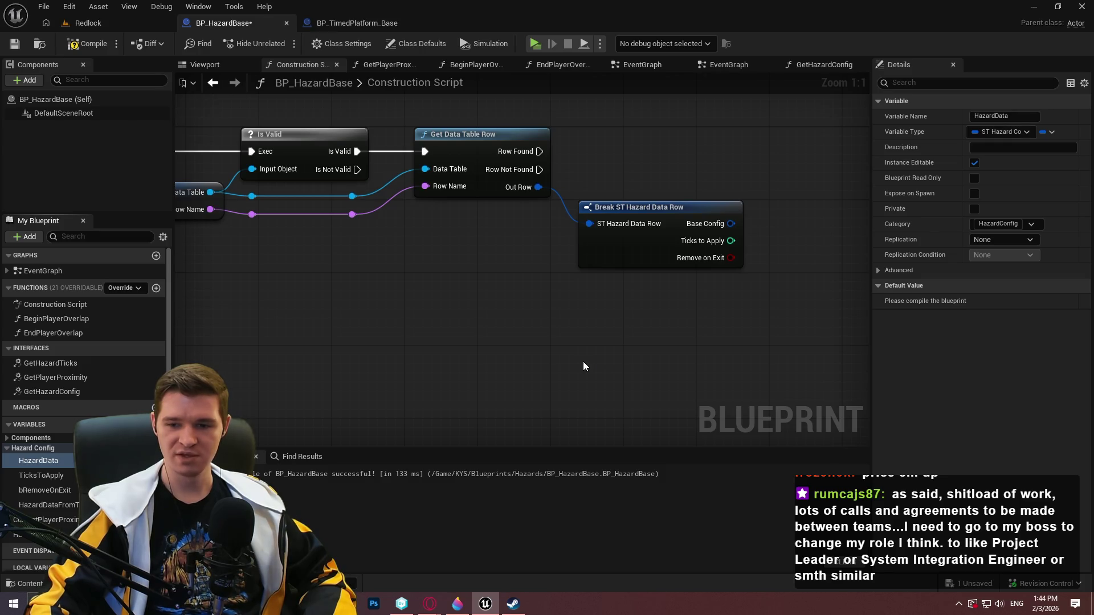
Place SET Hazard Data and SET Hazard Data from Table nodes by the Break node, then go to Redlock.
key(ctrl+z)
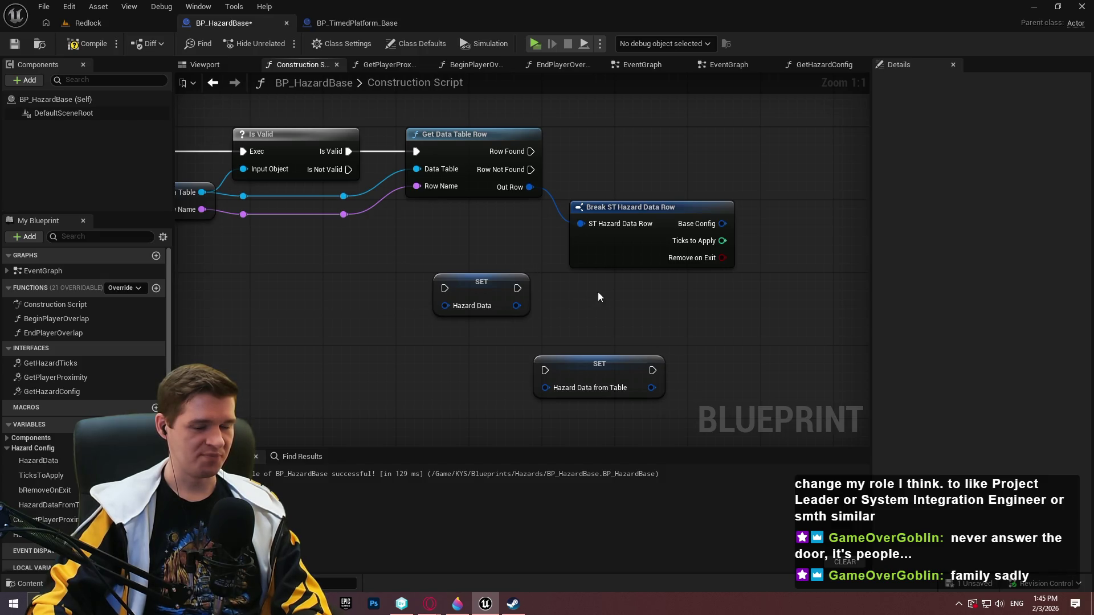
scroll(604, 308, down, 3)
scroll(607, 282, up, 2)
scroll(608, 282, up, 1)
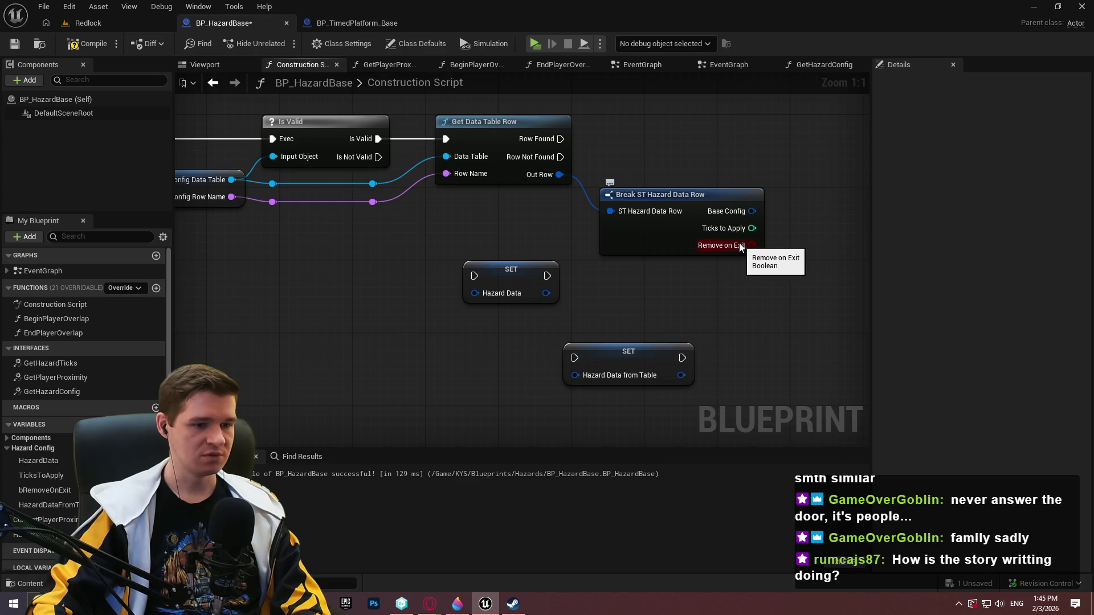
click(660, 239)
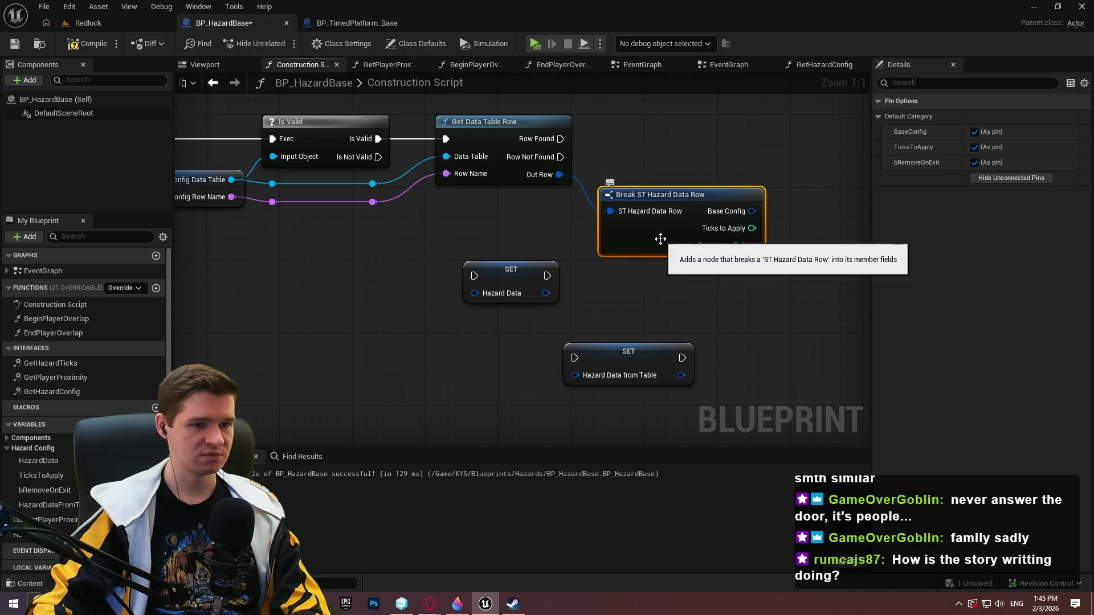
click(88, 23)
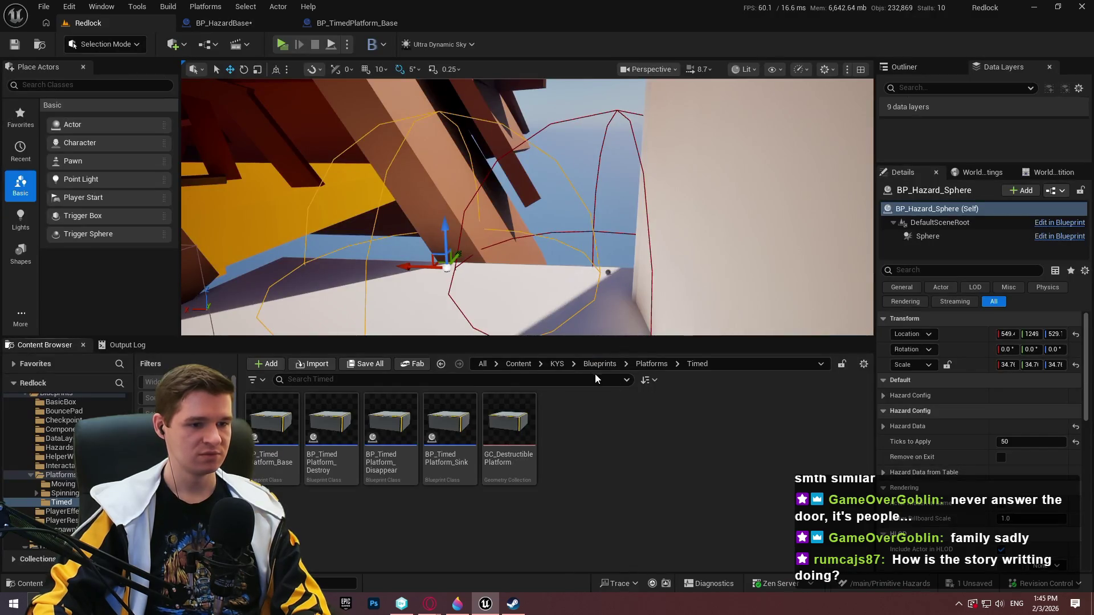
Browse to KYS/Data in the Content Browser, then bring up the blueprint guidelines page.
click(556, 365)
click(452, 434)
double_click(452, 434)
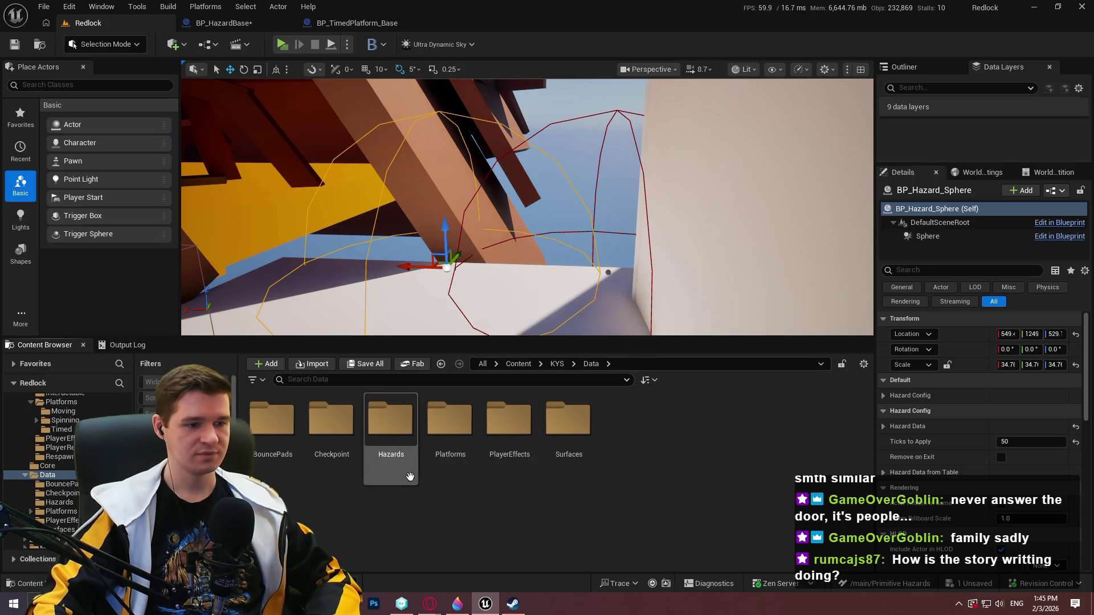
mouse_move(430, 604)
click(543, 568)
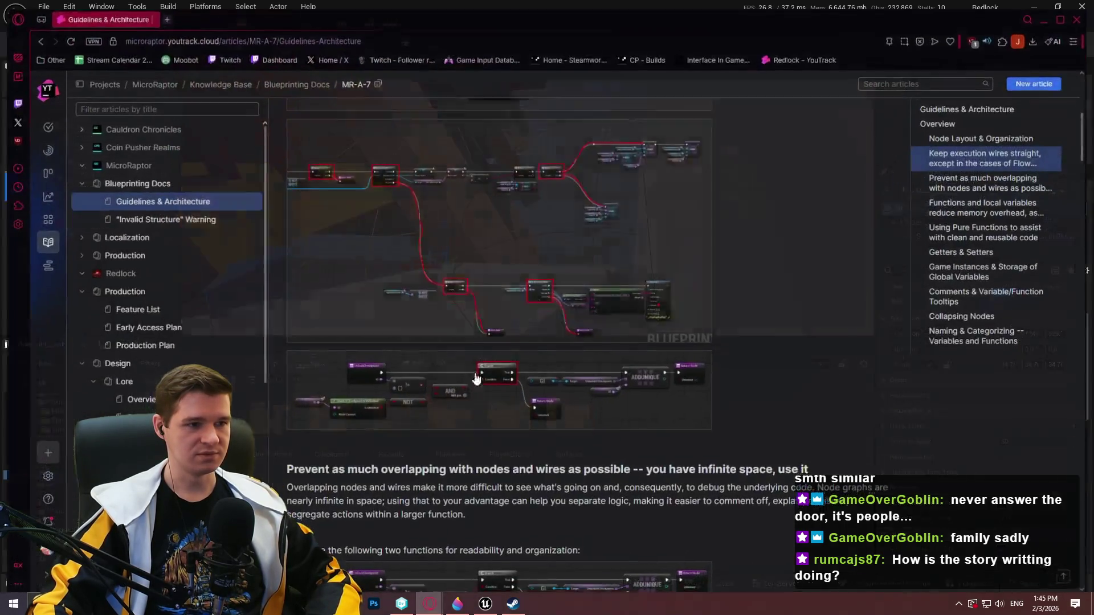
Open the Redlock - Batsū & Flares article and scroll through its parameters.
scroll(187, 295, down, 3)
scroll(187, 296, down, 1)
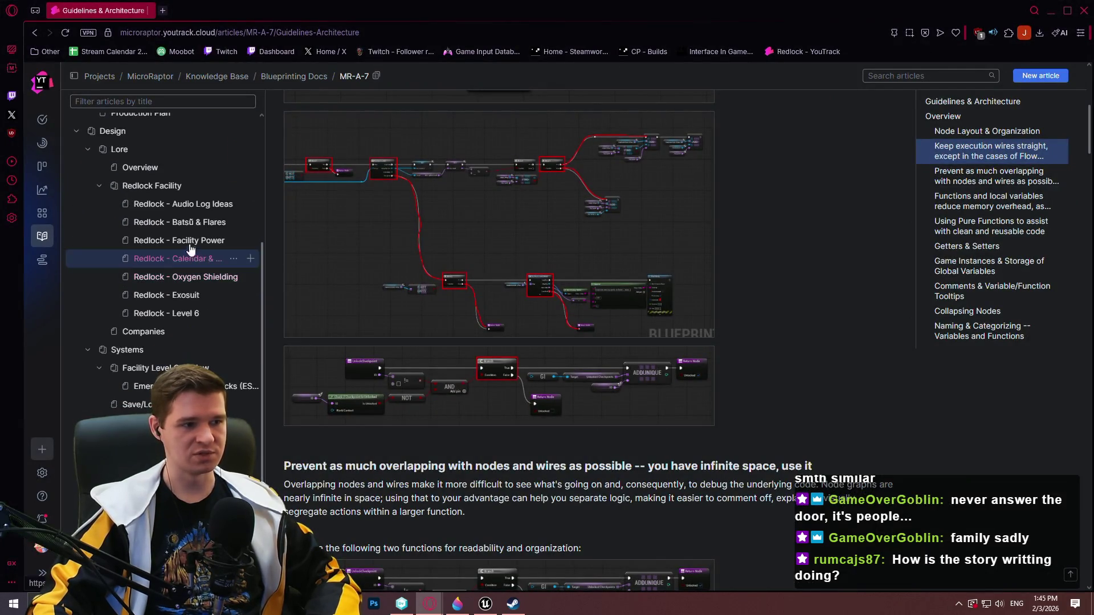
click(181, 222)
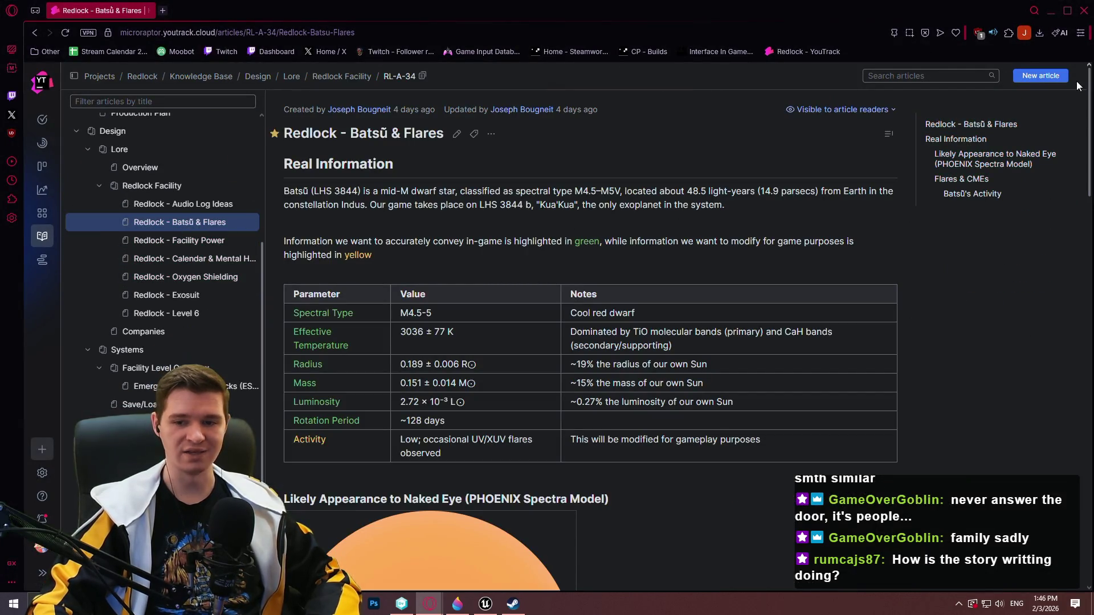
drag(1089, 77, 1066, 366)
scroll(1066, 366, down, 10)
scroll(1059, 342, up, 12)
scroll(1059, 364, down, 4)
scroll(1058, 399, down, 3)
scroll(1052, 307, up, 20)
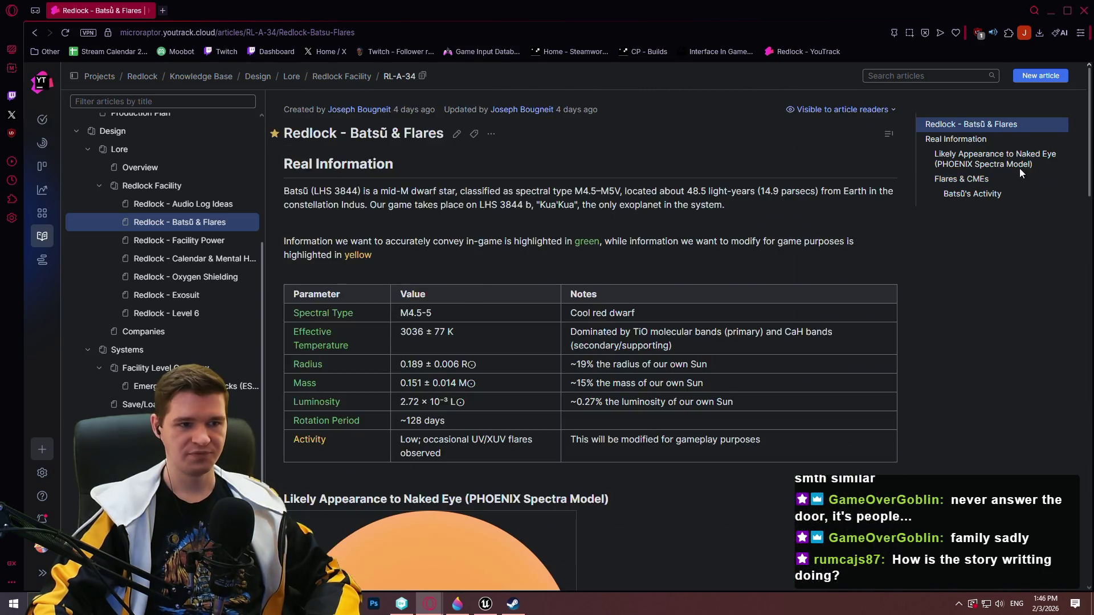
scroll(1043, 199, down, 10)
Read the Likely Appearance colour notes, then minimize Opera to return to Unreal.
click(1058, 142)
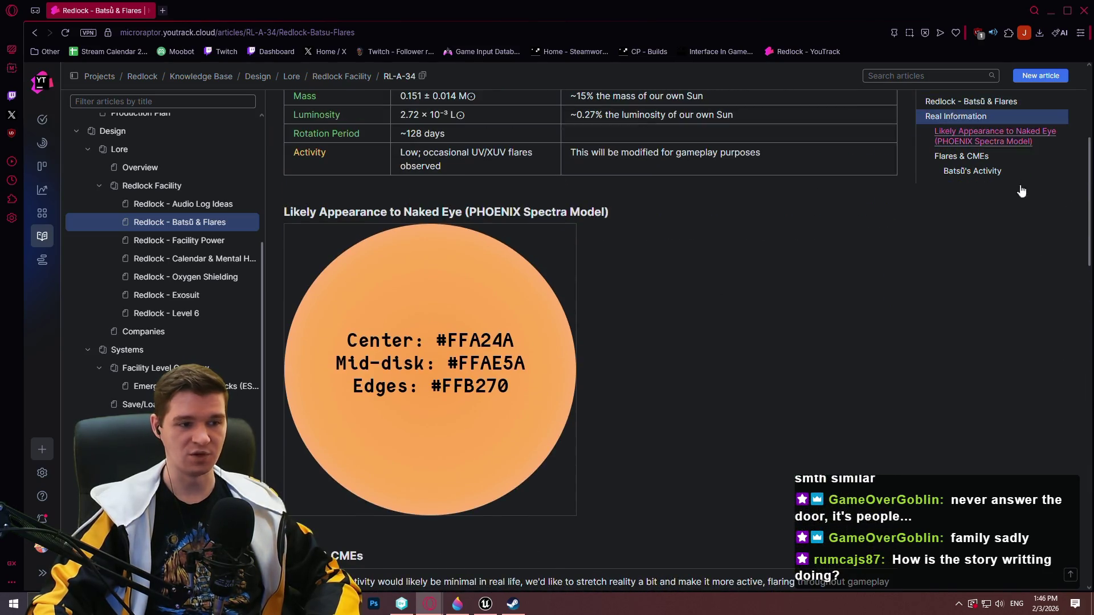
scroll(654, 344, up, 3)
scroll(519, 490, down, 2)
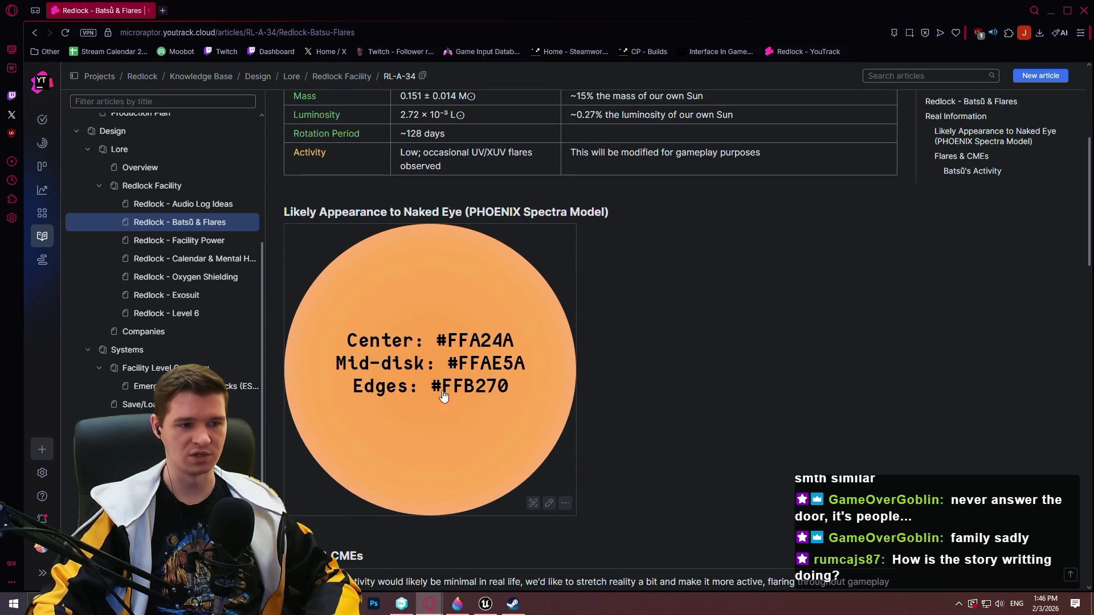
scroll(727, 348, up, 2)
scroll(752, 347, down, 3)
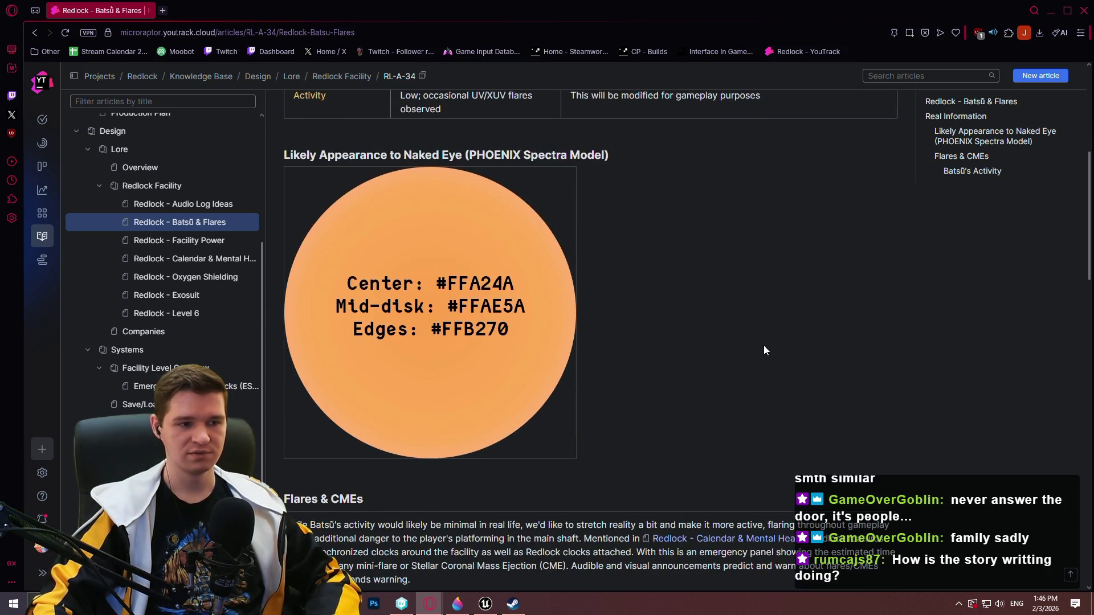
scroll(803, 261, up, 3)
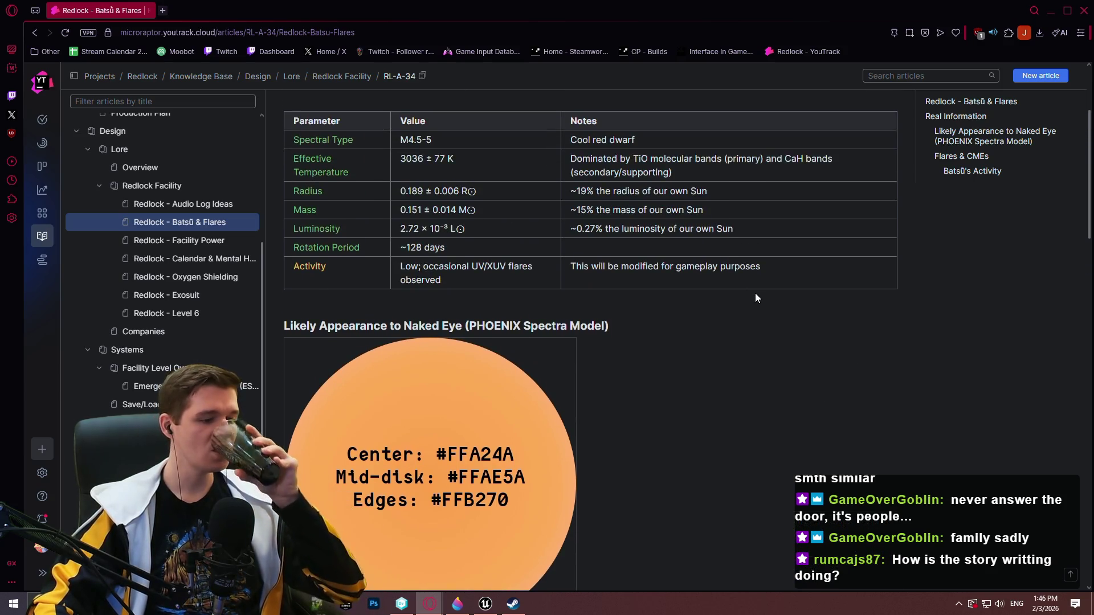
click(1051, 12)
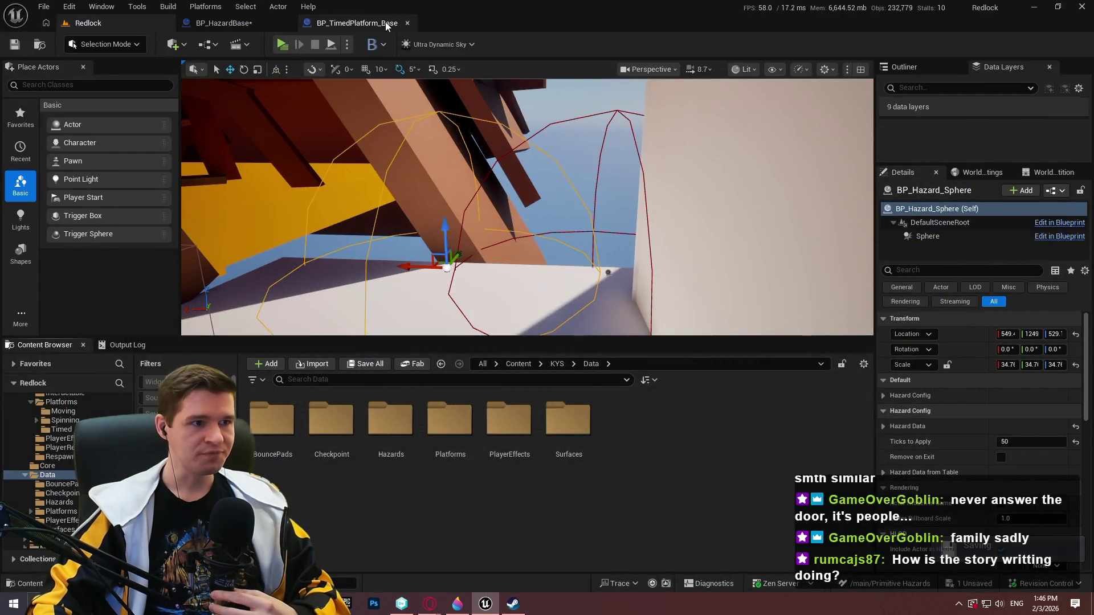
Show the BP_TimedPlatform_Base blueprint's Construction Script graph.
click(385, 21)
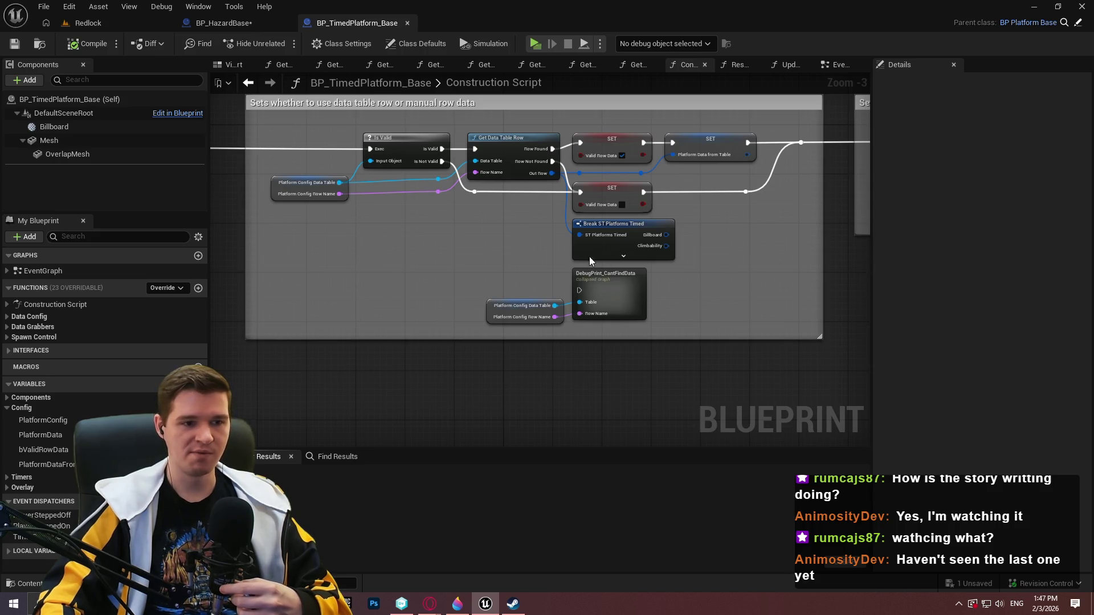
Nudge the platform's Construction Script graph, then return to the Redlock level.
drag(716, 271, 692, 271)
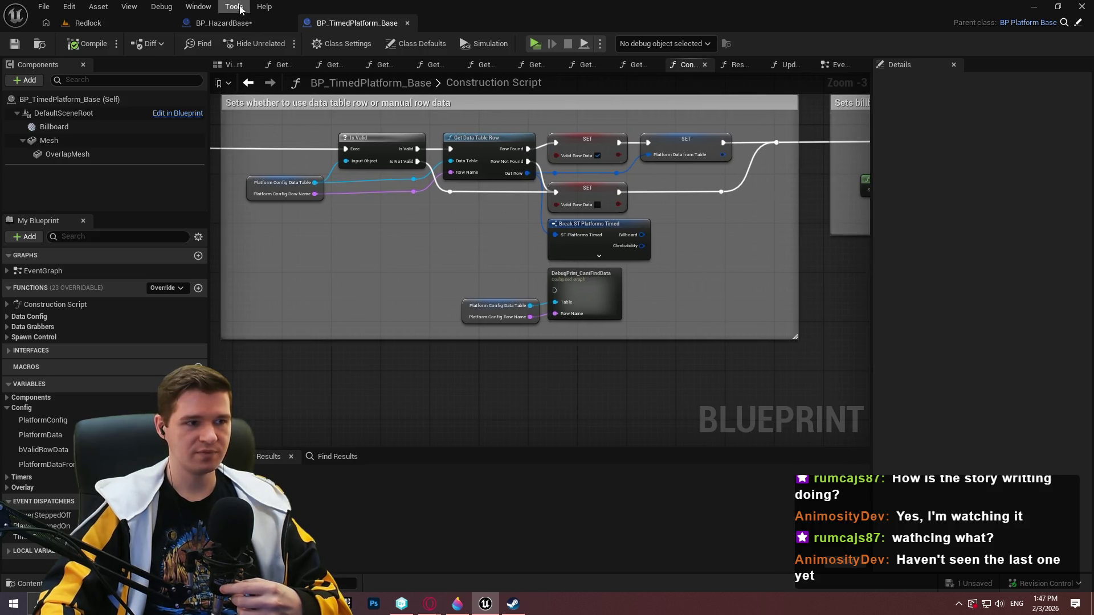
click(132, 22)
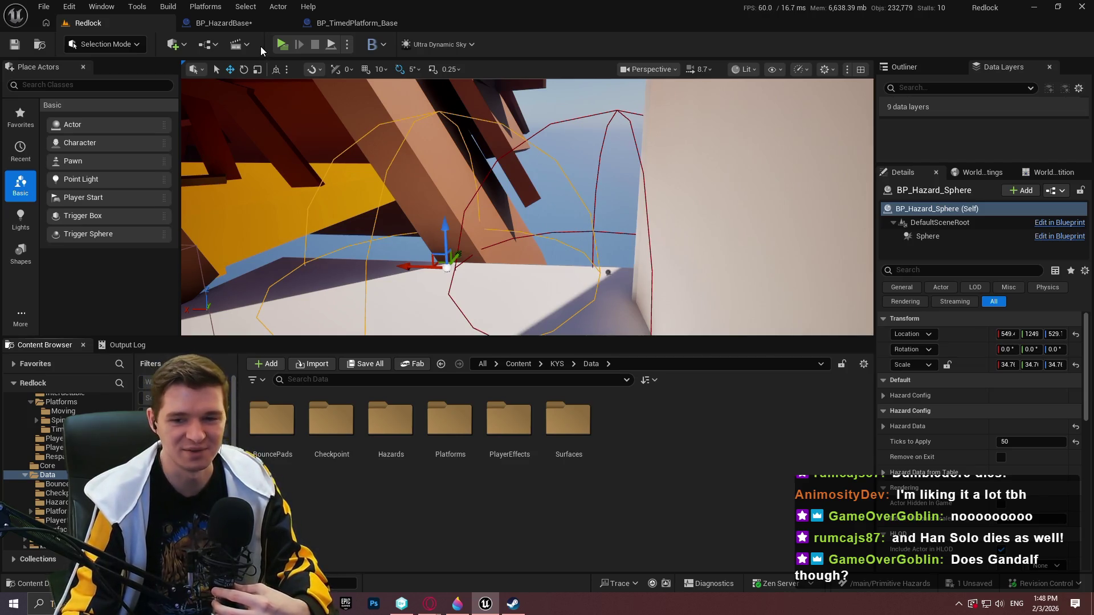
Open the Hazards folder and inspect ST_HazardDataRow's fields and default values.
click(314, 23)
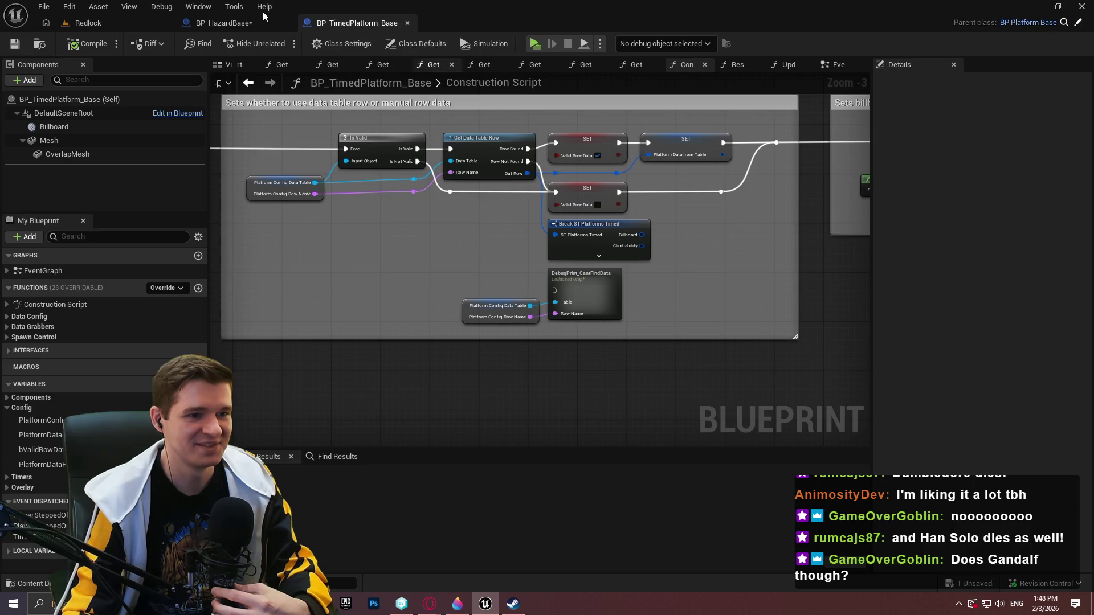
click(225, 23)
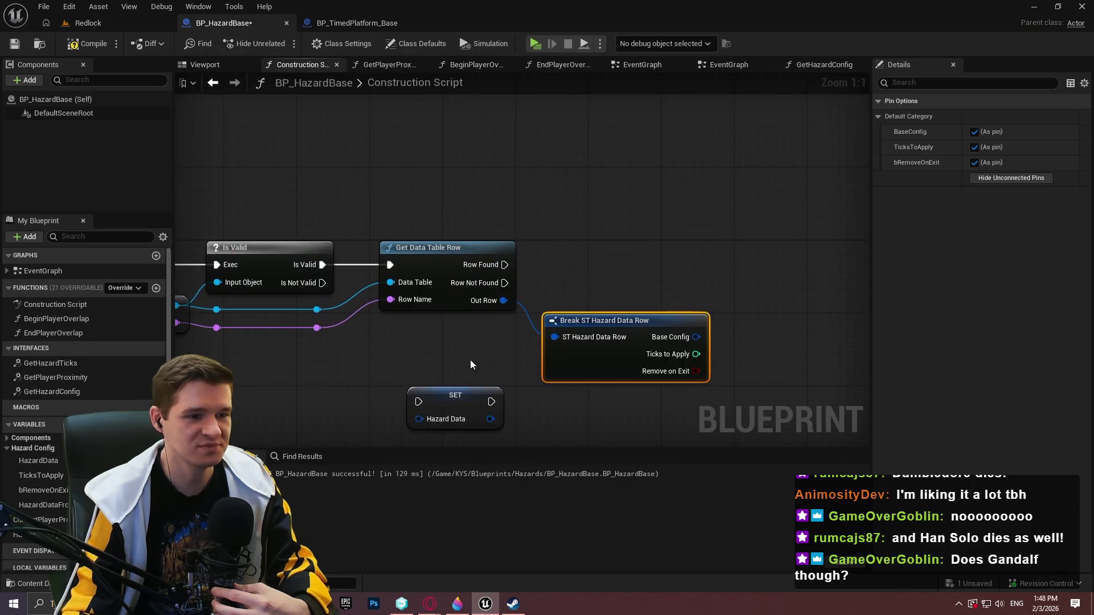
click(88, 23)
double_click(391, 433)
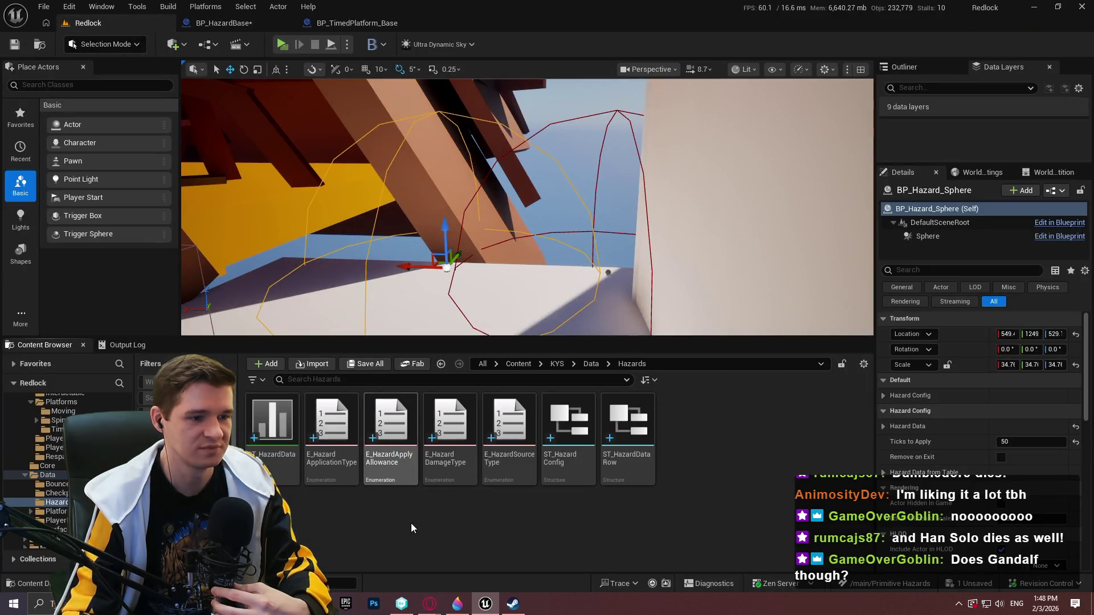
double_click(628, 450)
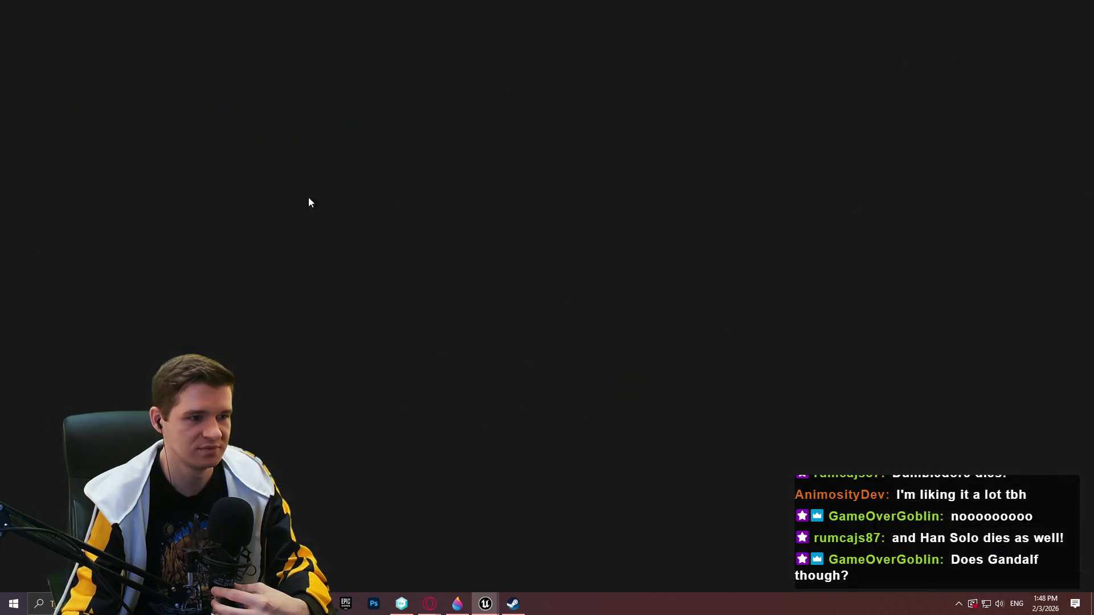
click(128, 60)
click(49, 66)
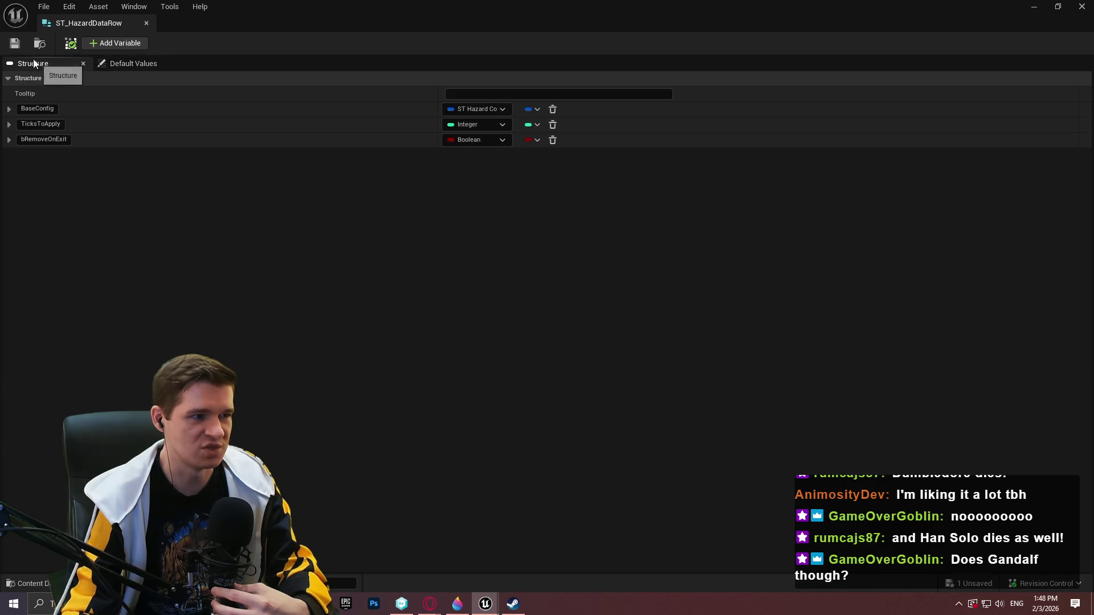
click(145, 24)
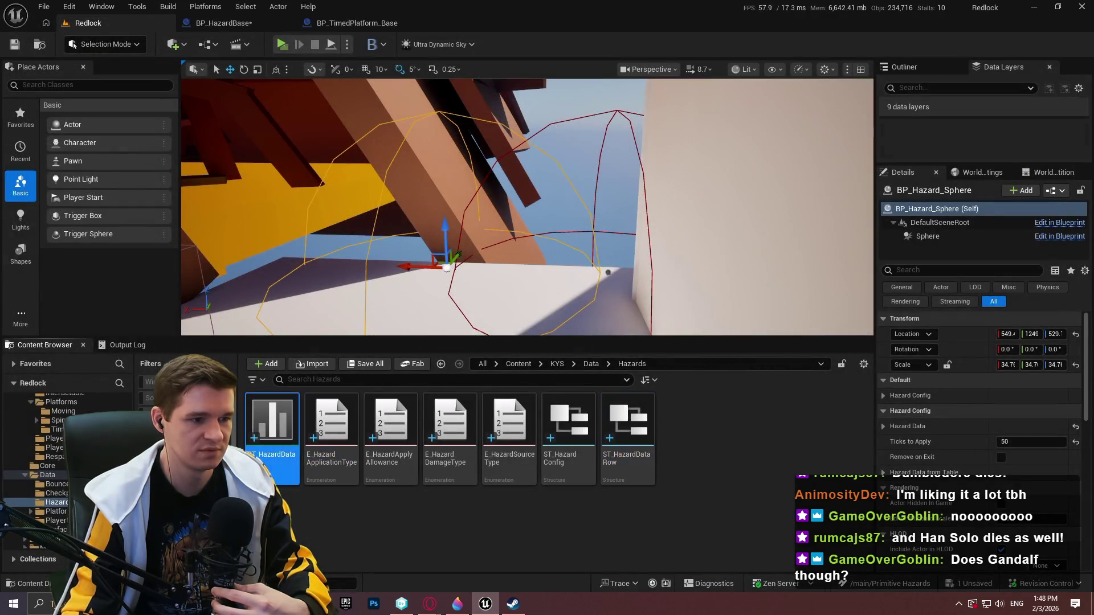
Inspect DT_HazardData's details and row struct, then select ST_HazardDataRow.
double_click(251, 433)
click(133, 64)
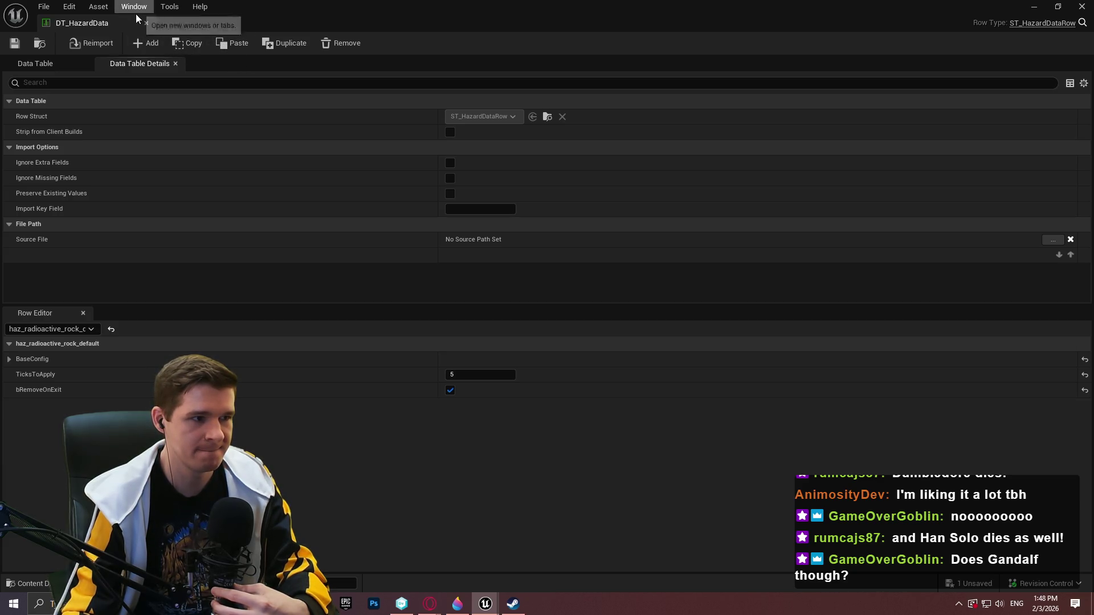
click(146, 23)
double_click(284, 467)
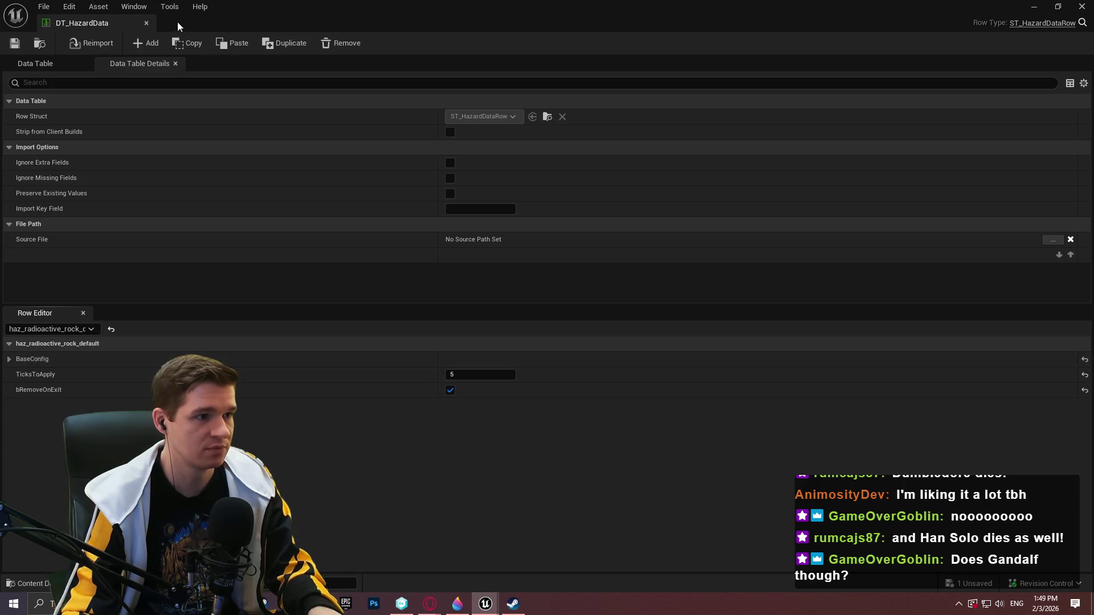
click(146, 23)
click(650, 476)
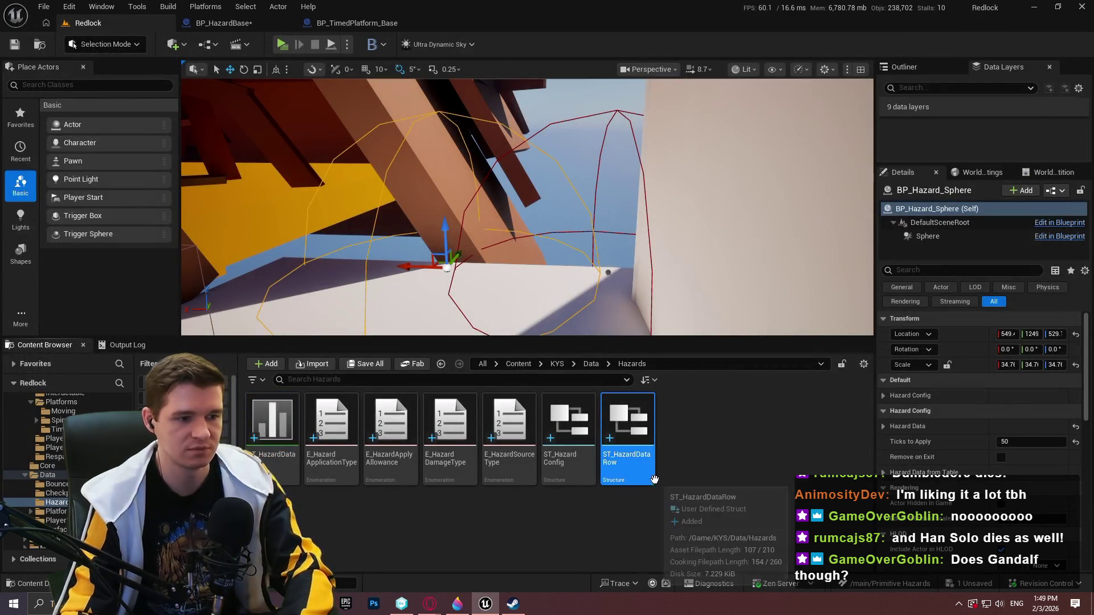
Force-delete the ST_HazardDataRow struct despite its references.
key(Delete)
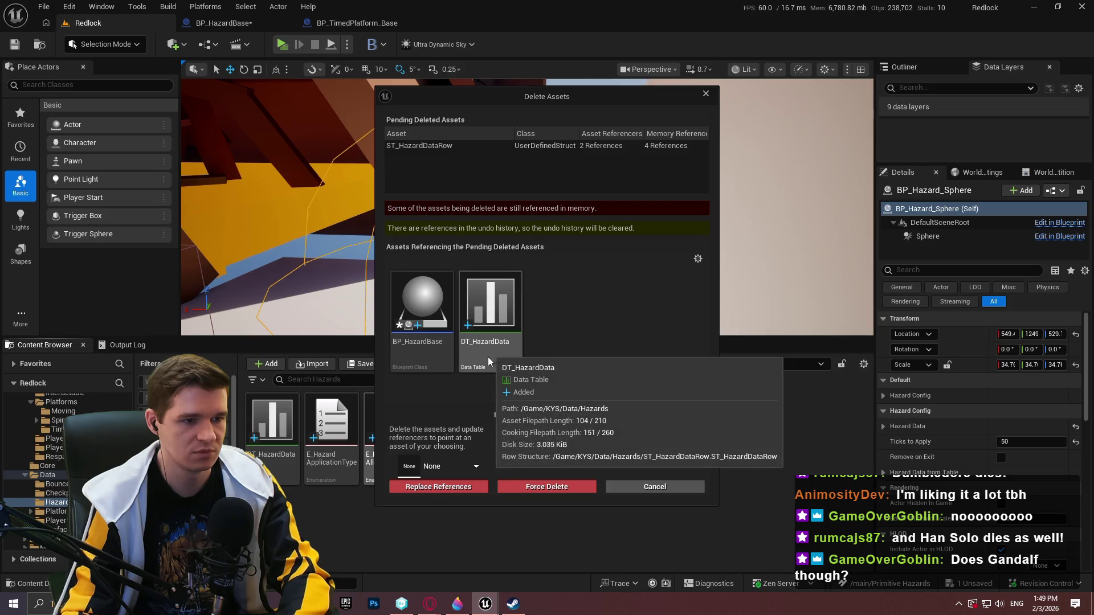
click(570, 486)
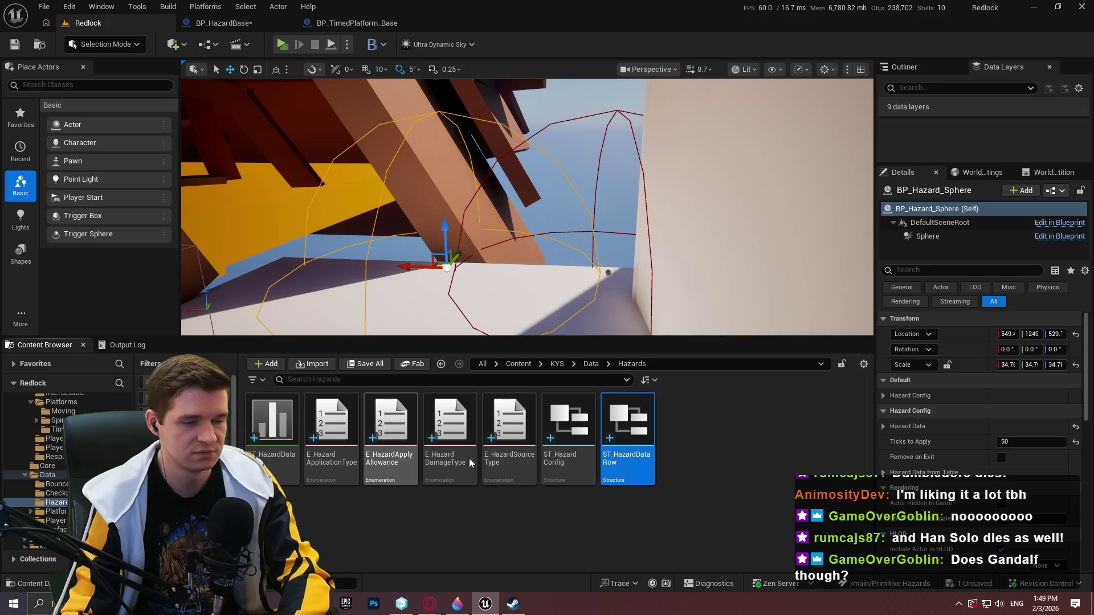
key(Delete)
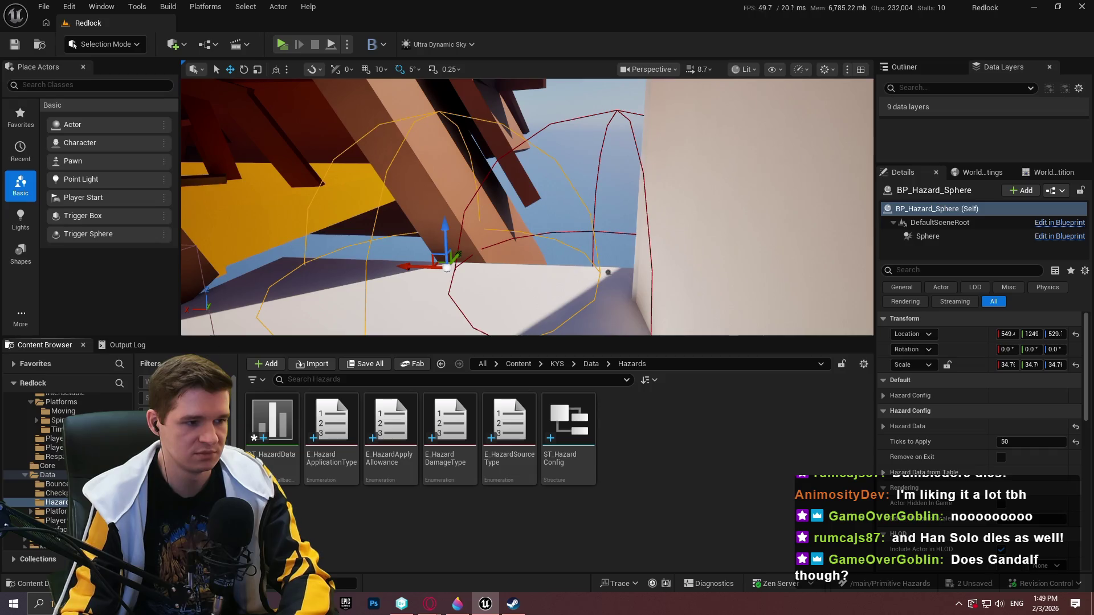
Enable Show Redirectors in the Content Browser filters.
right_click(231, 388)
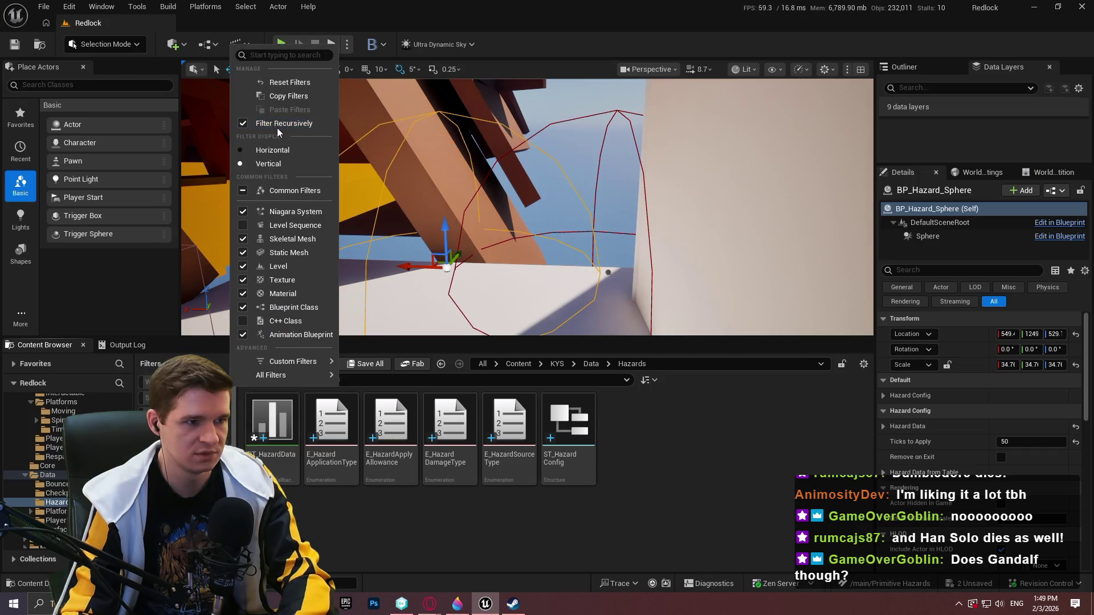
mouse_move(269, 375)
click(286, 55)
text(red)
click(243, 124)
click(323, 513)
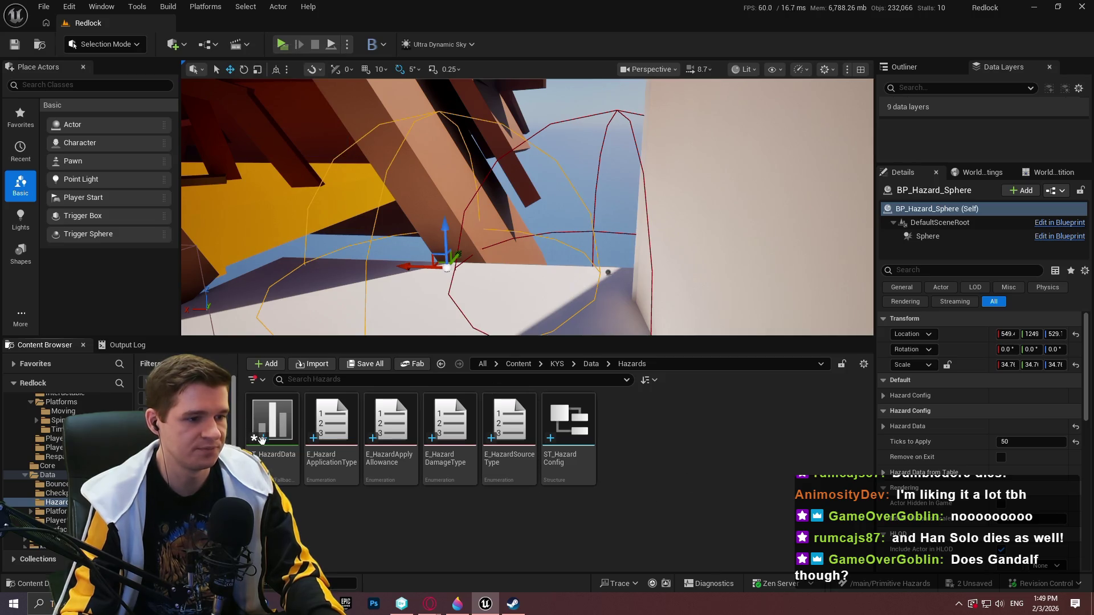
Check DT_HazardData's rows, then delete the DT_HazardData table.
double_click(290, 467)
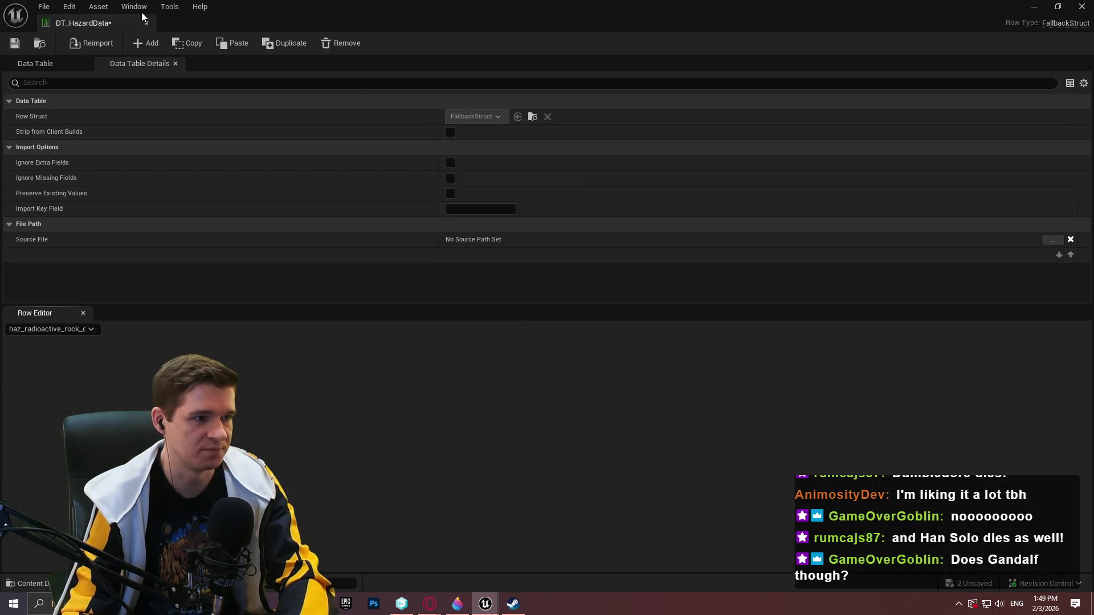
click(35, 63)
click(138, 64)
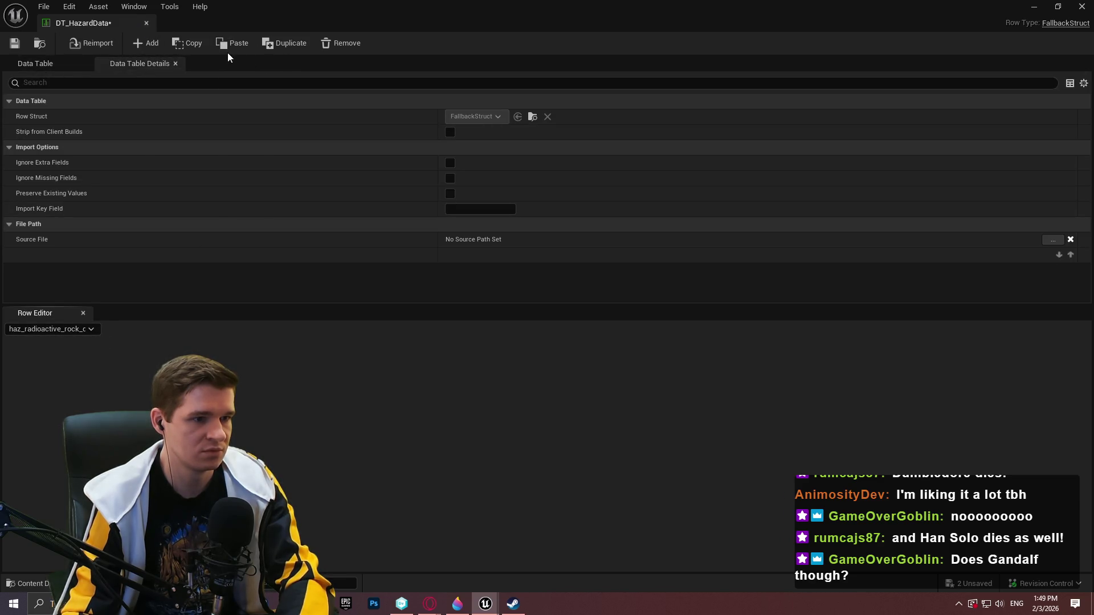
click(146, 23)
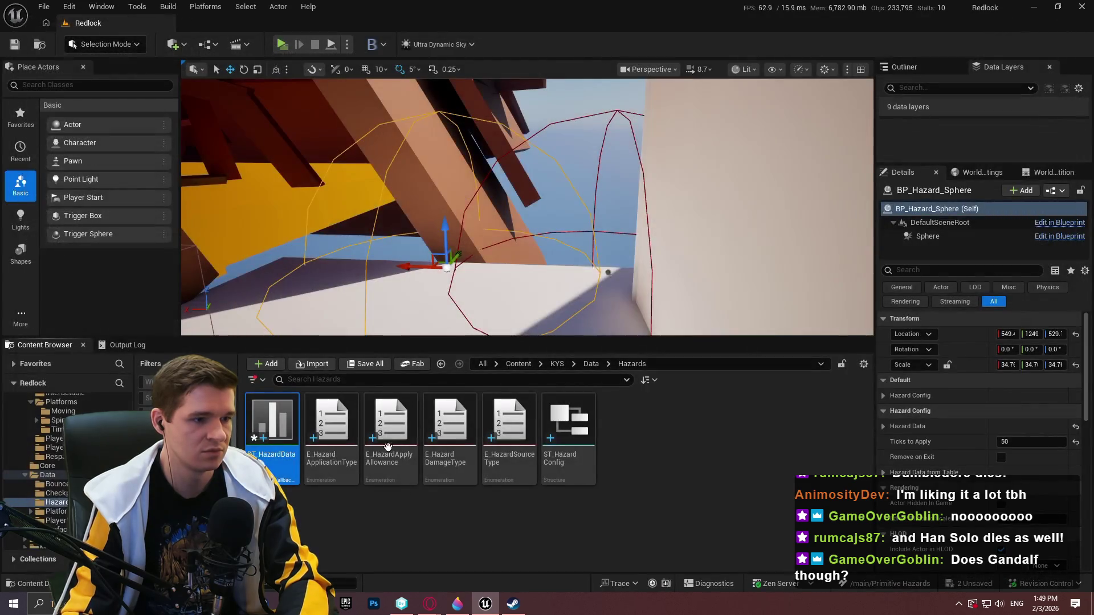
key(Delete)
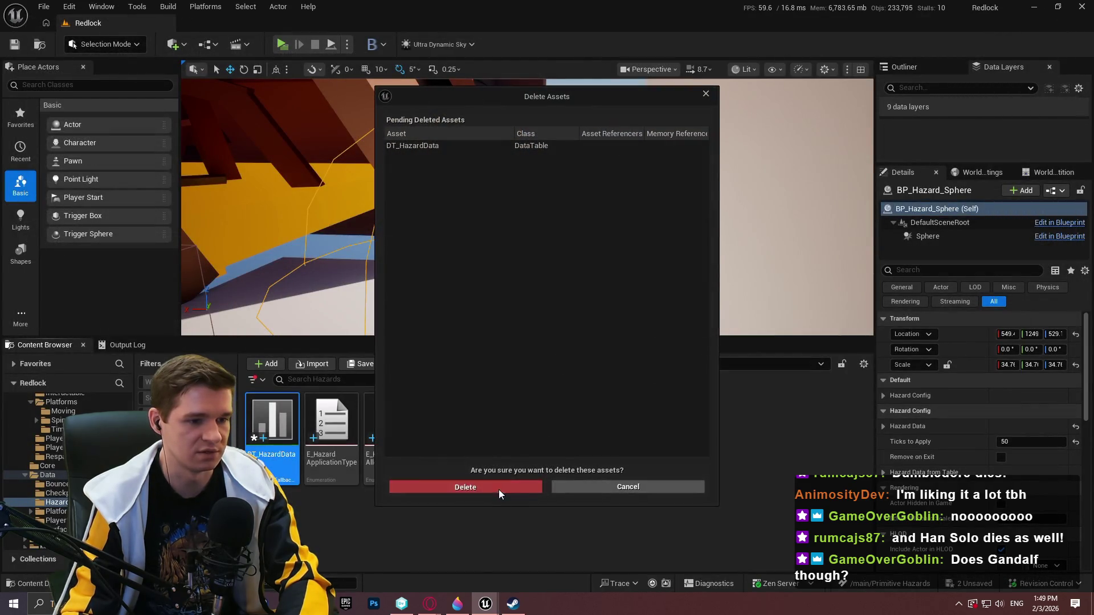
click(499, 490)
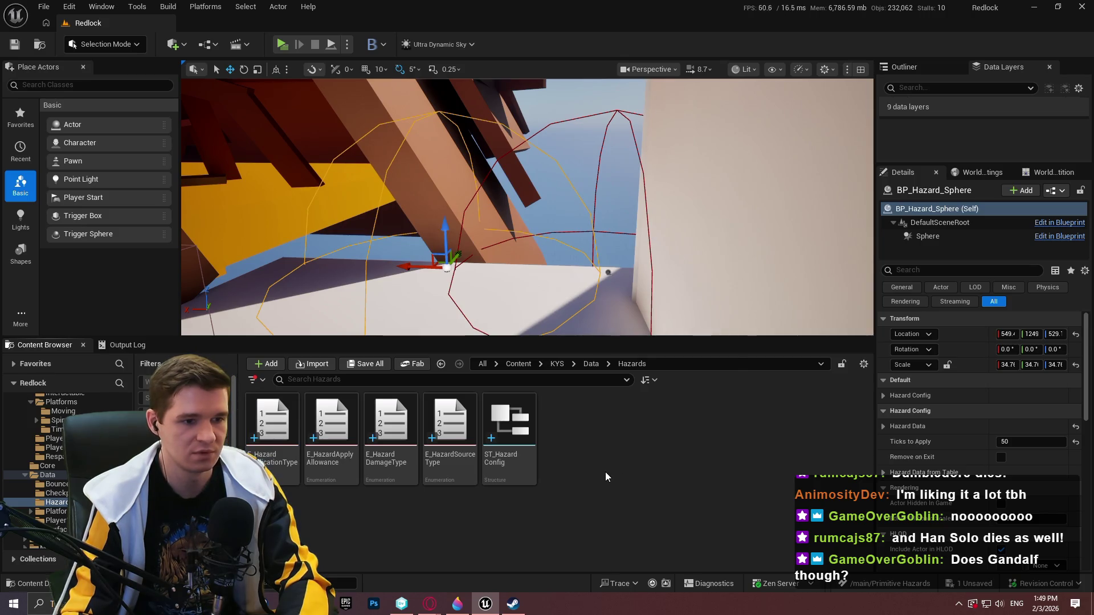
Create a new Data Table in the Hazards folder using ST_HazardConfig as the row structure.
right_click(606, 477)
mouse_move(668, 504)
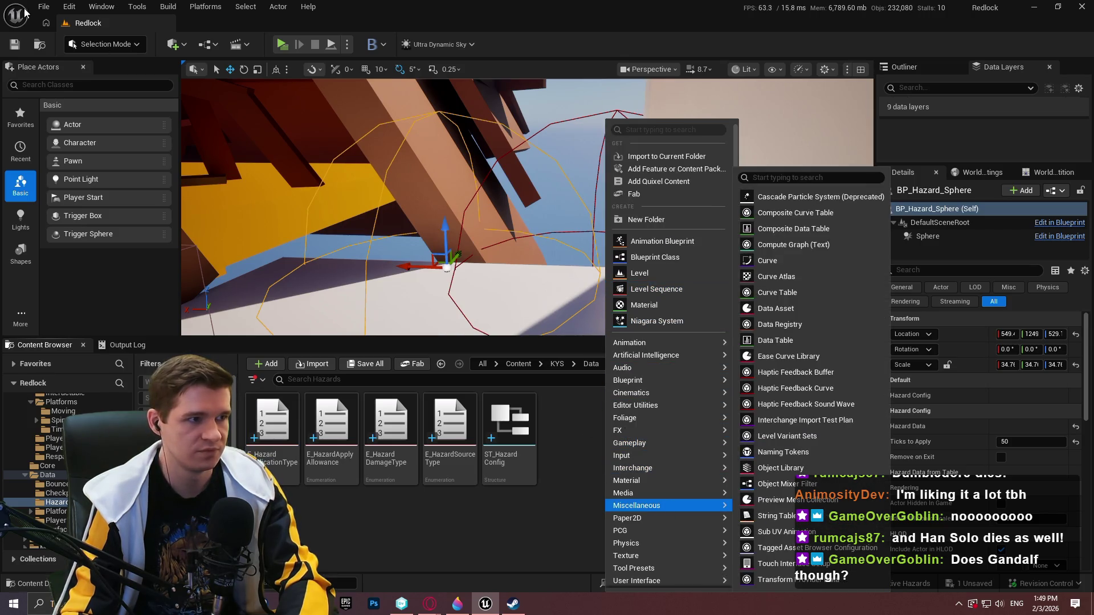
click(44, 6)
key(Escape)
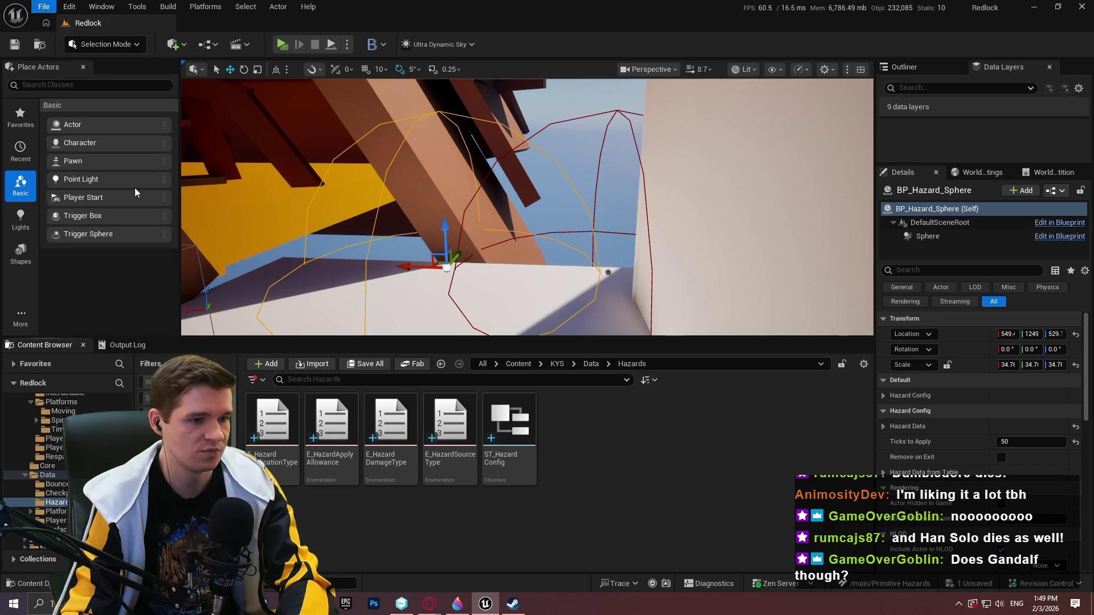
right_click(595, 449)
mouse_move(652, 506)
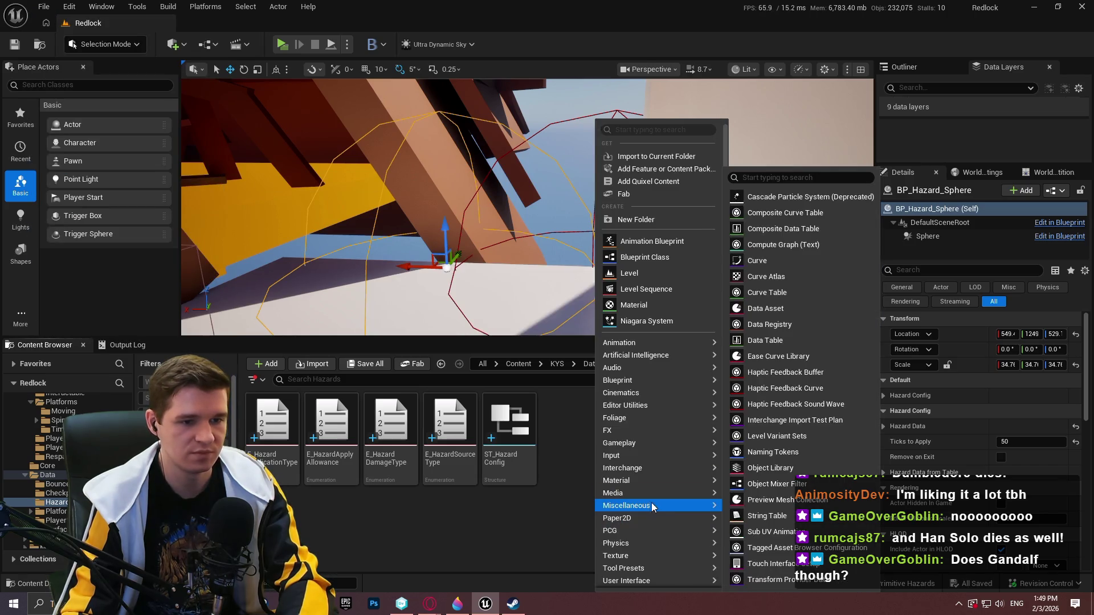
click(781, 324)
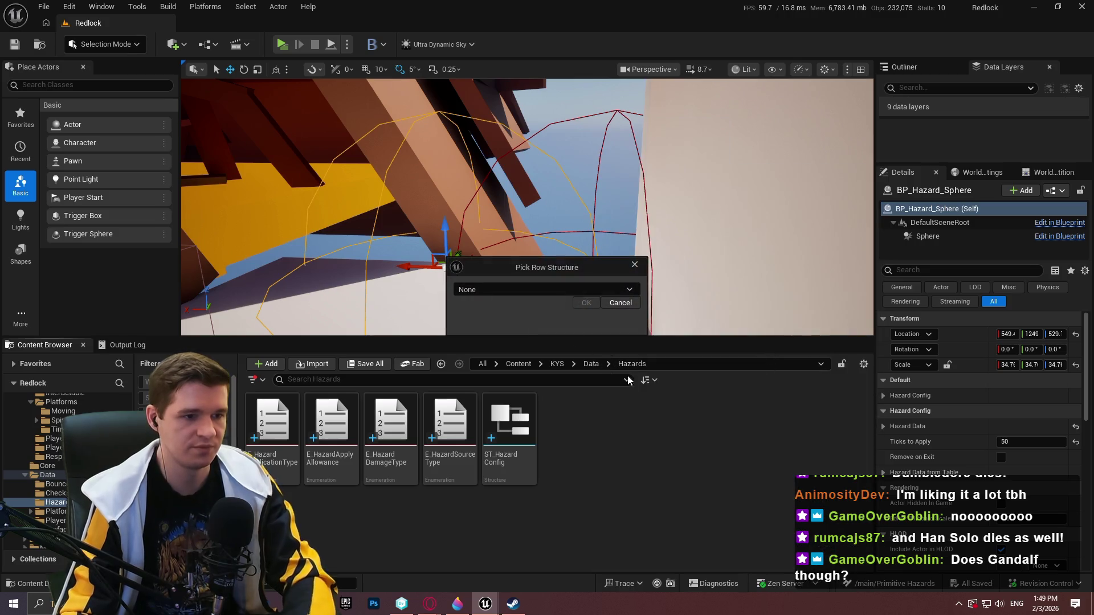
click(564, 291)
scroll(550, 371, down, 3)
scroll(549, 371, up, 1)
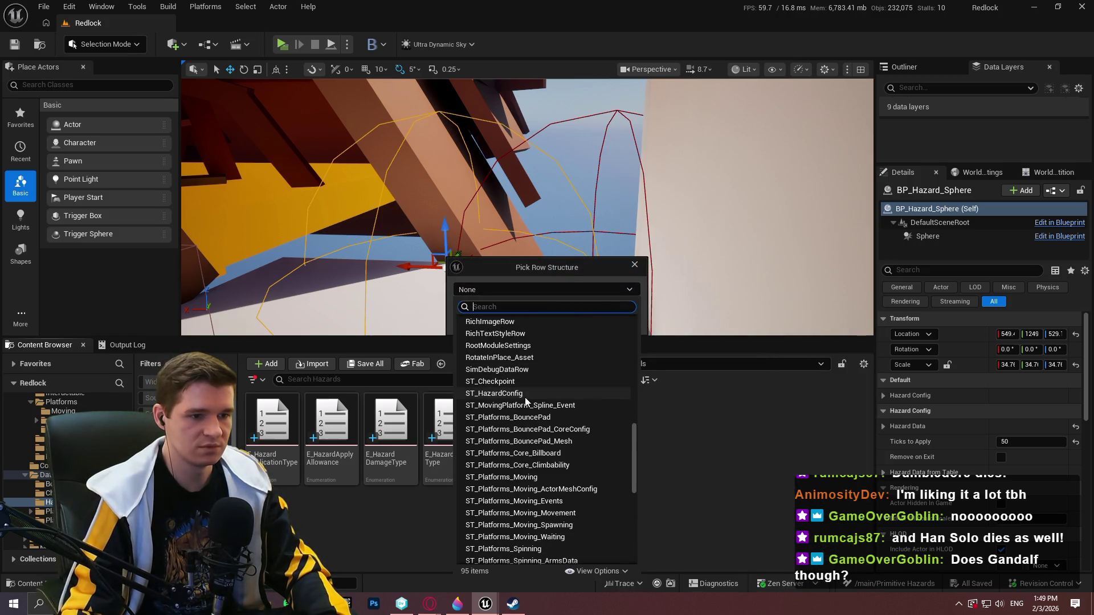
click(523, 397)
click(586, 303)
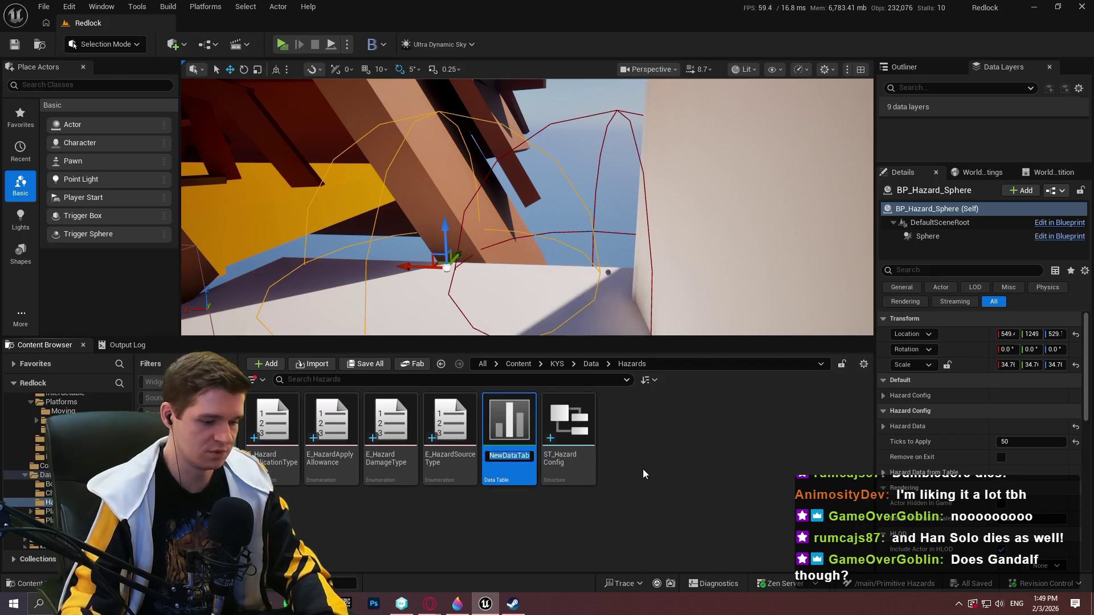
Name the table DT_HazardConfig, save it, and open it for editing.
text(DT_Hazard)
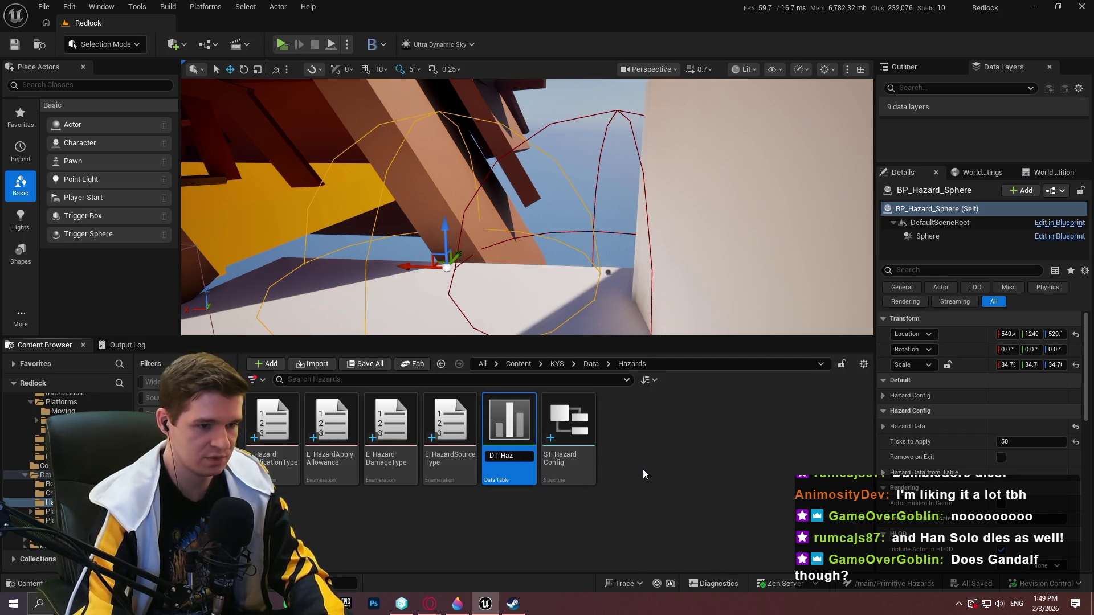
text(Config)
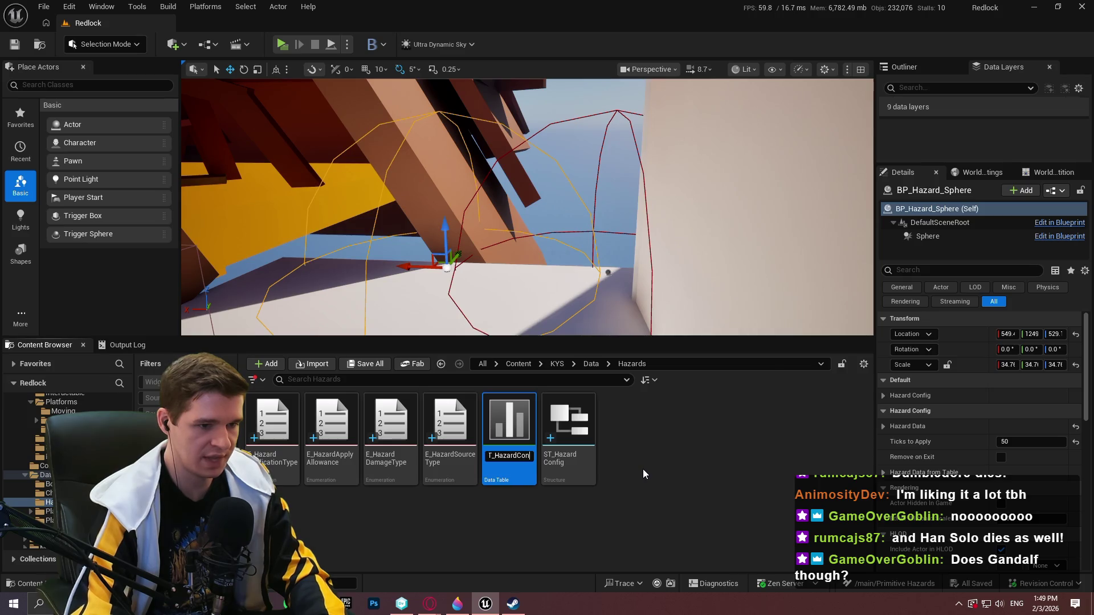
key(Return)
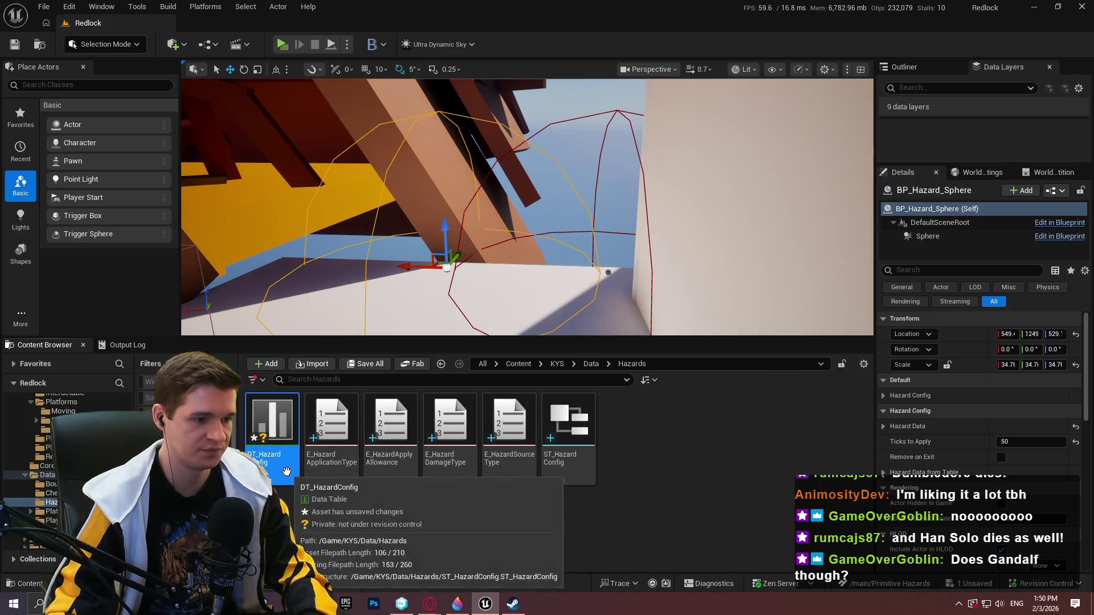
key(ctrl+s)
double_click(286, 473)
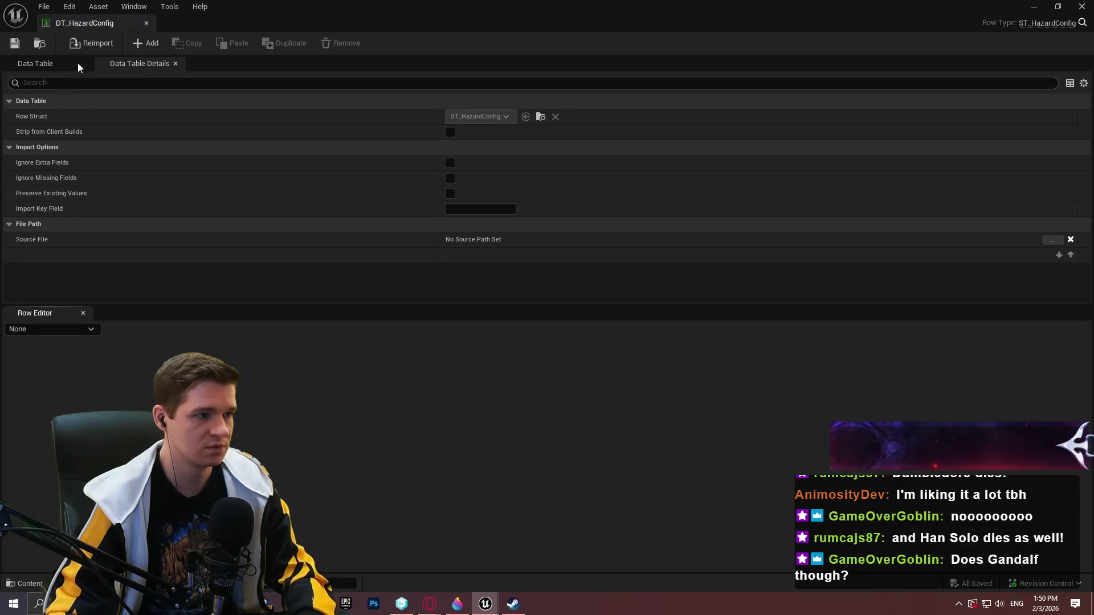
Add a new row and reset its ID field back to None.
click(146, 44)
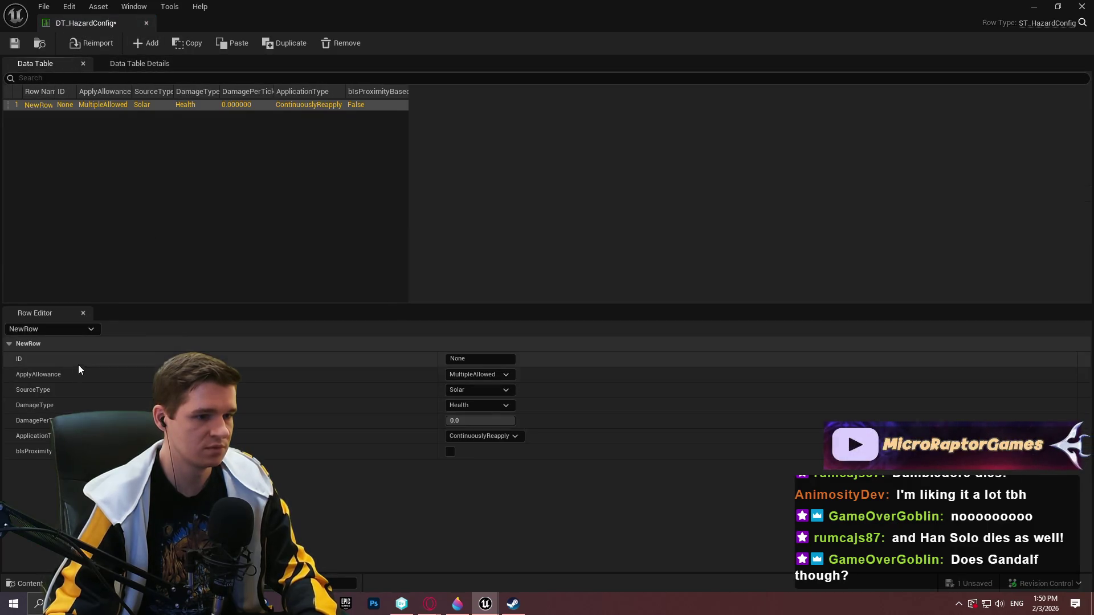
key(ctrl+v)
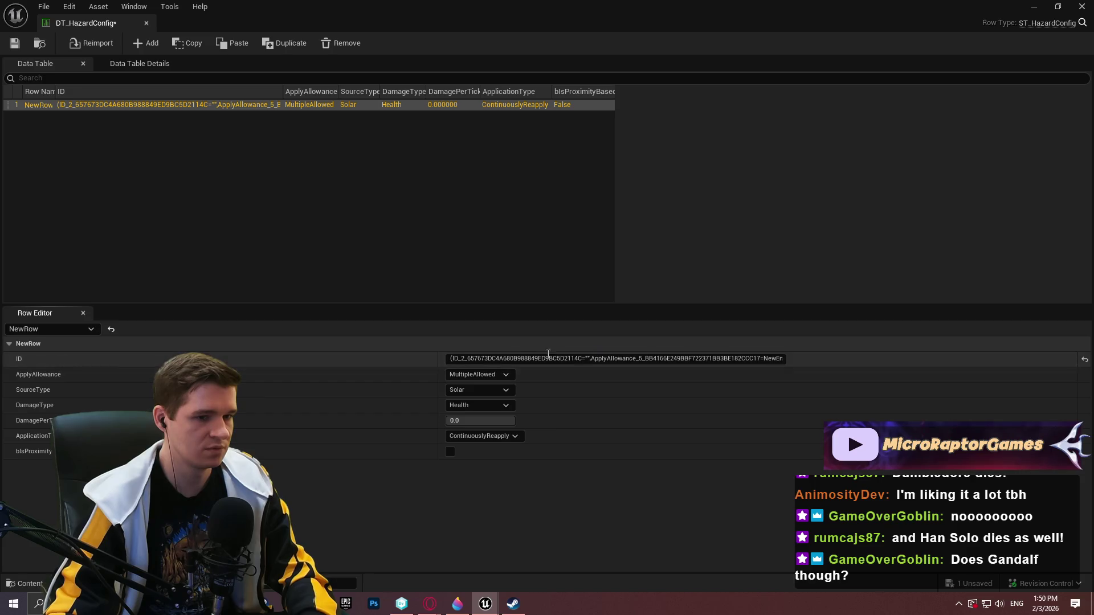
click(595, 358)
key(BackSpace)
key(Return)
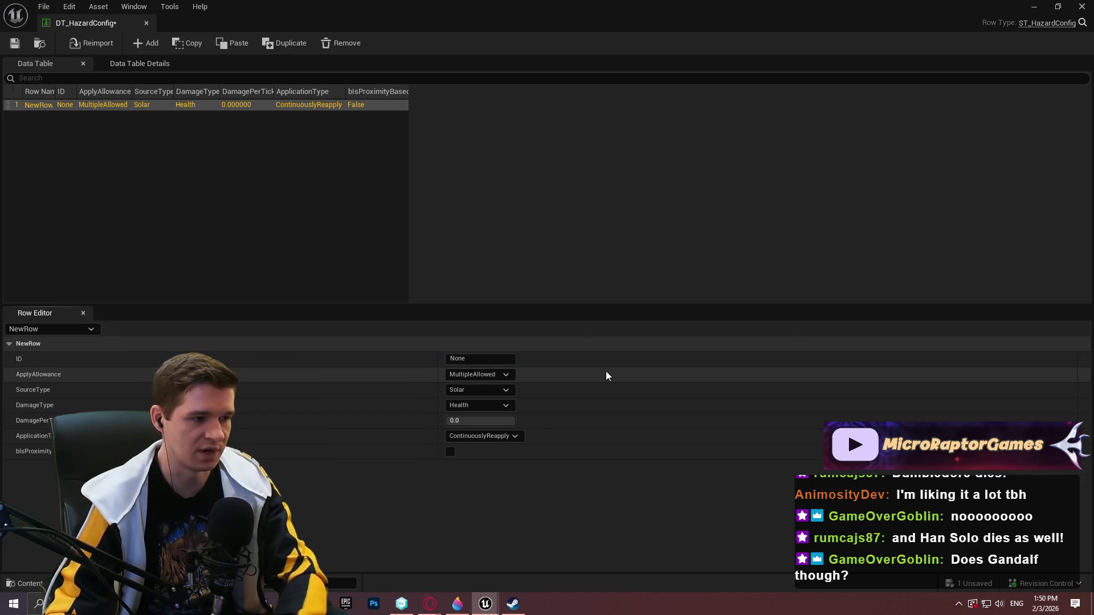
Set the row to MultipleAllowed, MineralRadiation source, Ablative damage, -0.01 per tick, proximity based.
click(497, 375)
click(490, 387)
click(493, 387)
click(497, 421)
click(494, 407)
click(496, 430)
text(-0.)
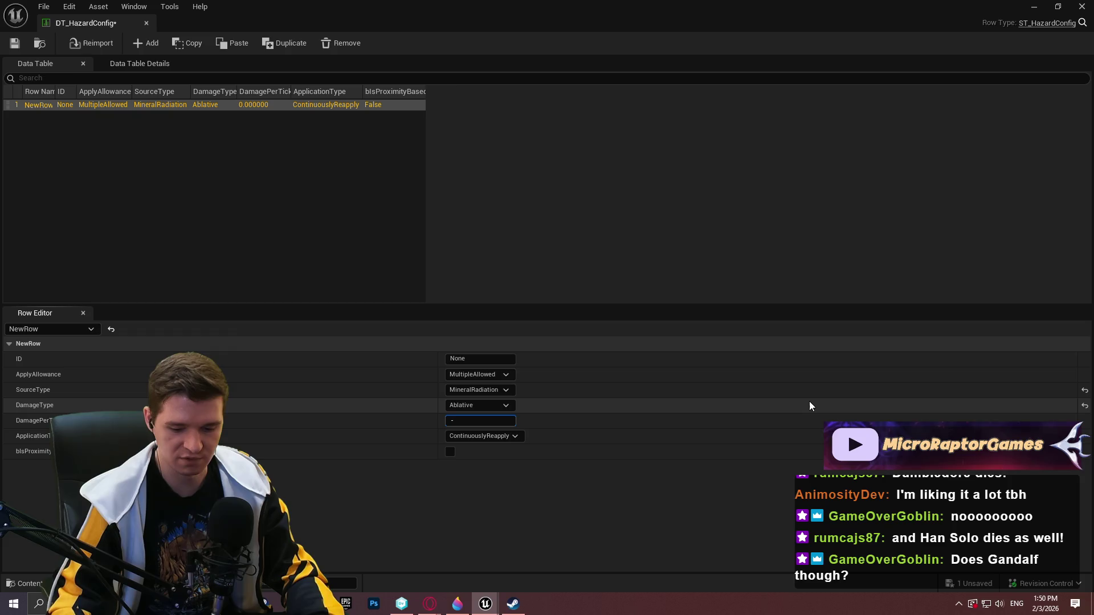
key(Return)
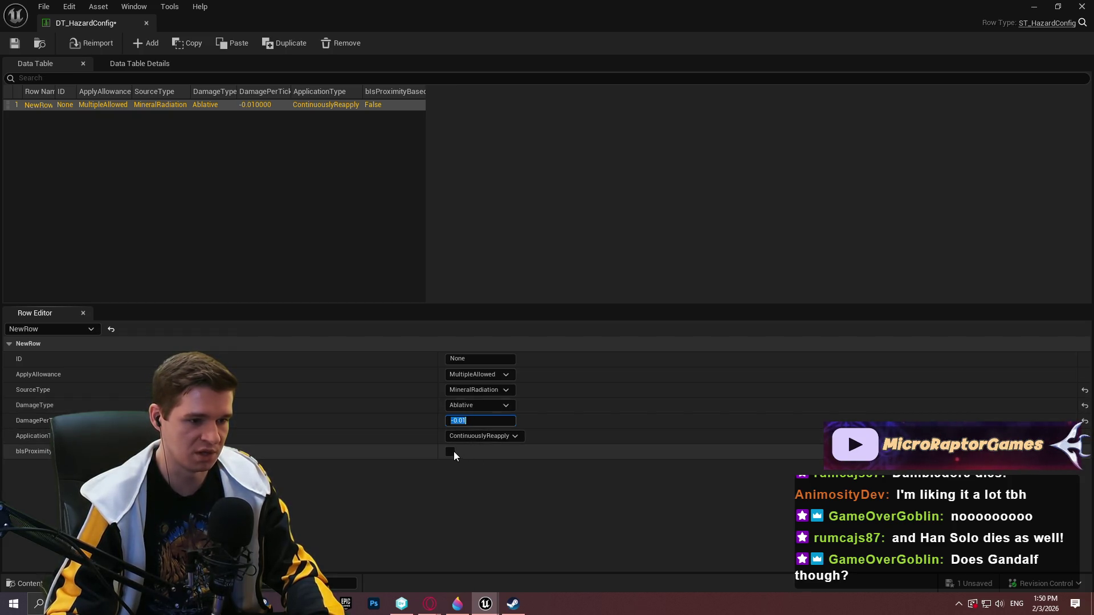
click(454, 452)
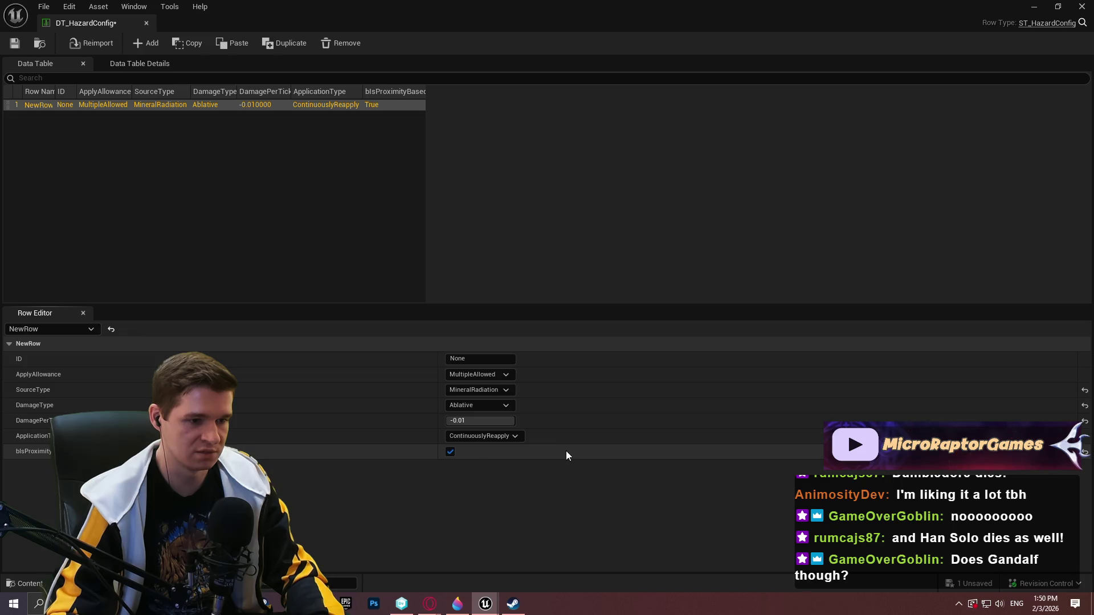
Rename the row haz_radioactive_mineral_default, save, and dock the editor beside the Redlock level.
double_click(40, 104)
text(h)
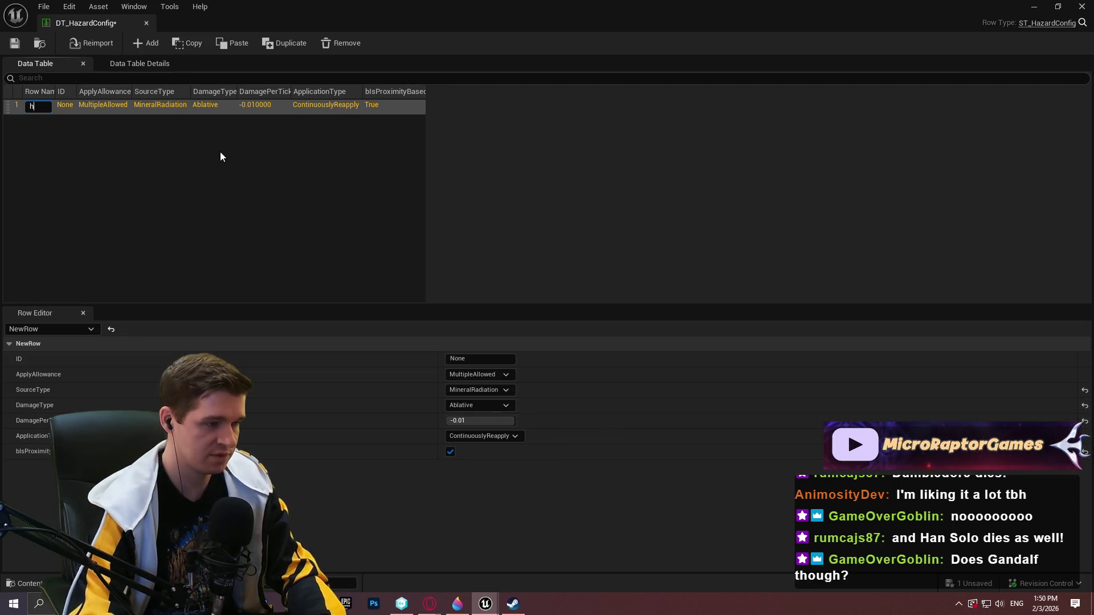
text(az_)
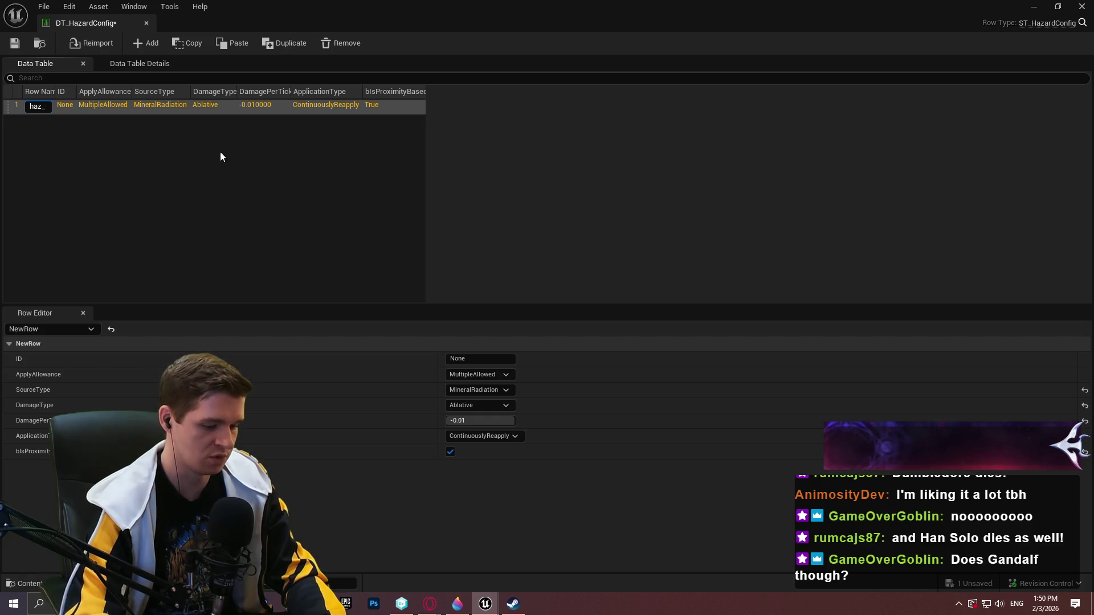
text((ablative))
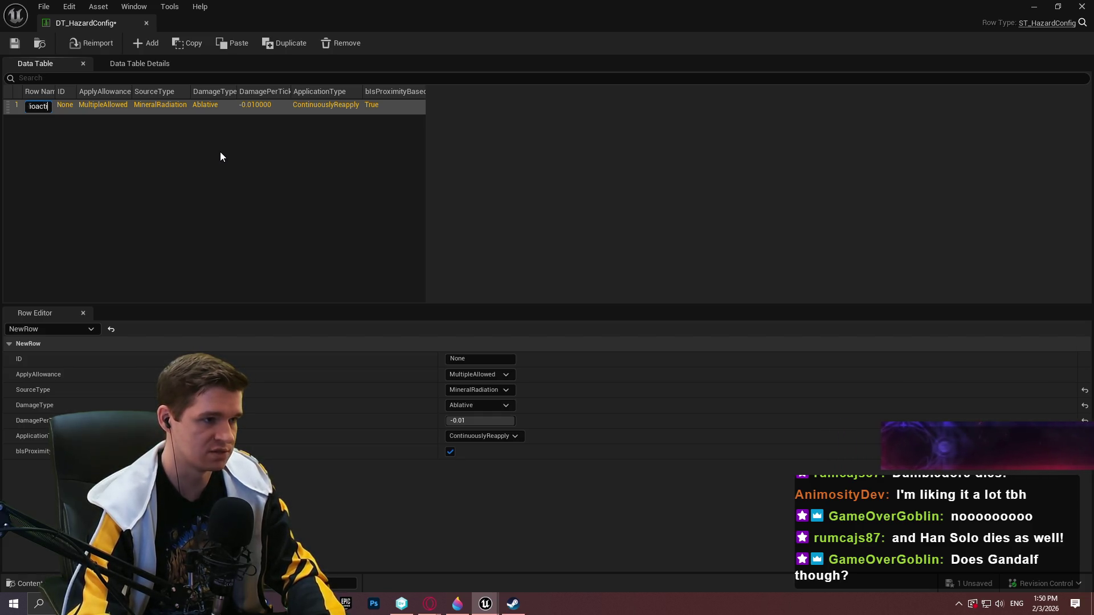
text(_)
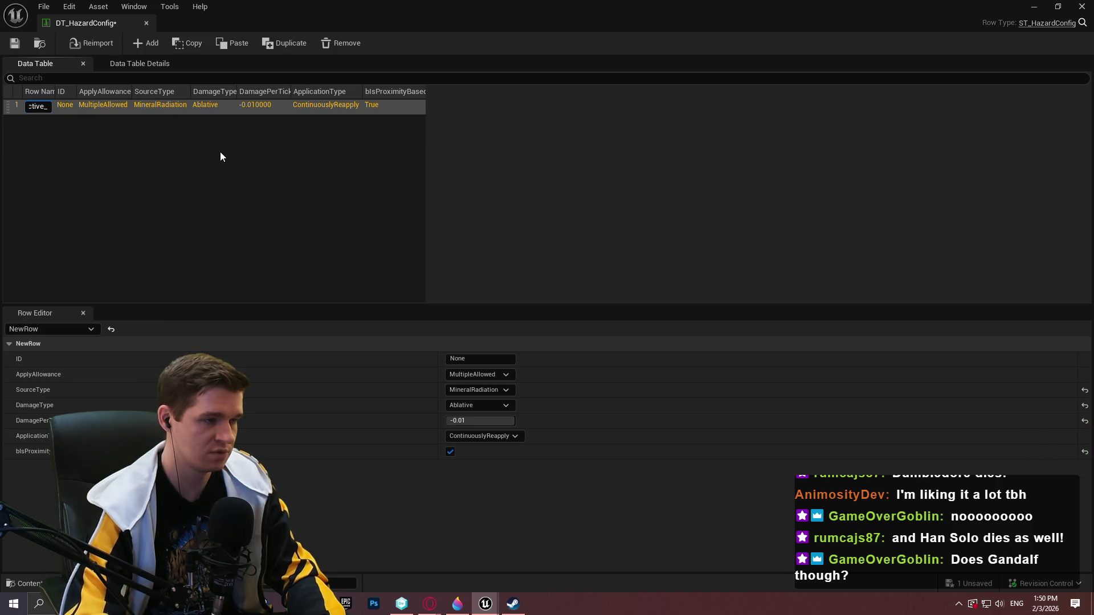
text(_default)
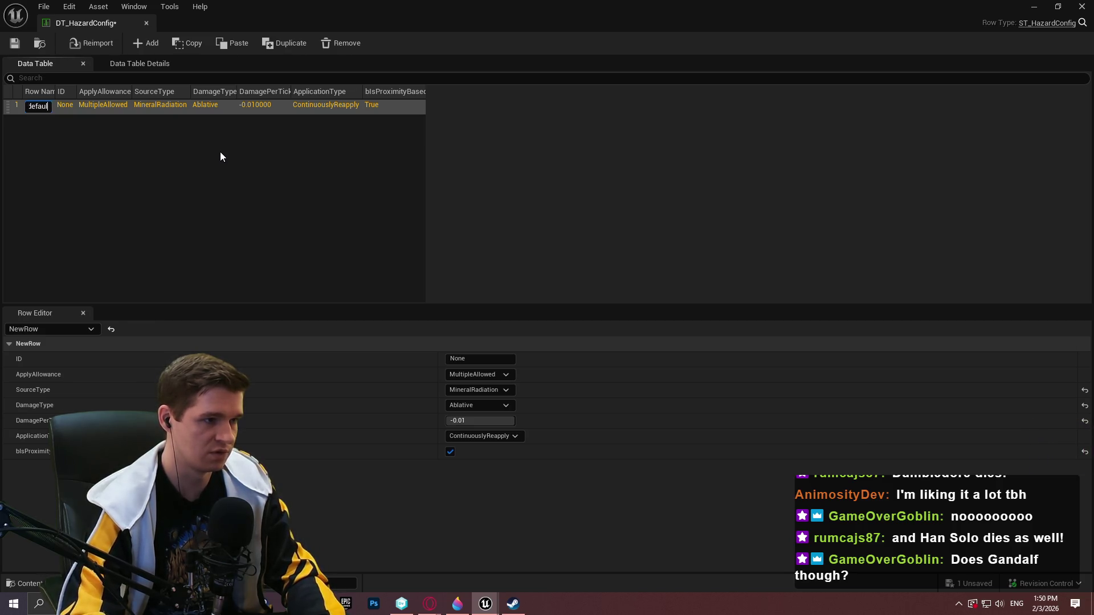
key(Return)
click(15, 43)
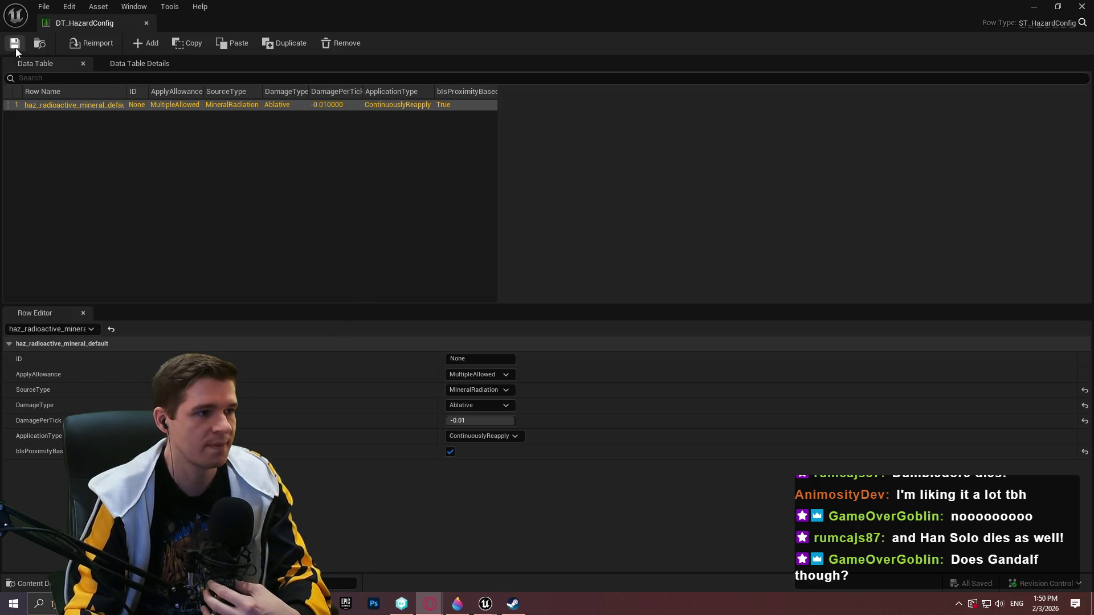
drag(98, 26, 421, 23)
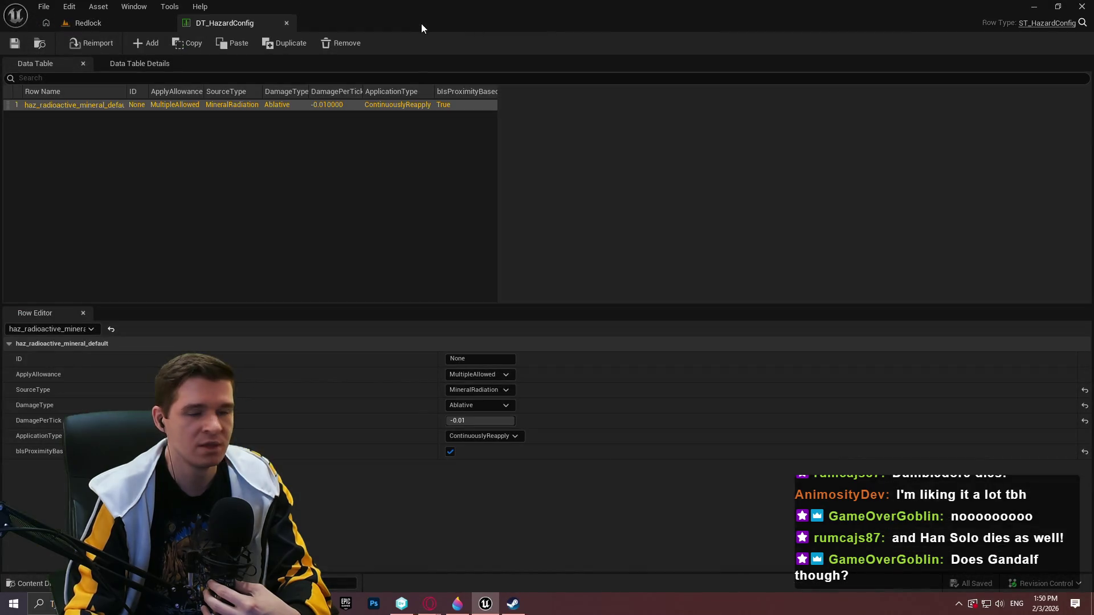
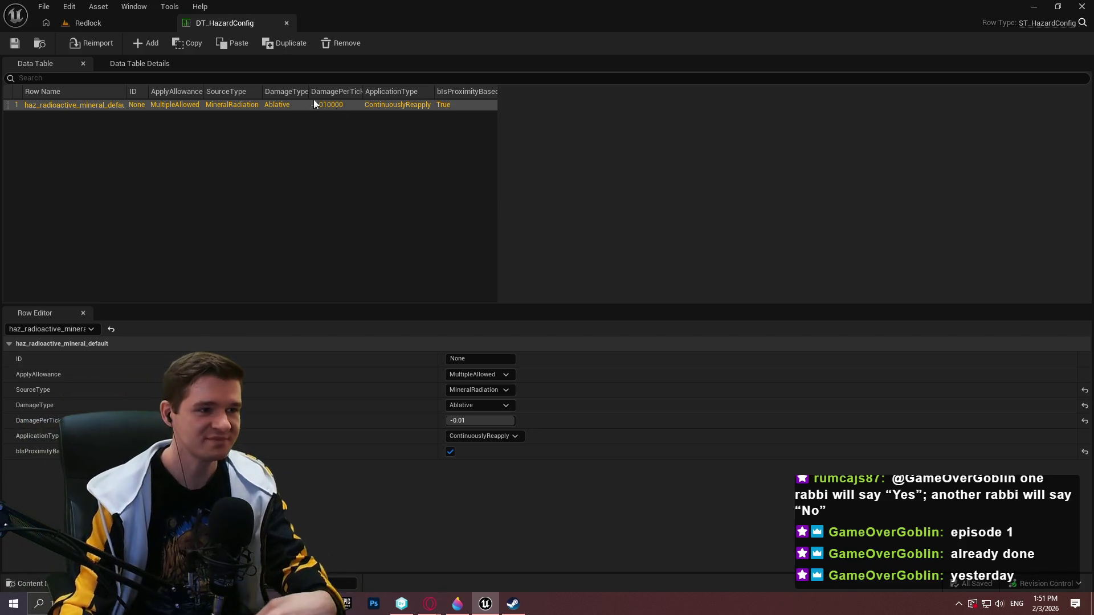
Inspect the haz_radioactive_mineral_default row in DT_HazardConfig, then return to the Redlock level.
click(187, 148)
click(138, 105)
click(154, 197)
click(108, 105)
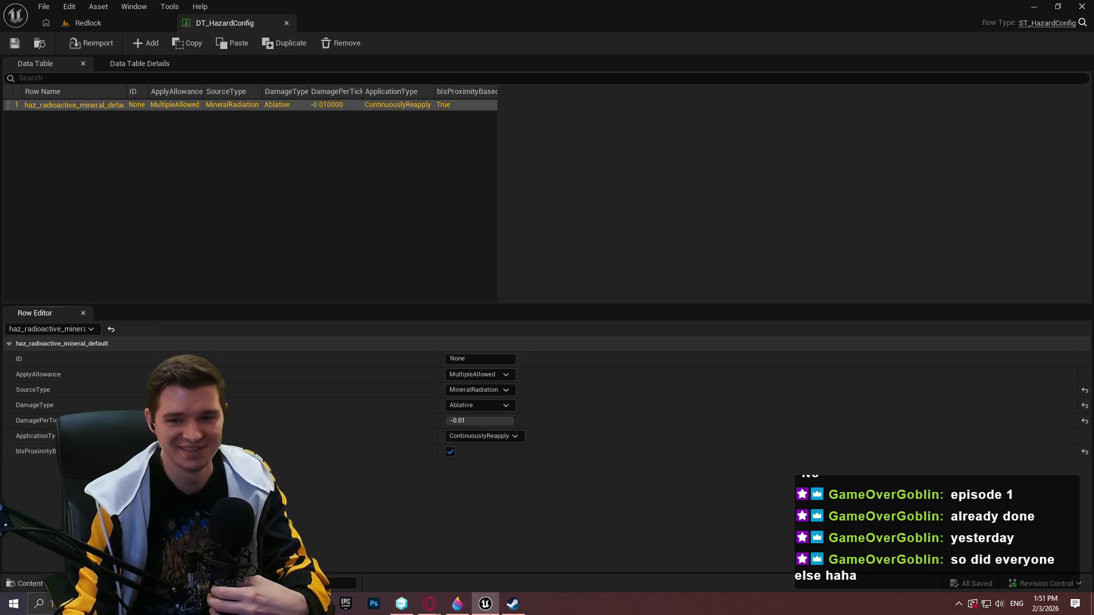
click(440, 169)
click(114, 24)
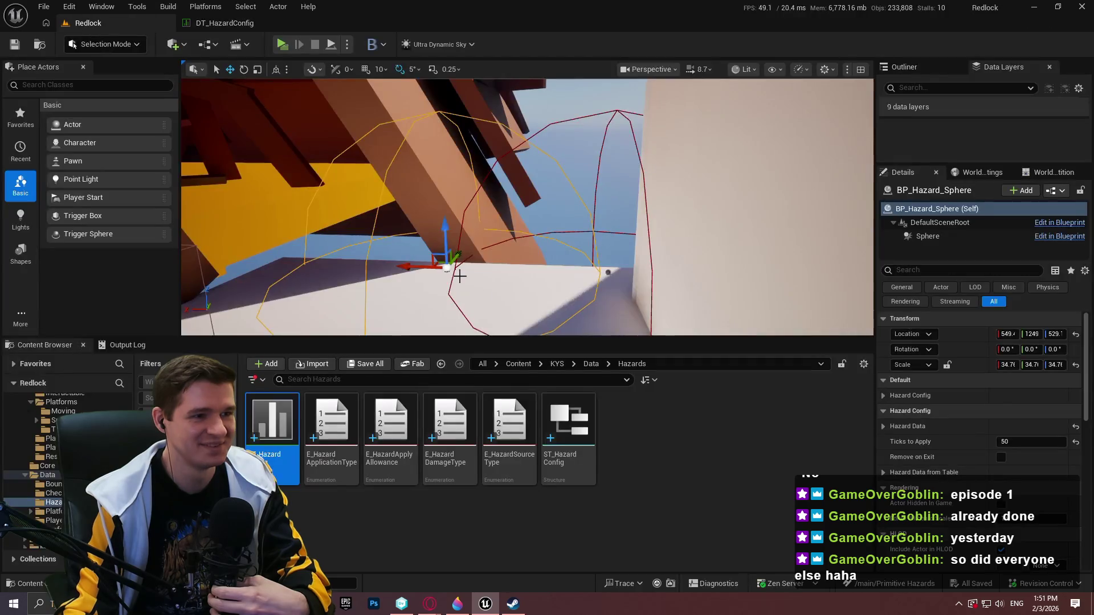
Enlarge the level viewport and expand the hazard sphere's Hazard Config details.
scroll(692, 310, down, 3)
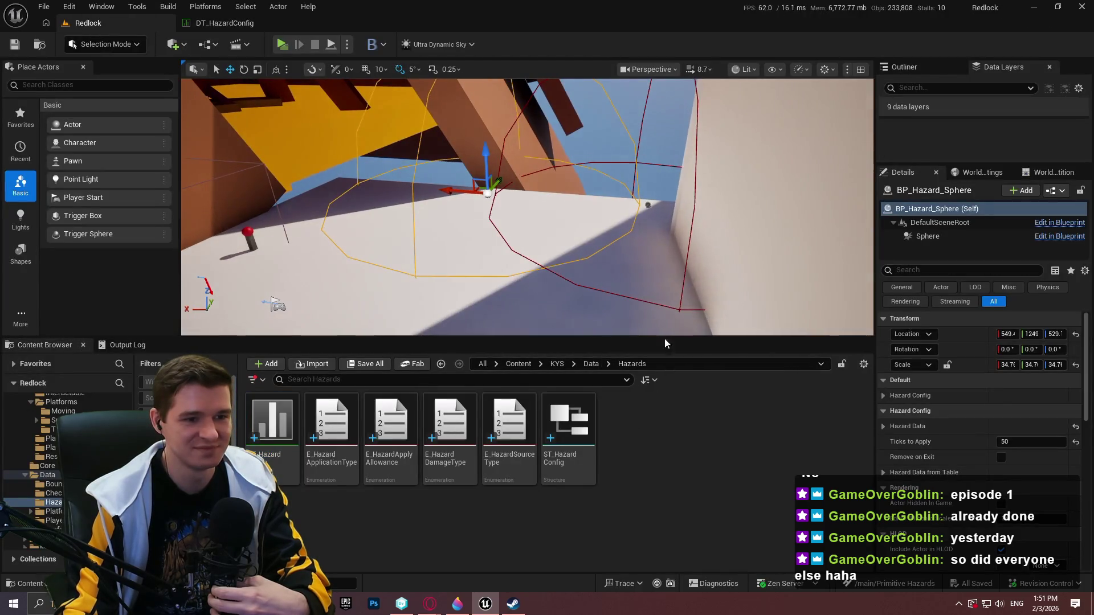
drag(665, 339, 684, 372)
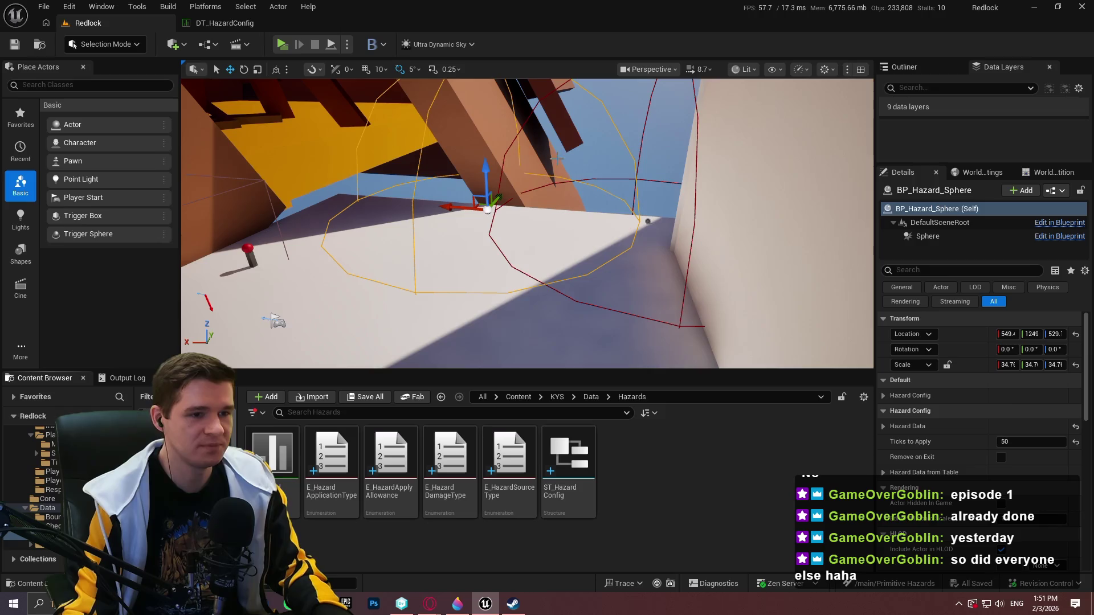
click(887, 395)
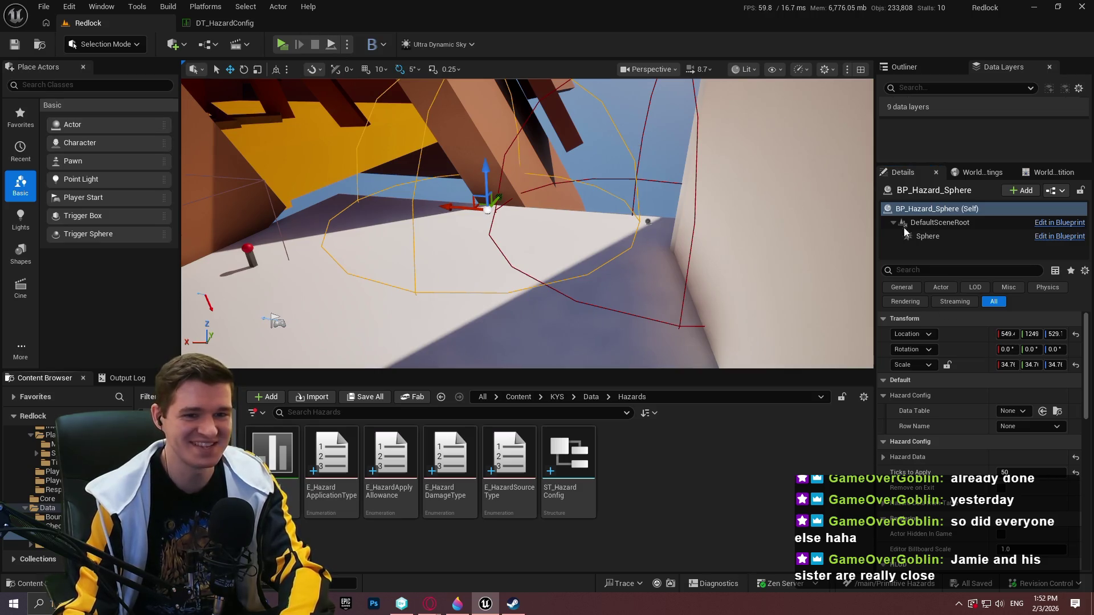
Open BP_Hazard_Sphere in the Blueprint Editor and restore its window.
click(1054, 191)
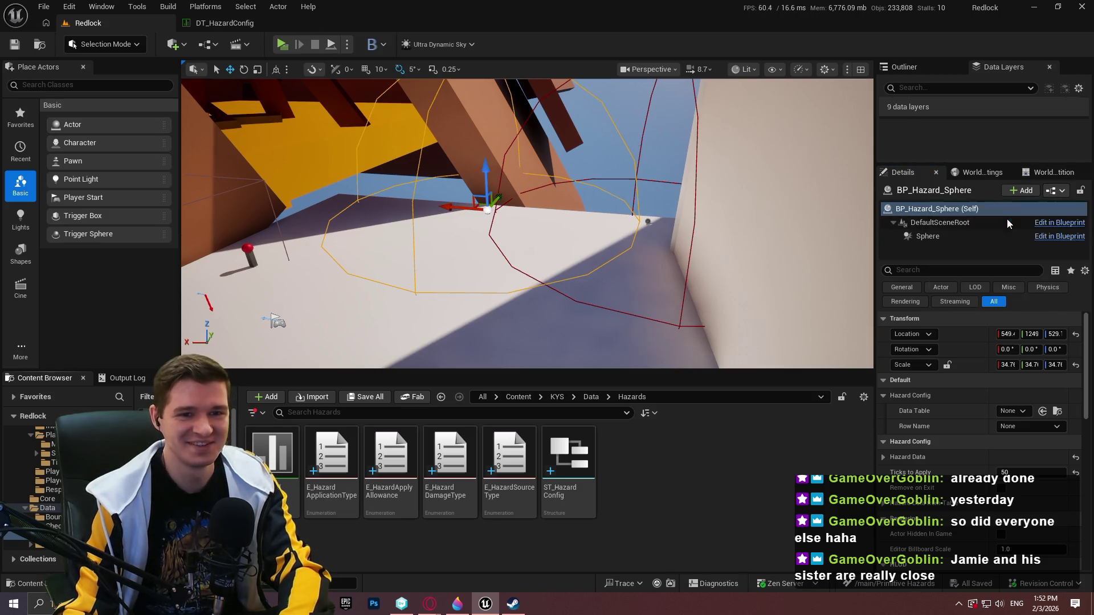
click(1008, 222)
mouse_move(237, 18)
mouse_down()
mouse_move(278, 24)
mouse_move(246, 23)
mouse_up()
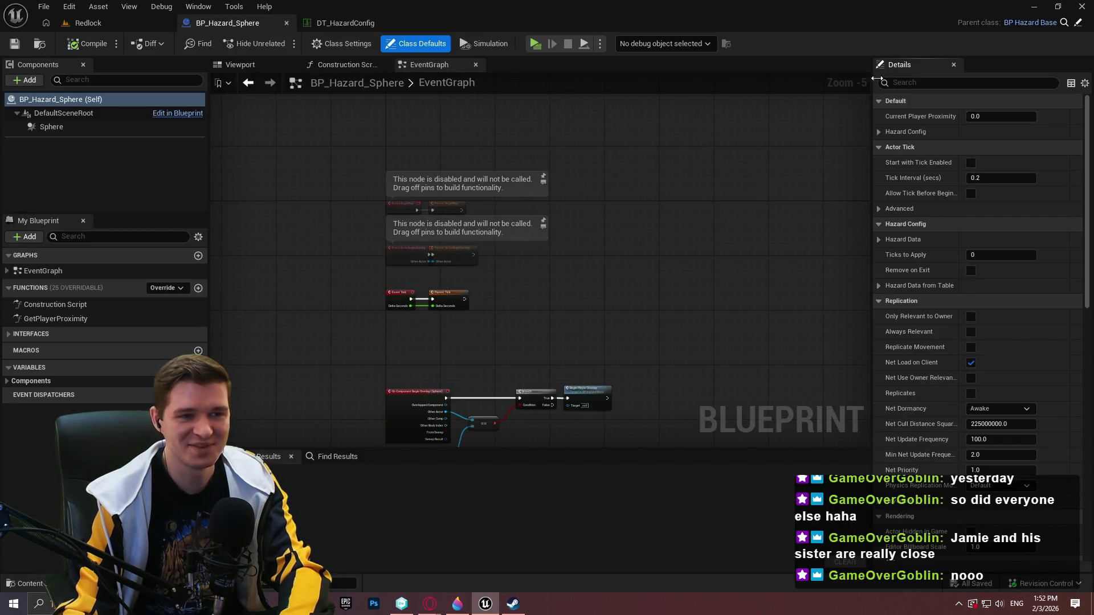
Open parent BP_HazardBase before the sphere's tab and compile its construction script to see errors.
click(1077, 23)
drag(350, 23, 216, 25)
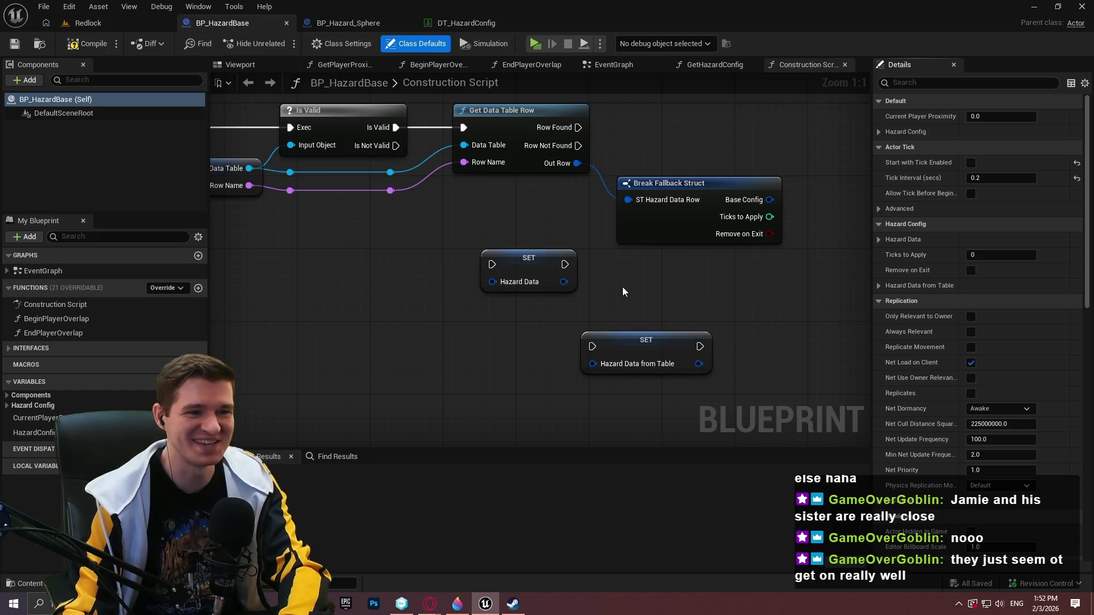
drag(740, 274, 708, 299)
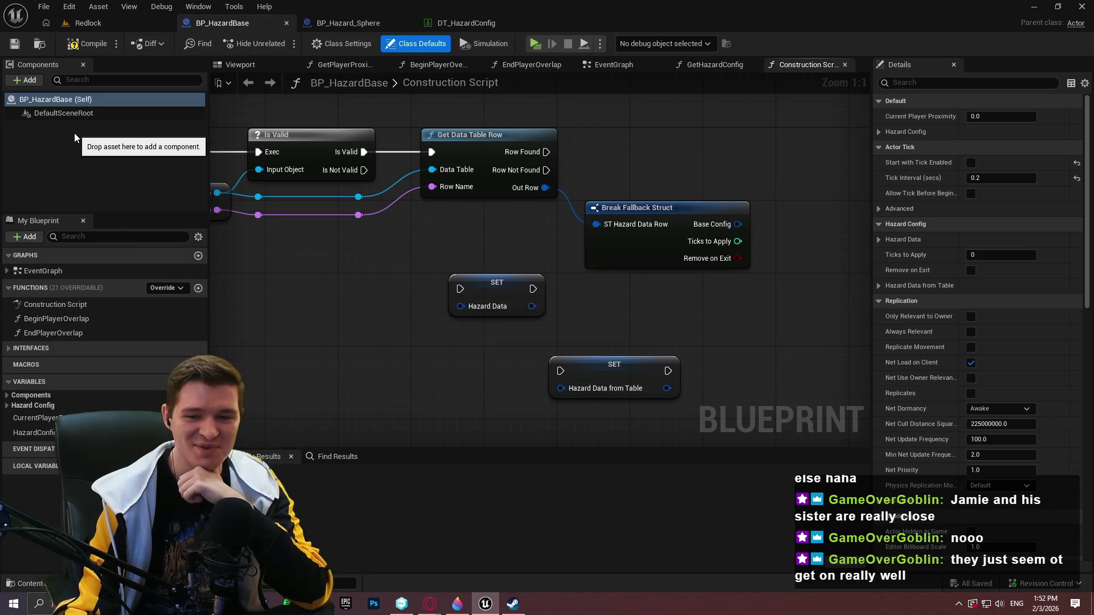
click(102, 49)
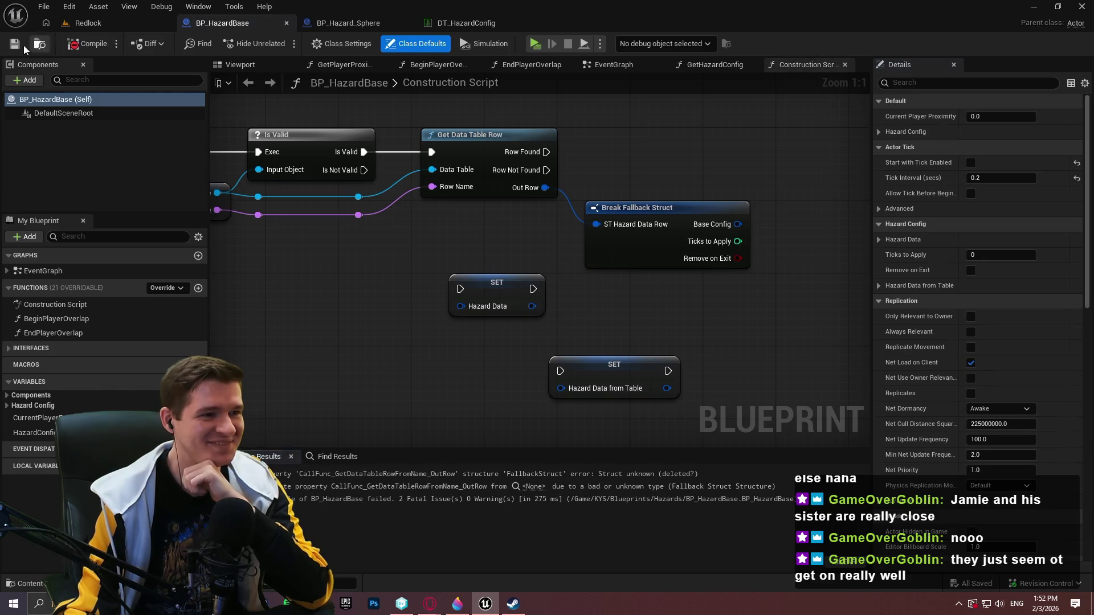
Delete the broken Break Fallback Struct node and recompile.
click(464, 473)
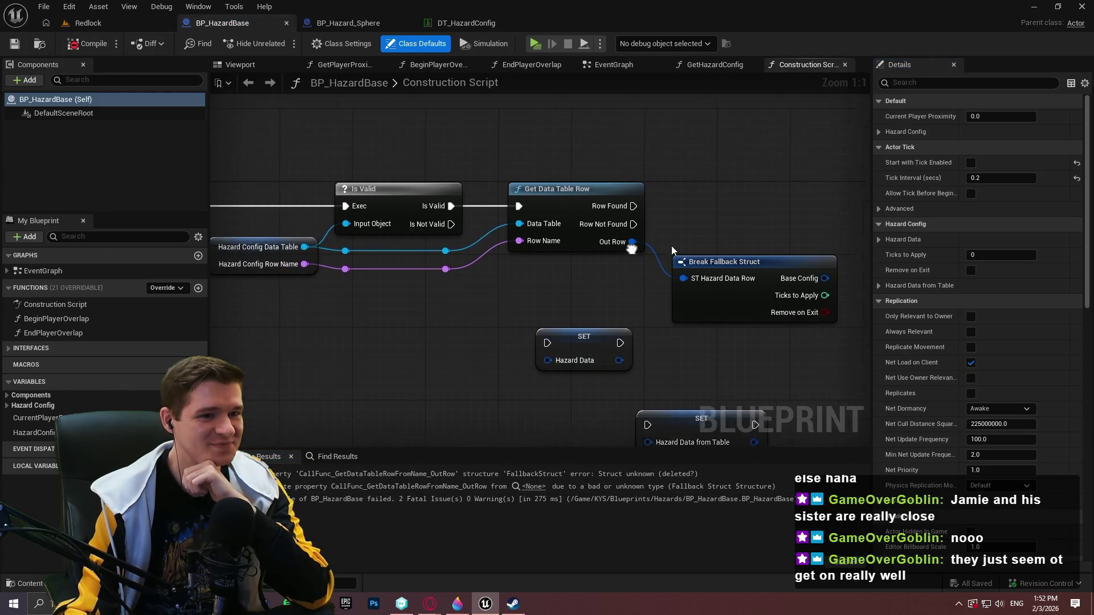
click(798, 316)
key(Delete)
click(87, 43)
Add a Break ST Hazard Config node off Out Row and compile.
drag(650, 238, 674, 251)
text(brea)
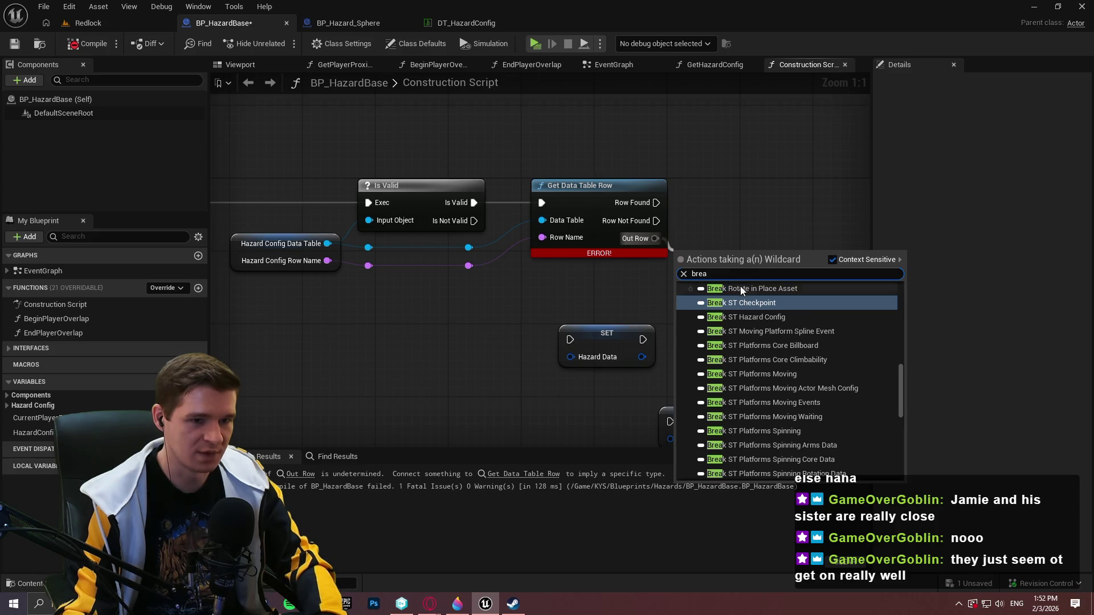
click(764, 317)
drag(732, 297, 545, 245)
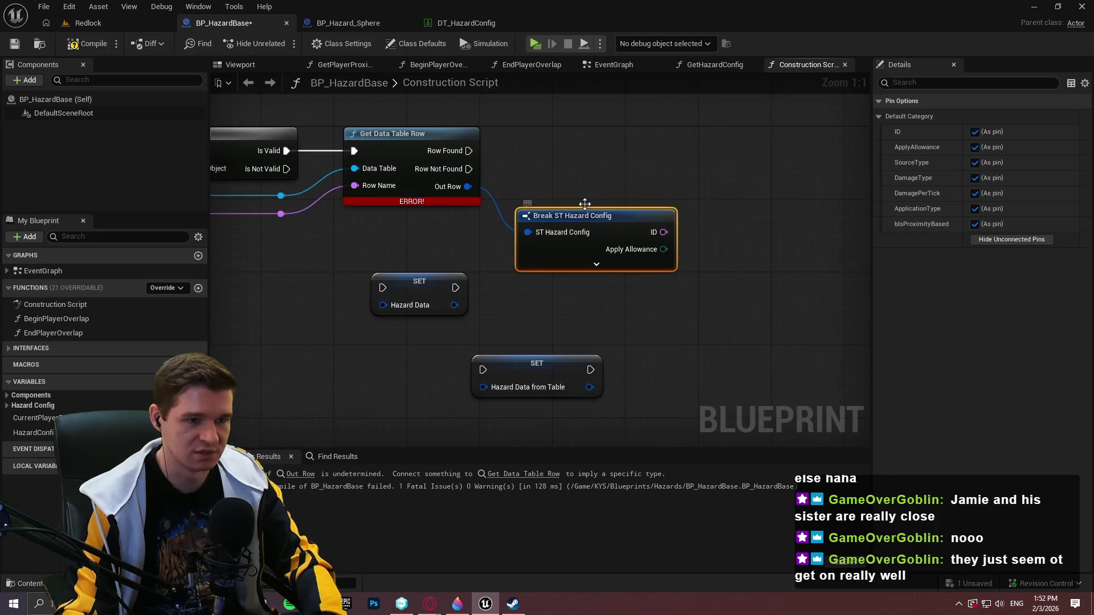
click(527, 204)
click(86, 43)
Add a SET HazardDataFromTable fed by Out Row and Row Found, removing the unused break node.
click(32, 405)
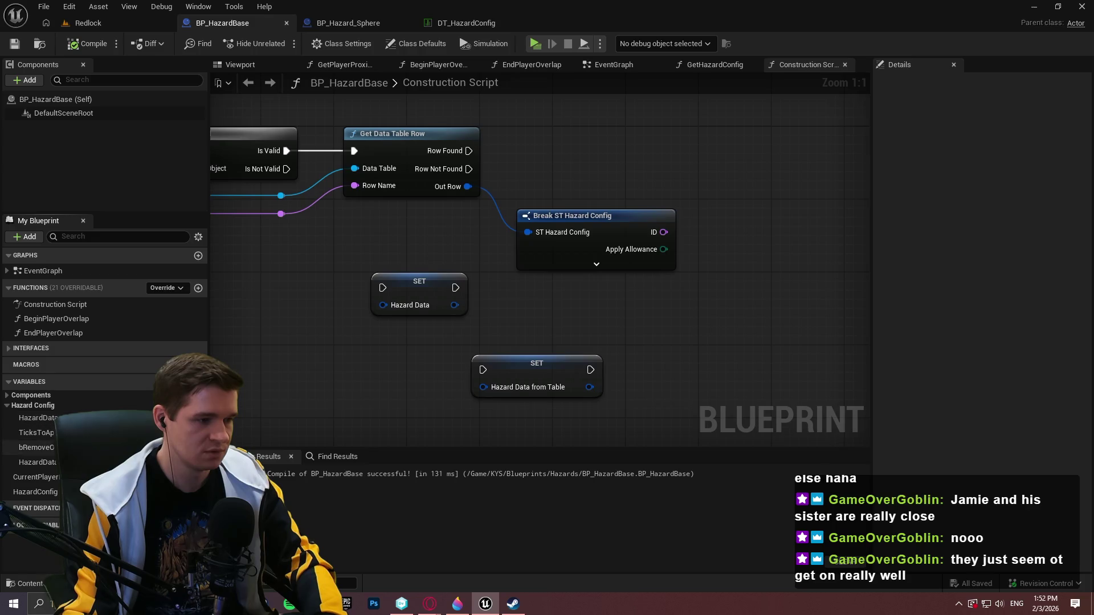
mouse_move(34, 462)
mouse_down()
mouse_move(693, 127)
mouse_move(668, 115)
mouse_up()
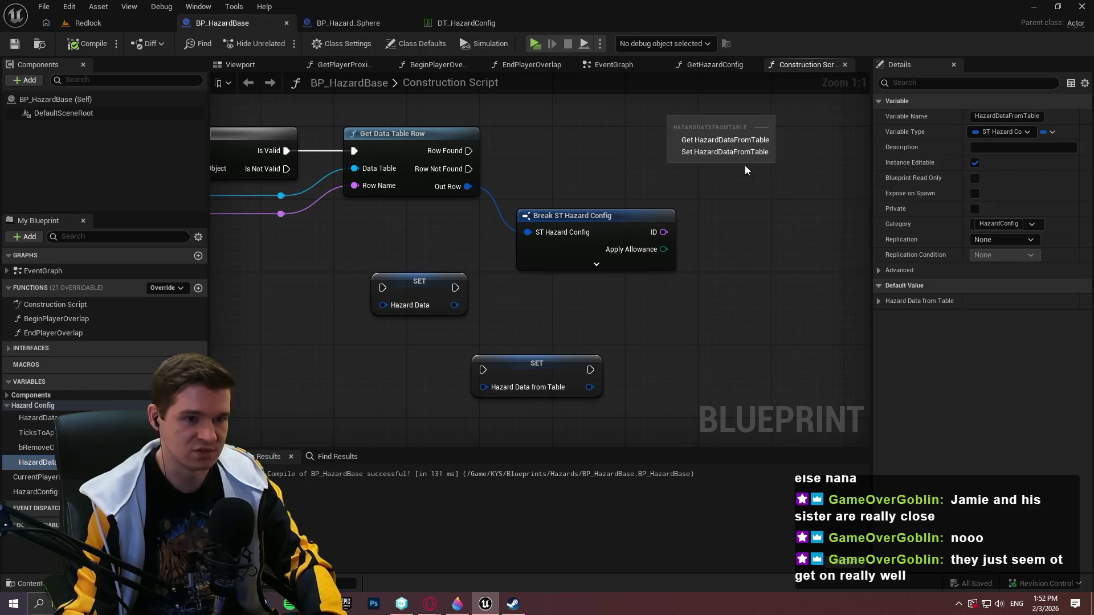
click(680, 149)
mouse_move(468, 186)
mouse_down()
mouse_move(675, 141)
mouse_move(468, 150)
mouse_up()
drag(744, 122, 600, 149)
drag(547, 238, 645, 242)
click(683, 228)
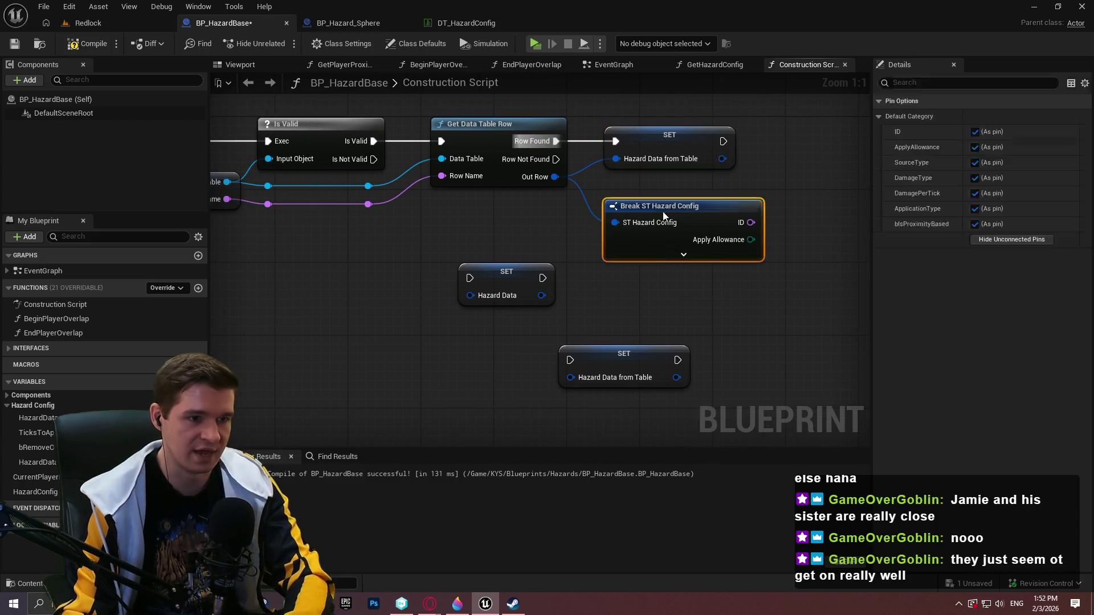
key(Delete)
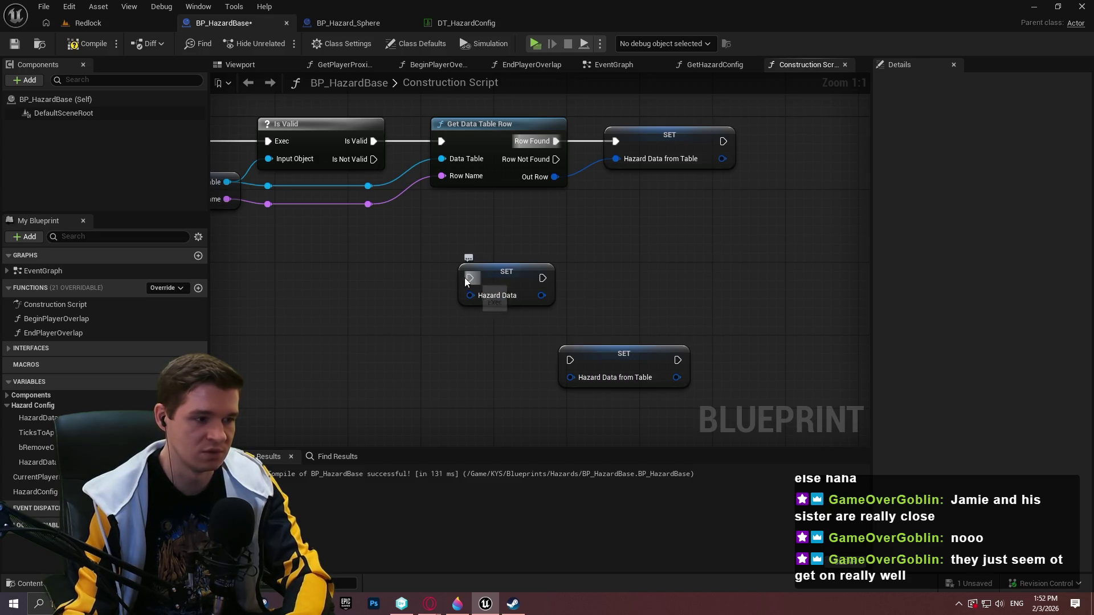
Return from the blueprint tabs to the Redlock level editor.
click(336, 22)
click(223, 22)
click(87, 23)
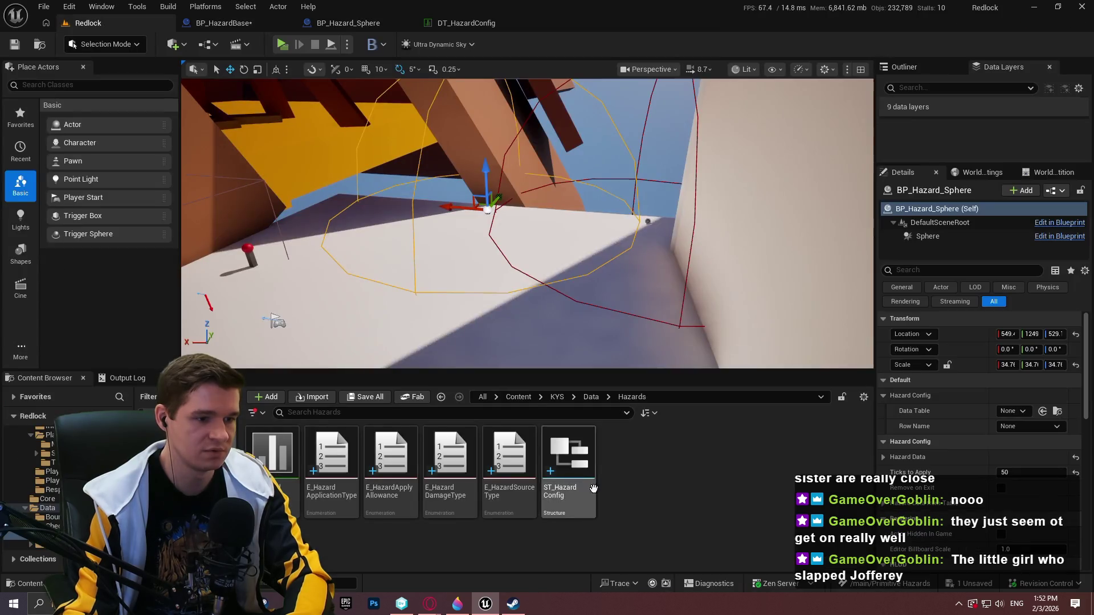
Browse from the Content root into the KYS folder, then return to BP_HazardBase.
click(519, 396)
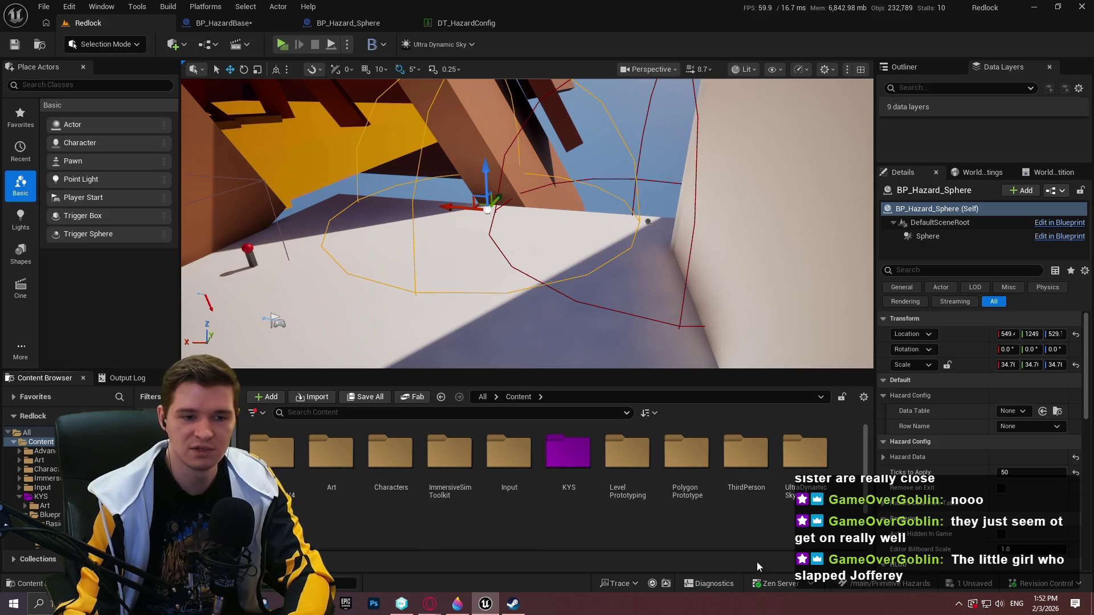
double_click(568, 456)
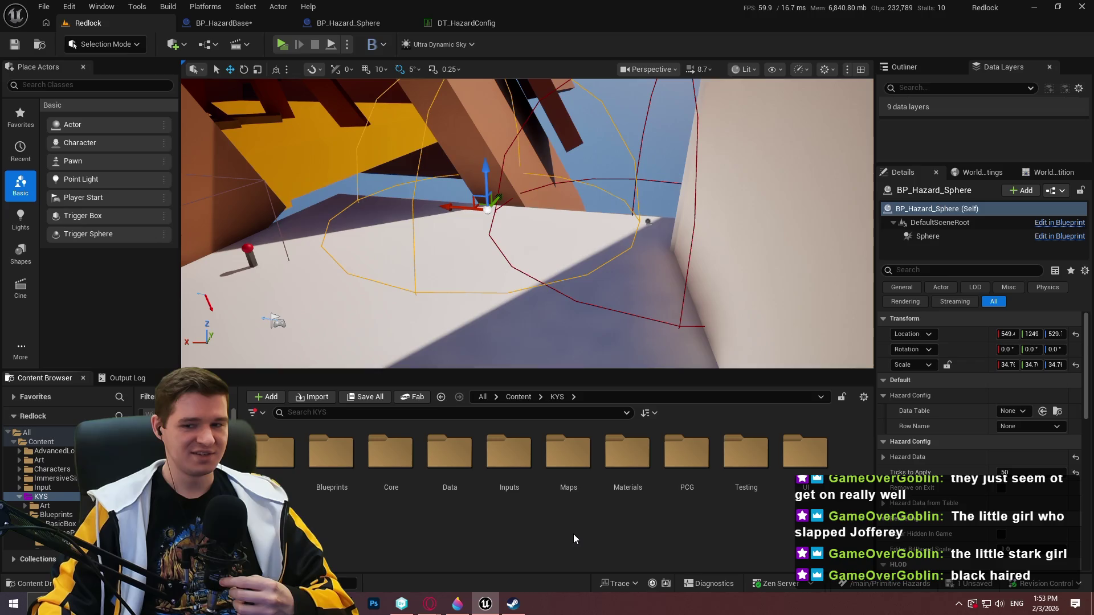
click(221, 23)
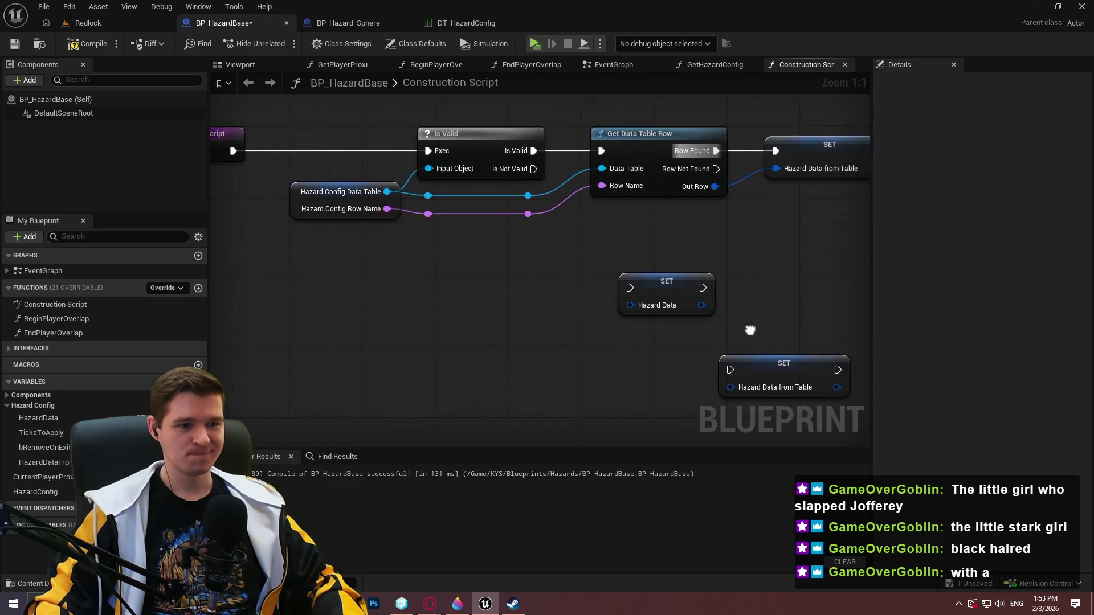
Recompile BP_HazardBase, then in Redlock open the KYS/Blueprints/Platforms folder.
scroll(710, 305, down, 1)
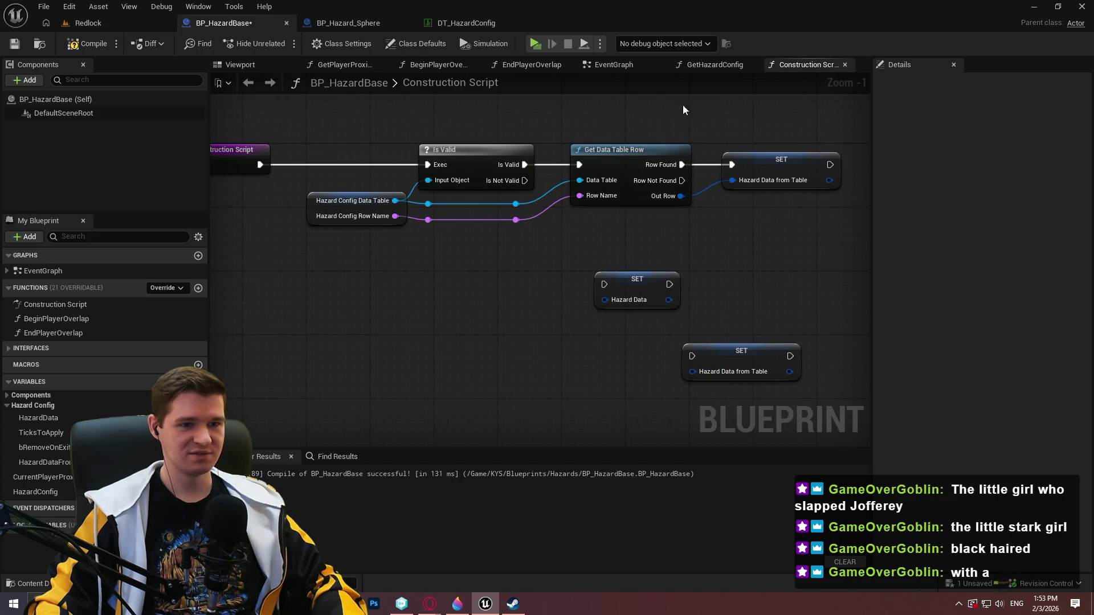
click(87, 43)
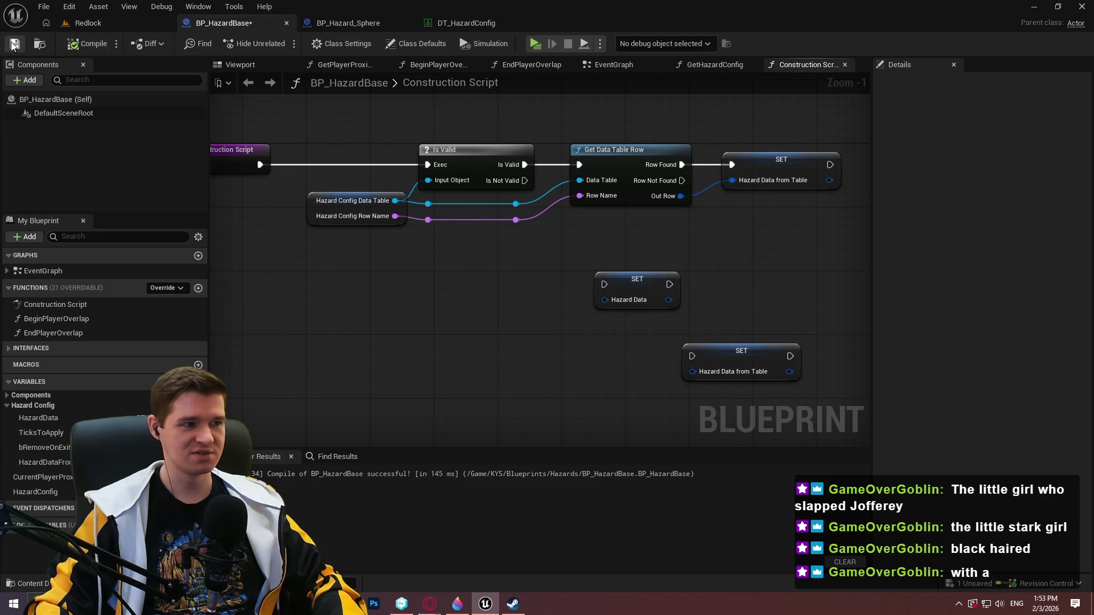
click(87, 23)
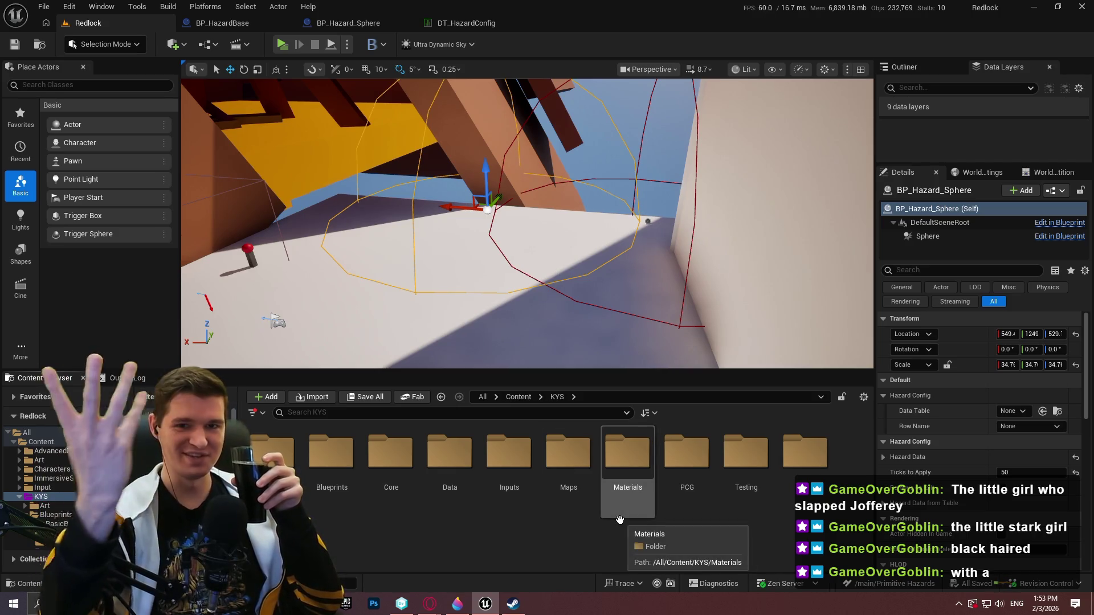
click(606, 514)
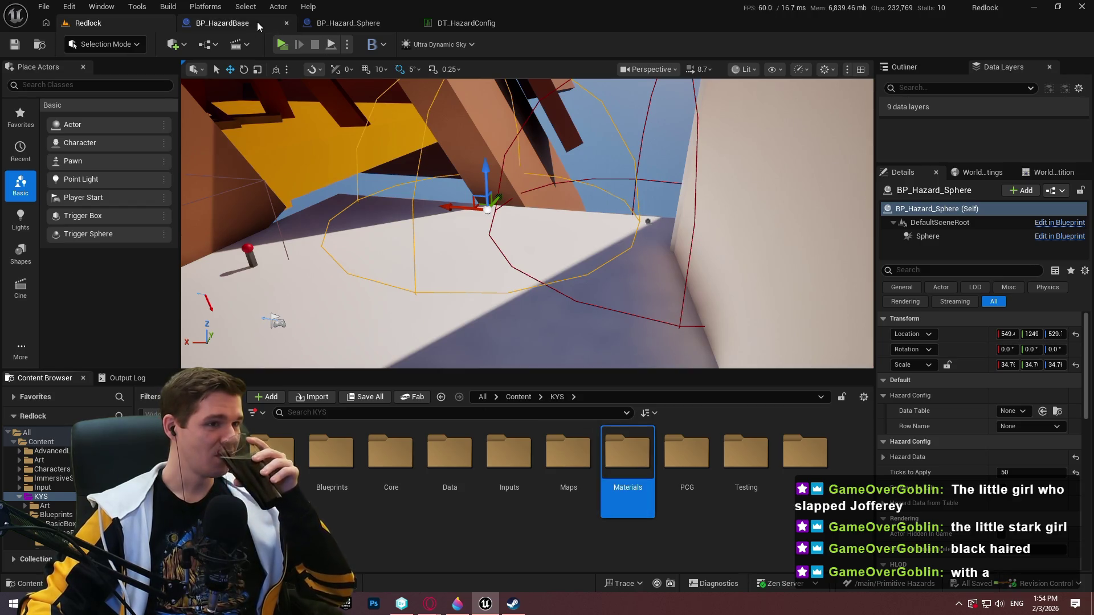
click(248, 23)
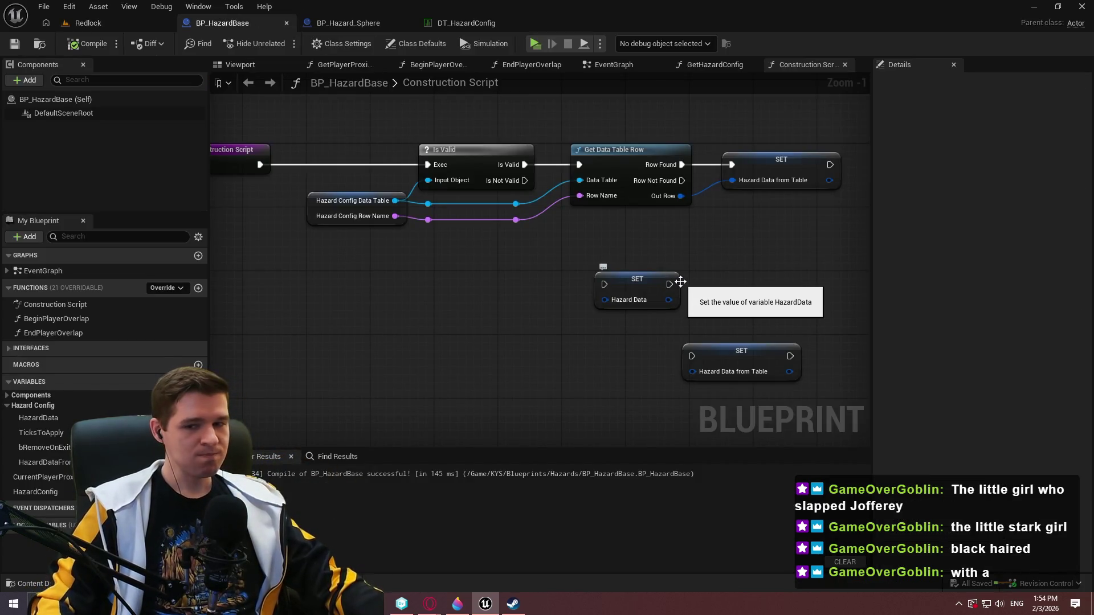
click(113, 21)
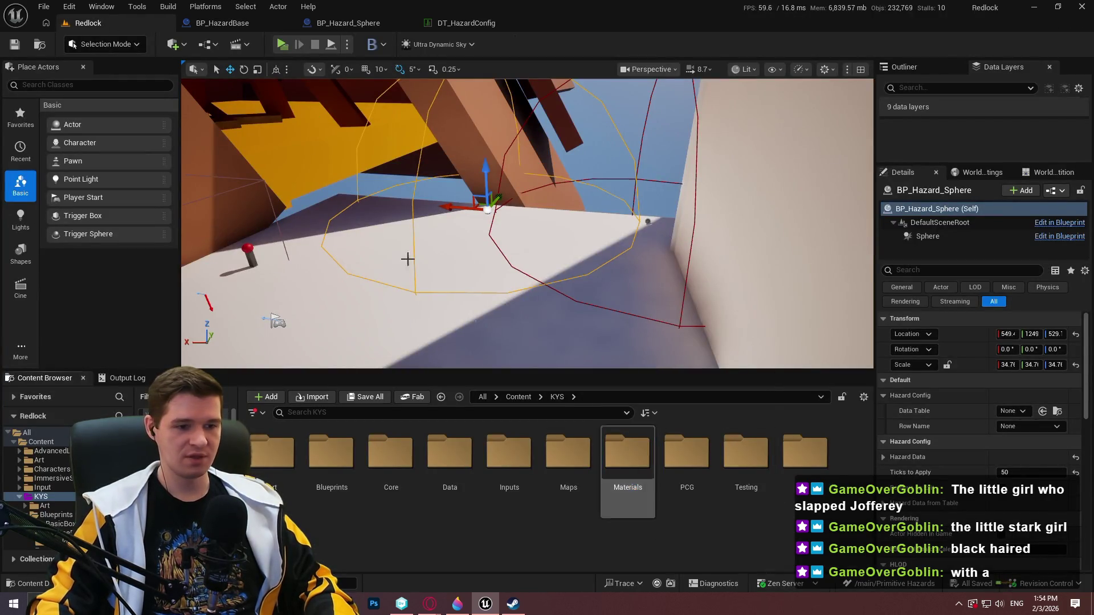
click(239, 23)
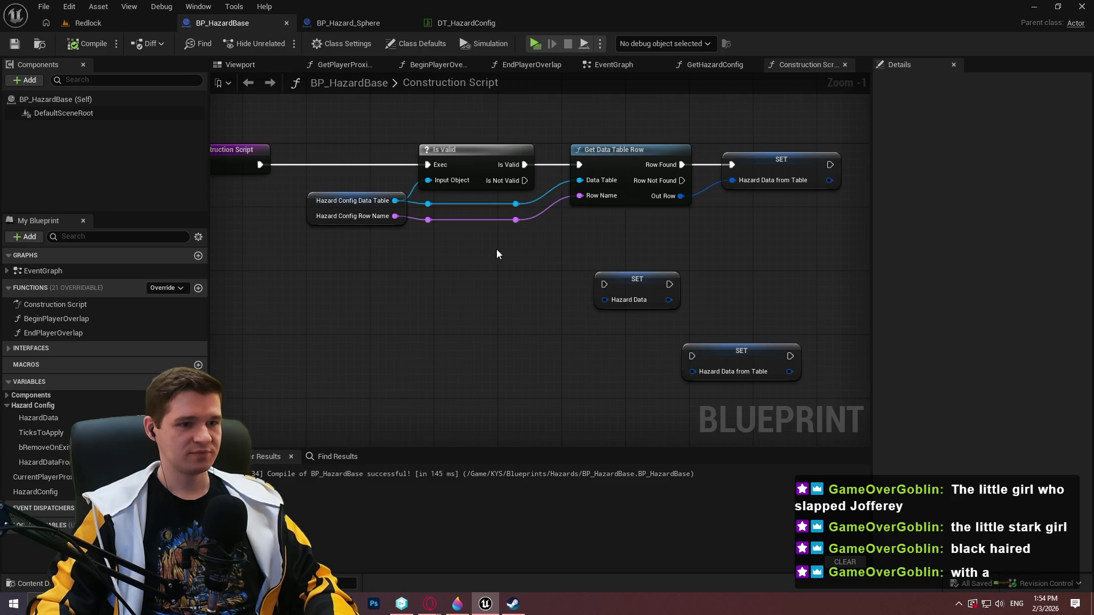
click(91, 23)
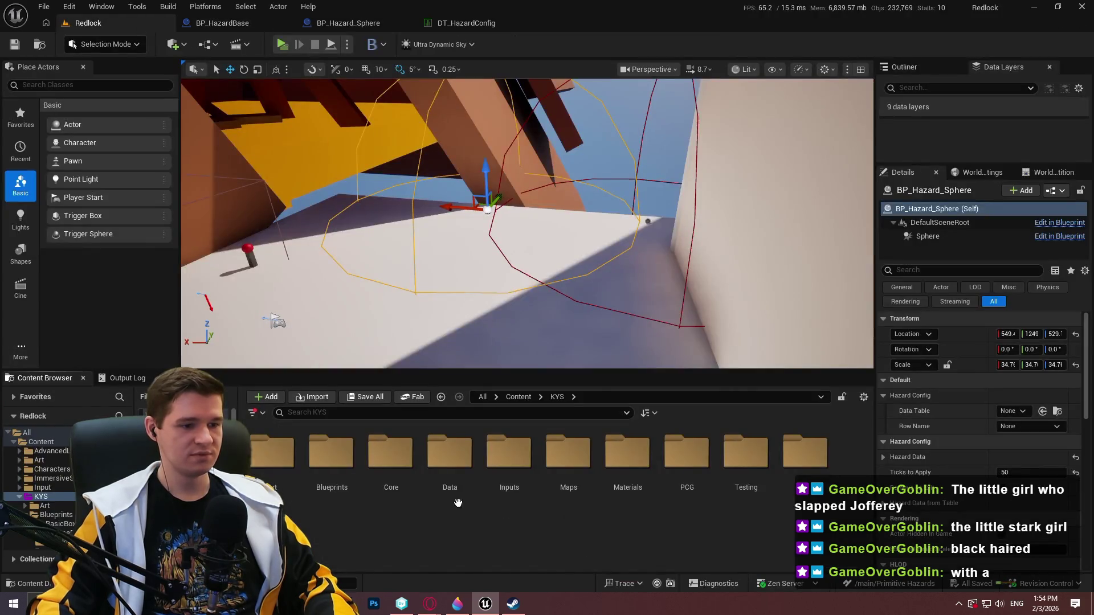
double_click(746, 452)
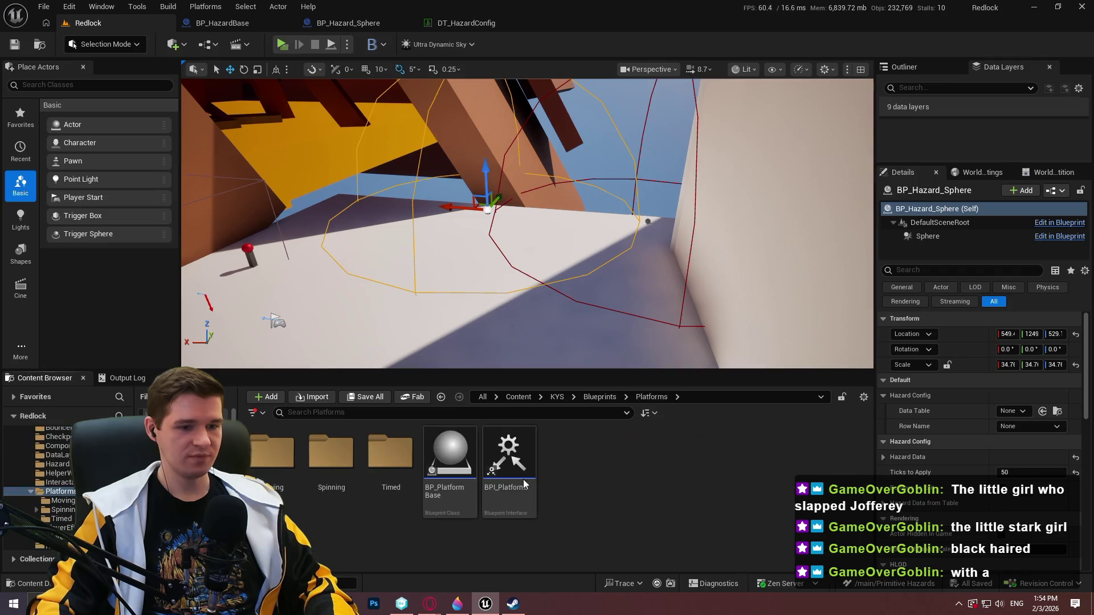
Open BP_TimedPlatform_Base from the Timed folder for reference, then return to BP_HazardBase.
click(403, 474)
double_click(402, 474)
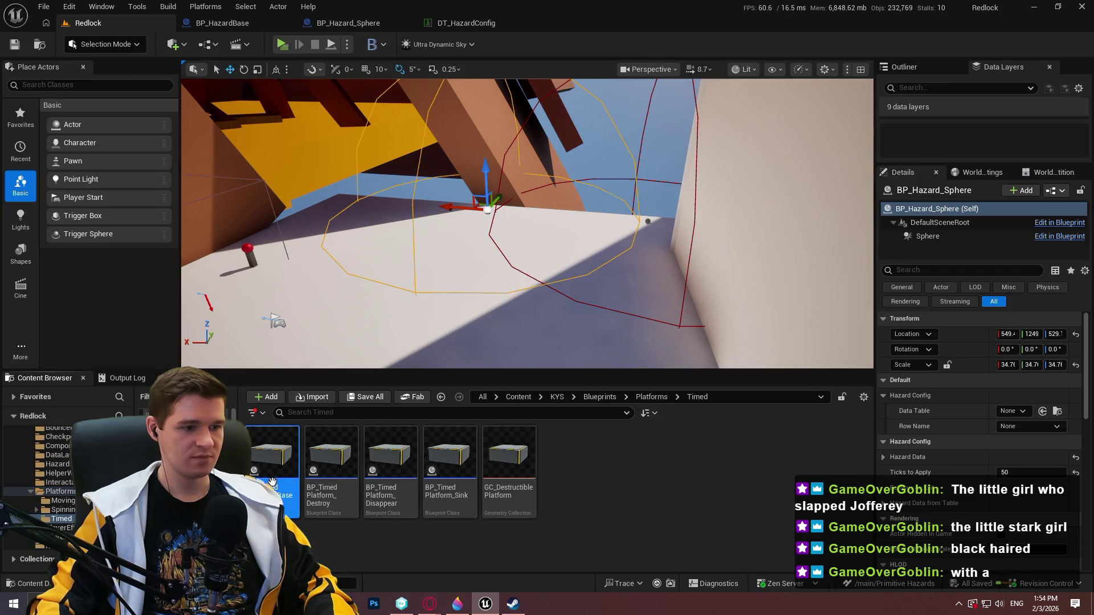
double_click(273, 450)
scroll(513, 199, up, 2)
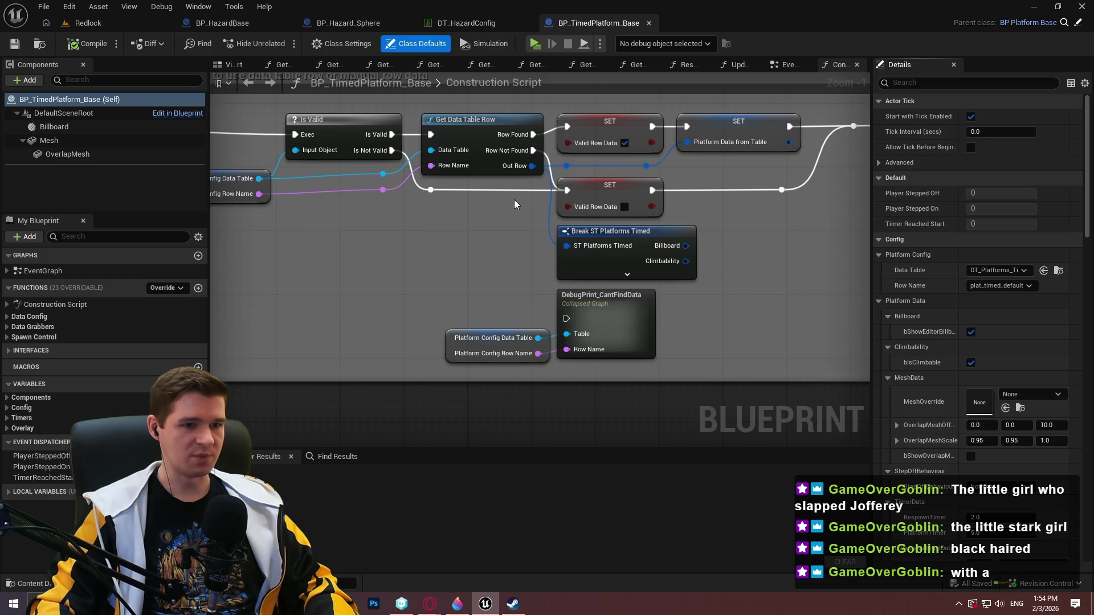
click(348, 24)
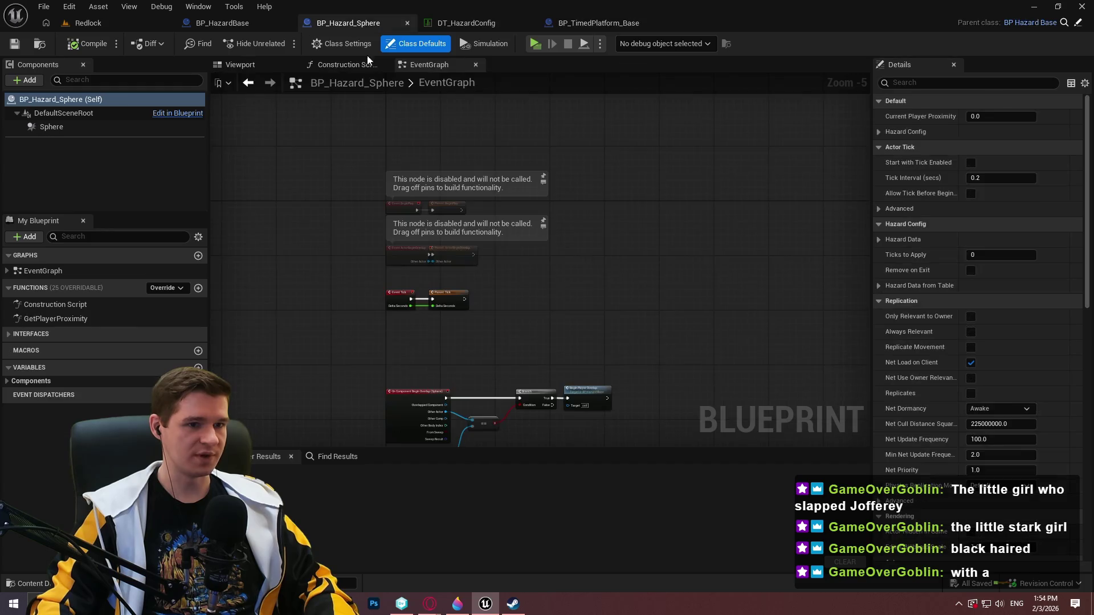
click(220, 22)
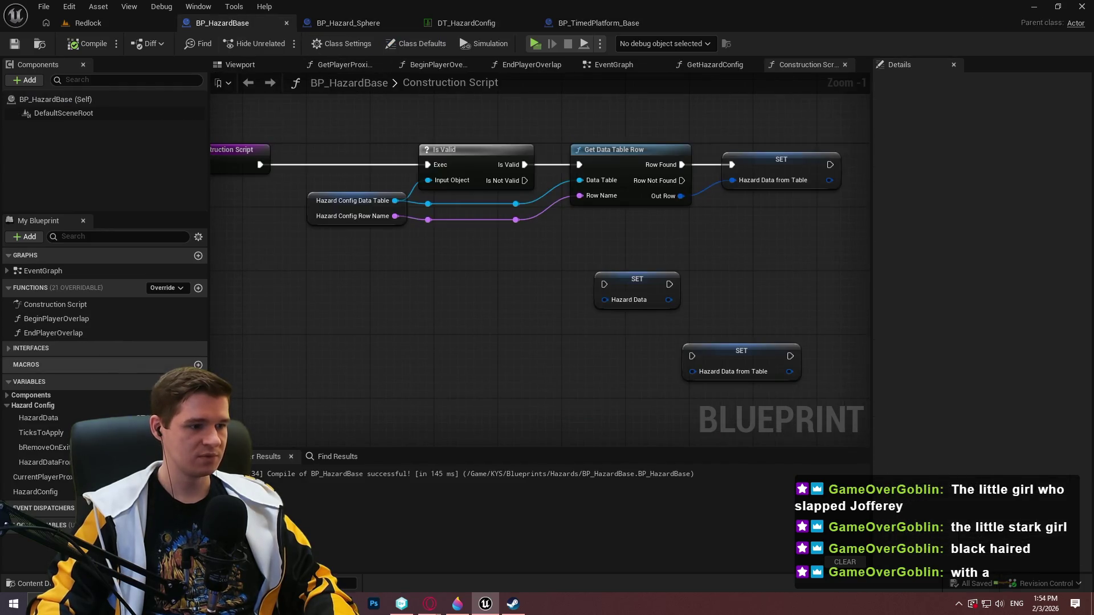
Add a bValidRowData boolean to BP_HazardBase and place its Set node in the construction script.
click(198, 382)
text(bValidR)
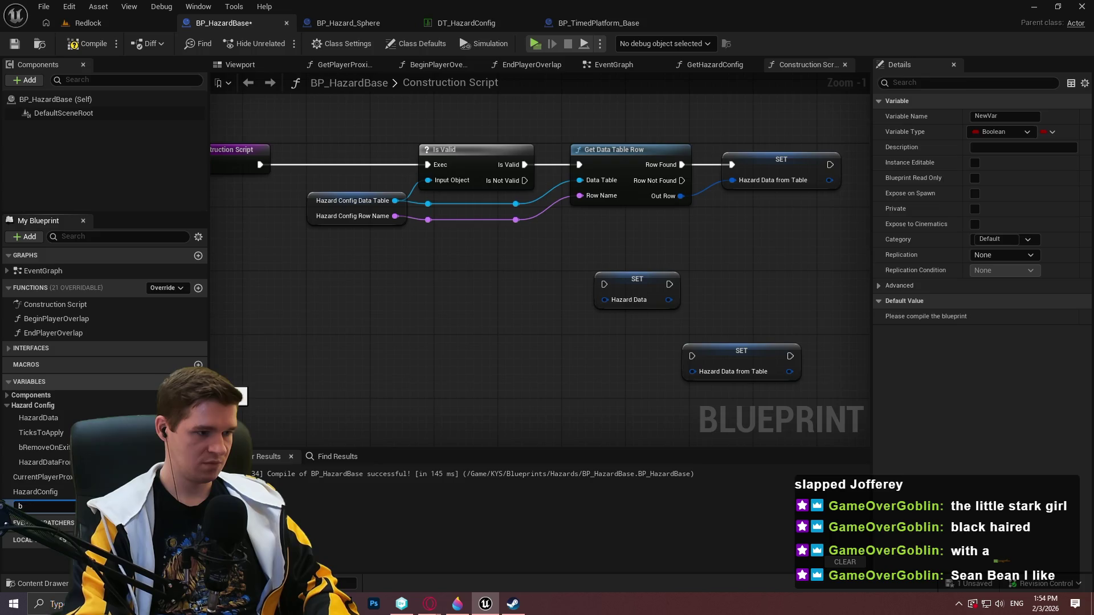
text(owData)
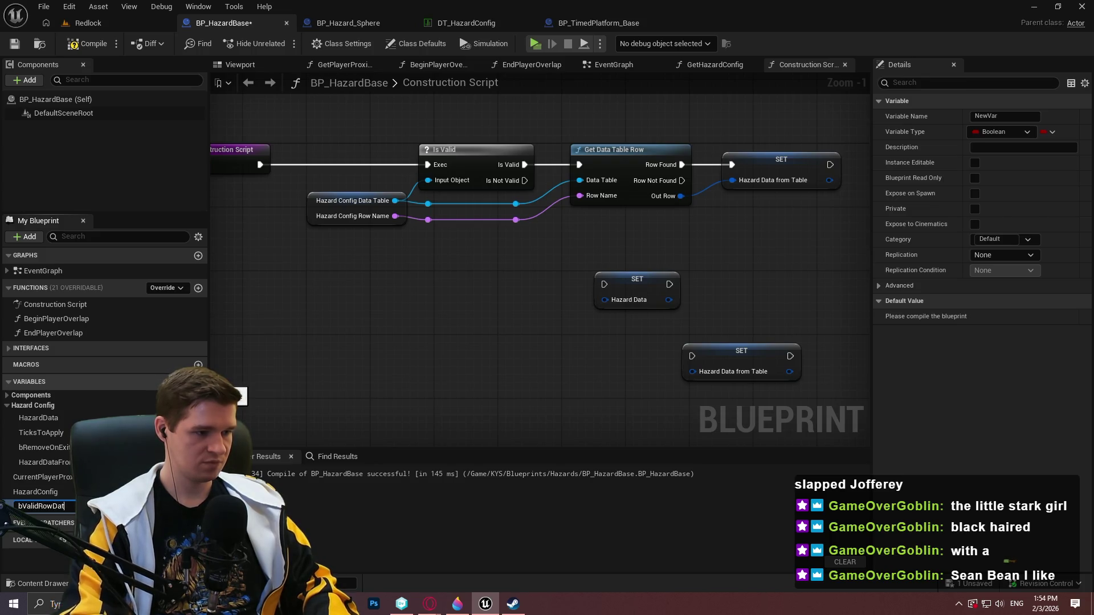
key(Return)
scroll(806, 228, up, 1)
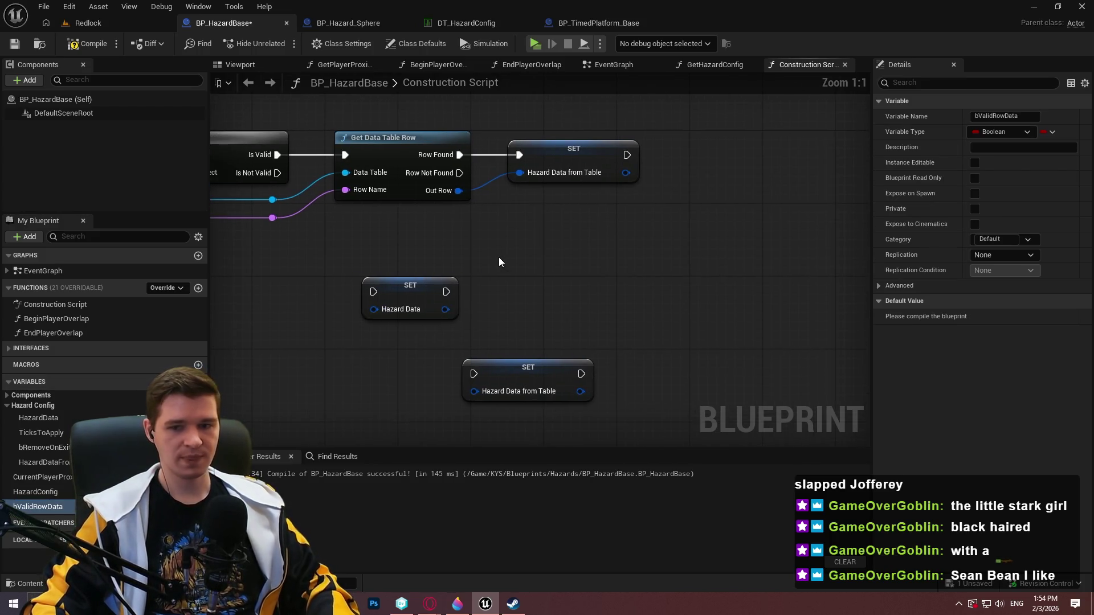
mouse_move(38, 507)
mouse_down()
mouse_move(450, 308)
mouse_move(500, 268)
mouse_up()
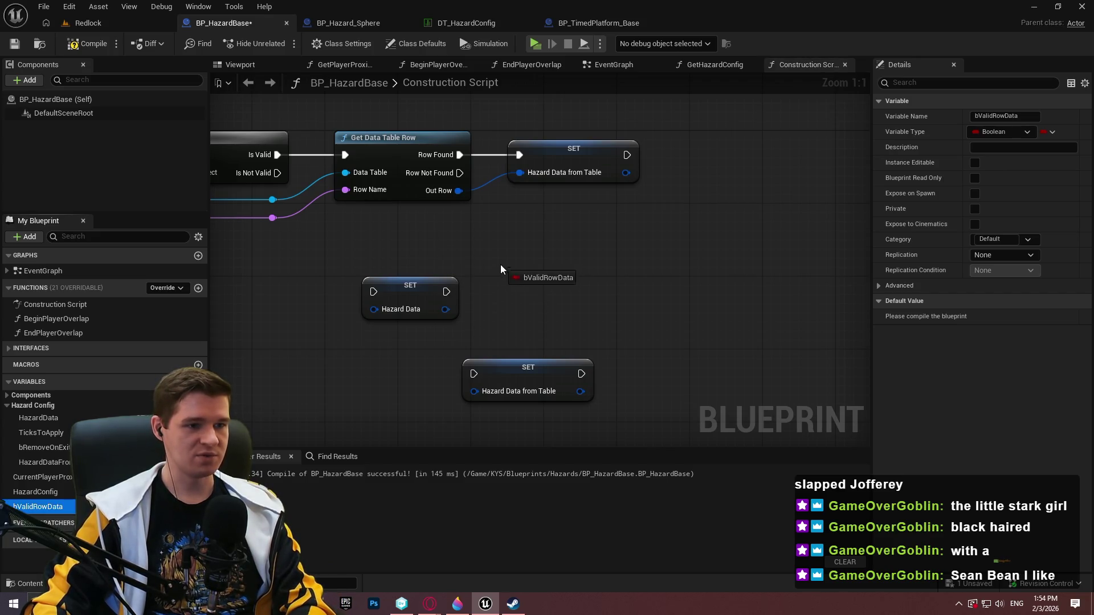
drag(526, 233, 544, 271)
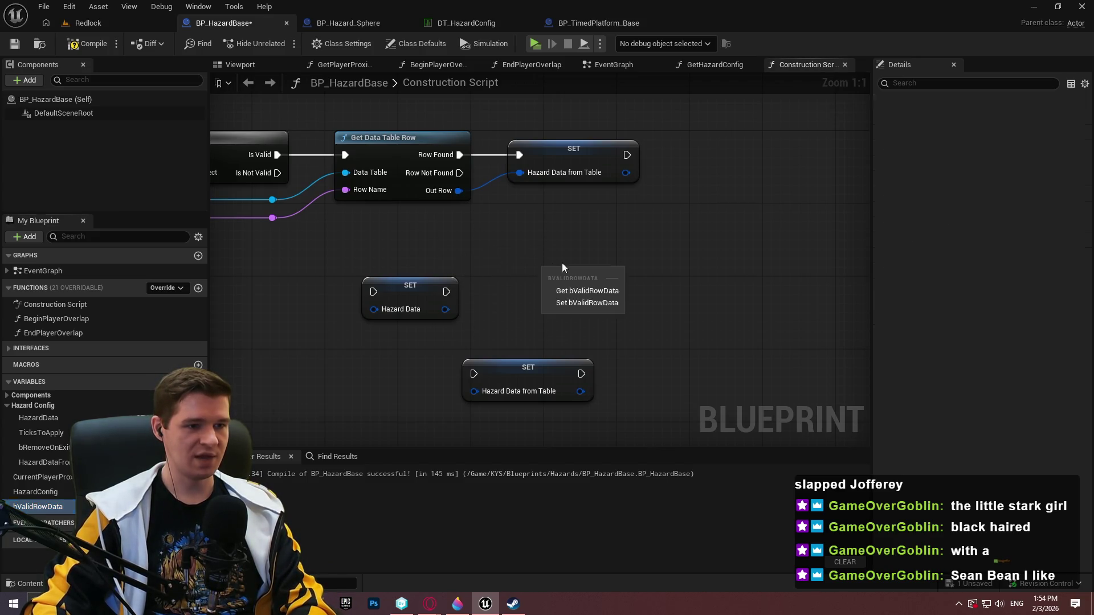
click(587, 302)
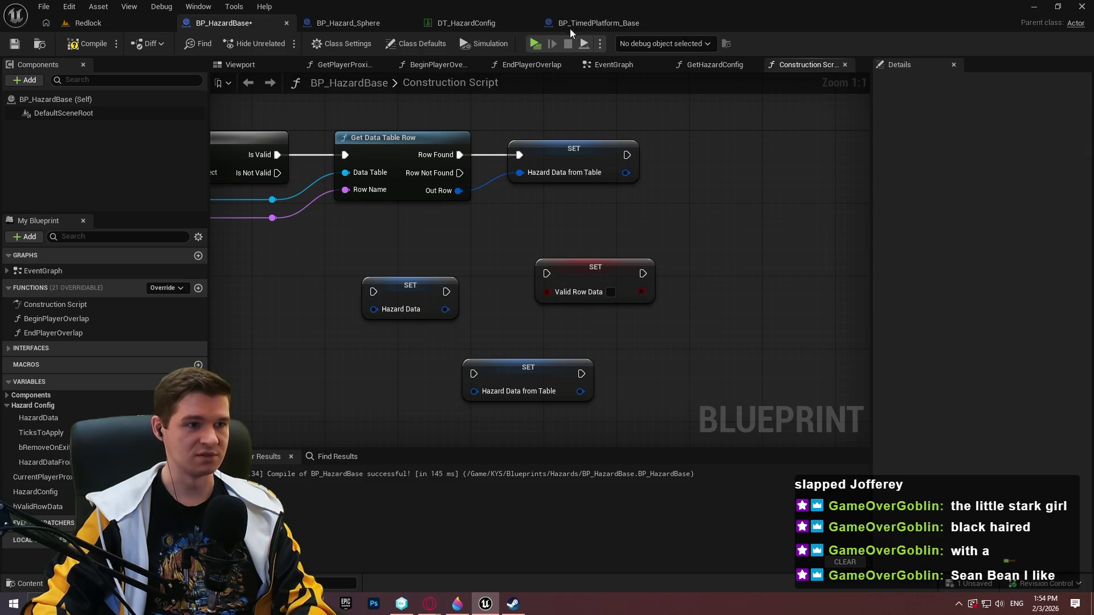
Set Valid Row Data to true on Row Found, ahead of the Hazard Data from Table setter.
click(592, 23)
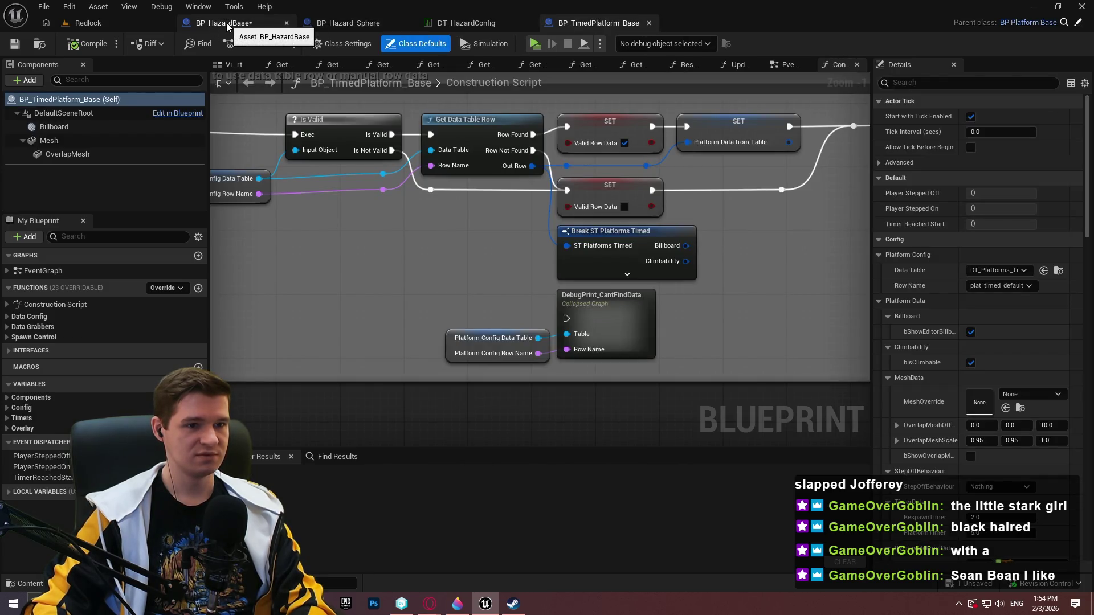
click(226, 22)
drag(547, 273, 459, 155)
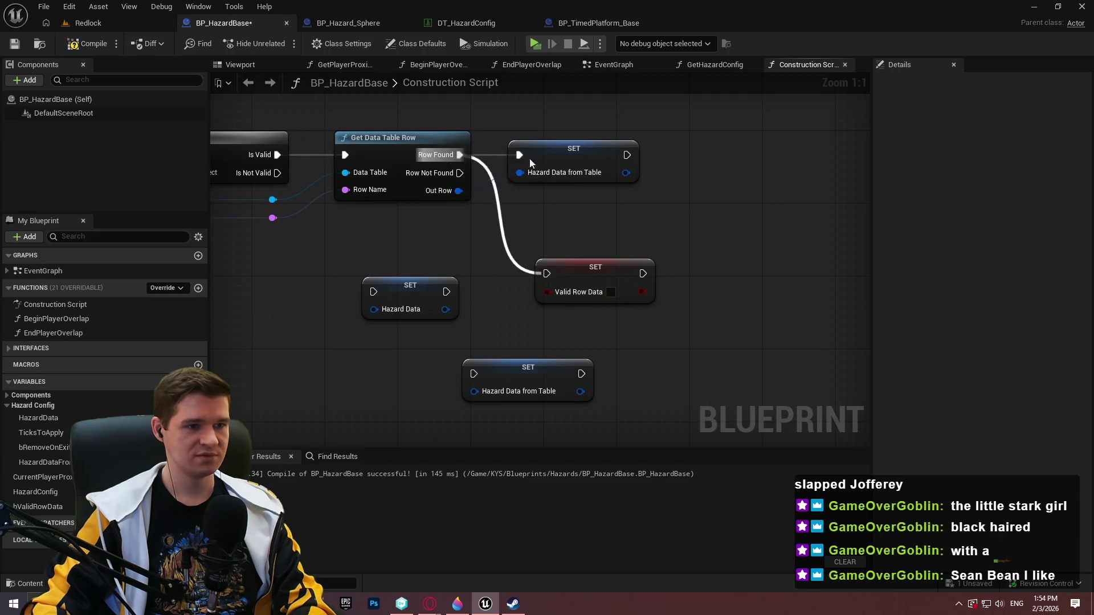
drag(570, 149, 697, 149)
click(608, 295)
drag(570, 268, 524, 149)
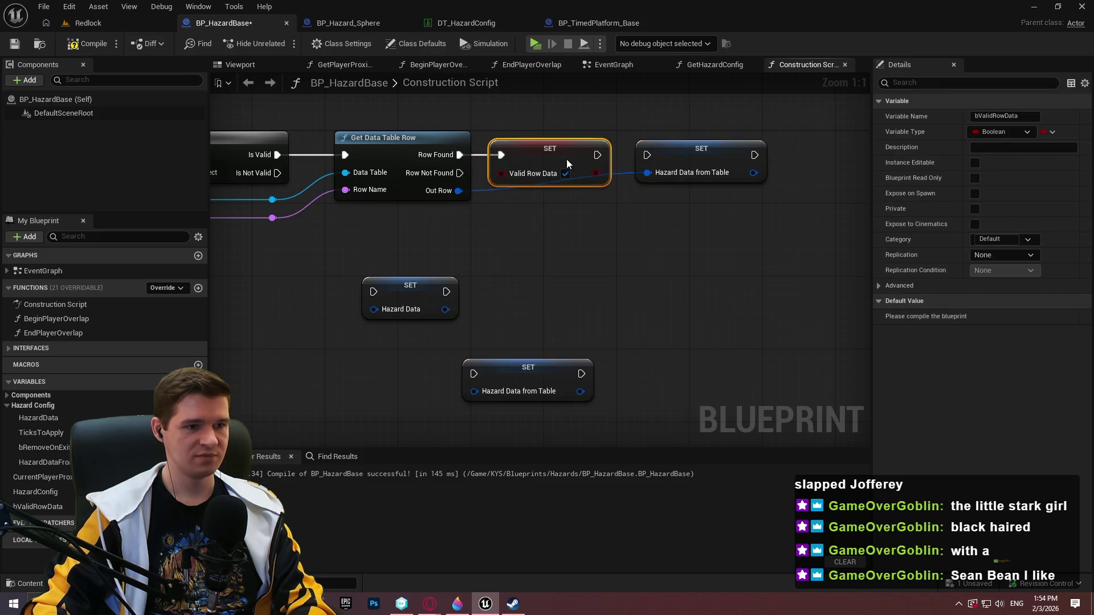
drag(597, 155, 647, 155)
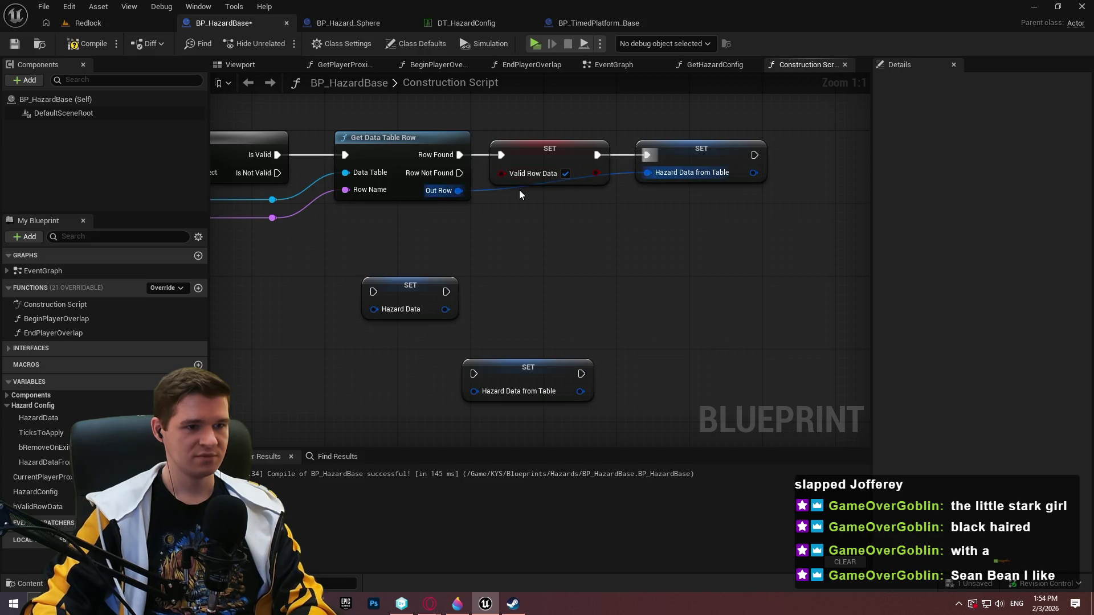
drag(525, 195, 601, 200)
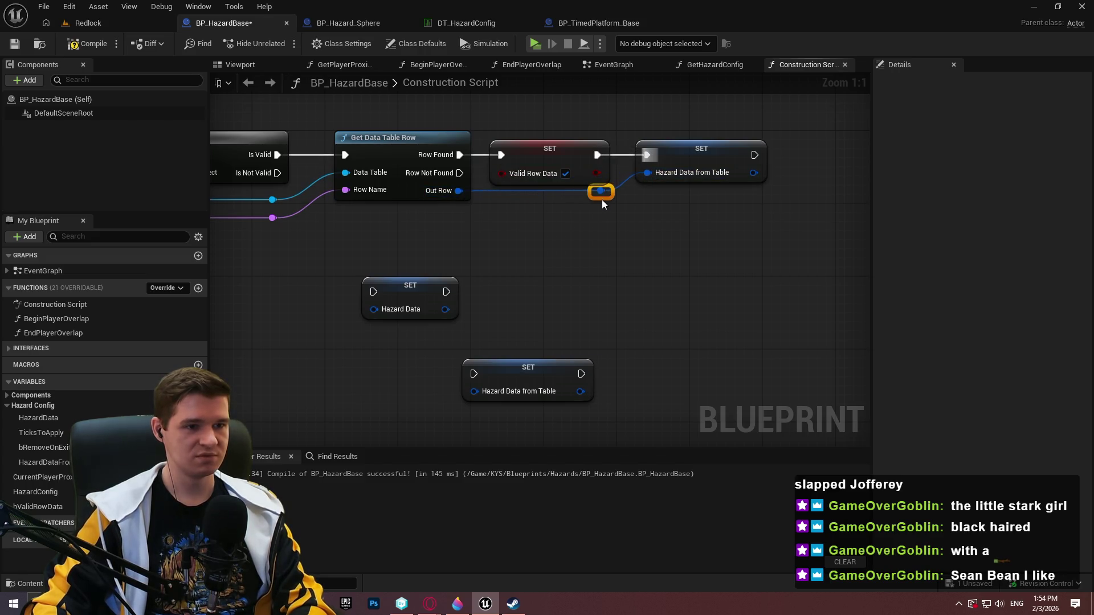
Duplicate the setter so Row Not Found and Is Not Valid set Valid Row Data false.
click(587, 22)
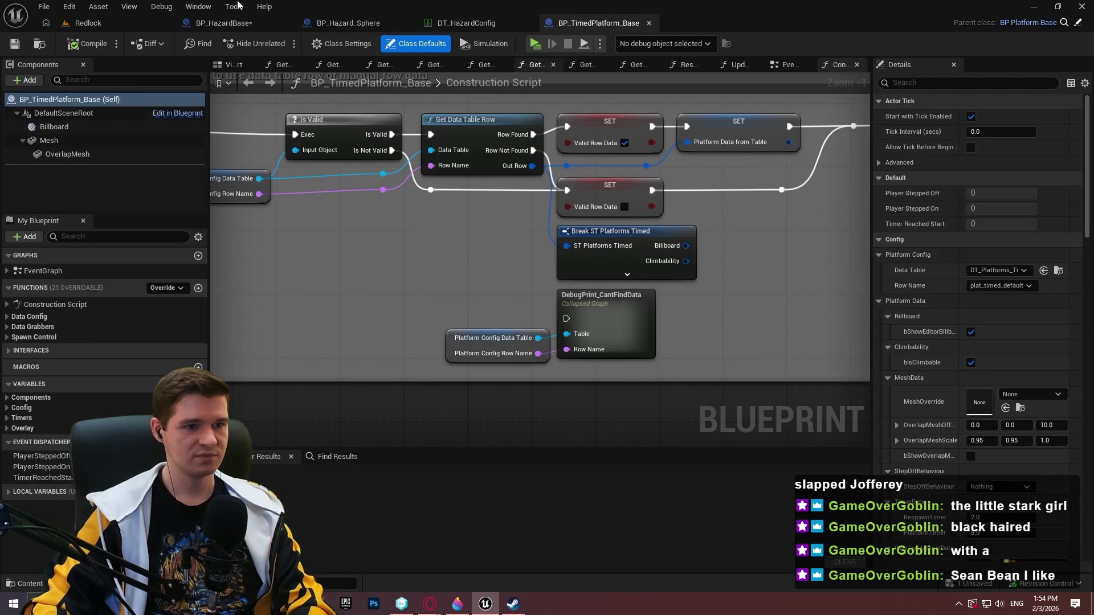
click(225, 23)
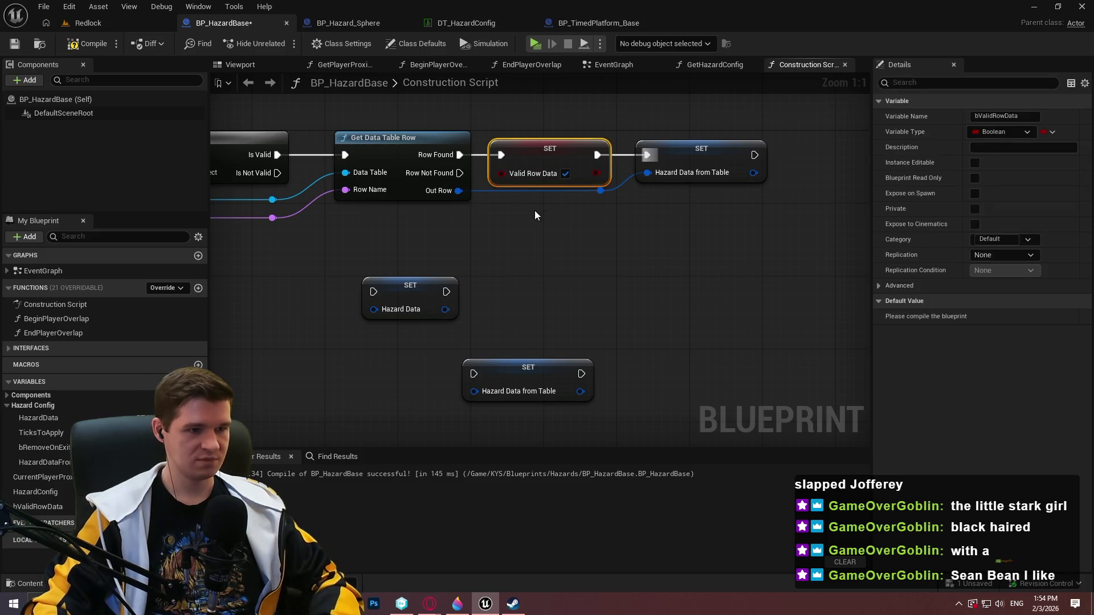
key(ctrl+c)
key(ctrl+v)
drag(537, 255, 459, 172)
mouse_move(276, 173)
mouse_down()
mouse_move(538, 255)
mouse_move(366, 264)
mouse_up()
click(473, 251)
double_click(464, 236)
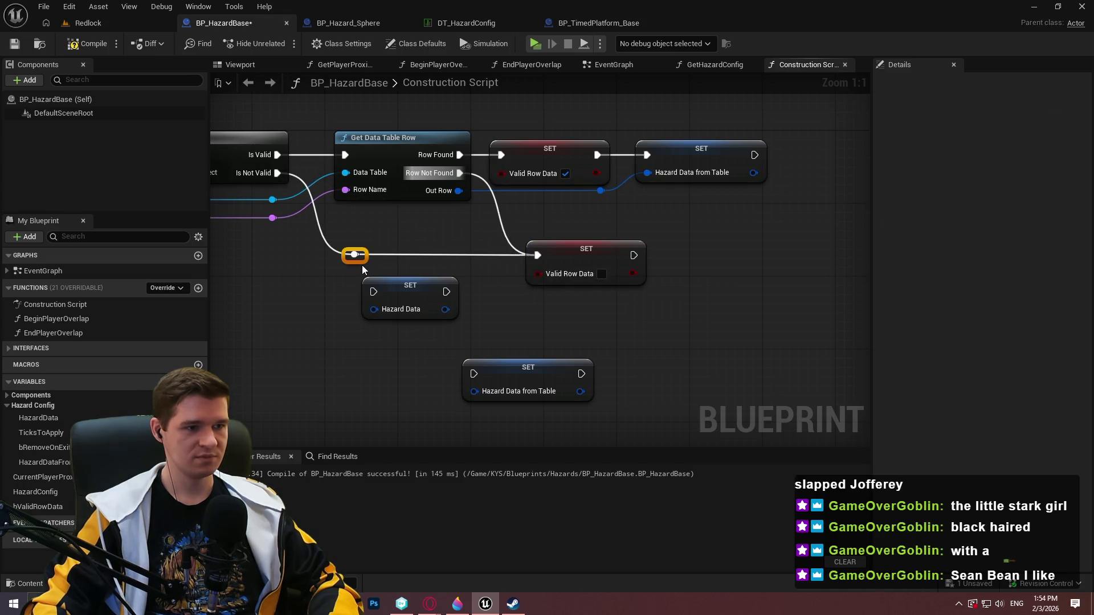
click(560, 248)
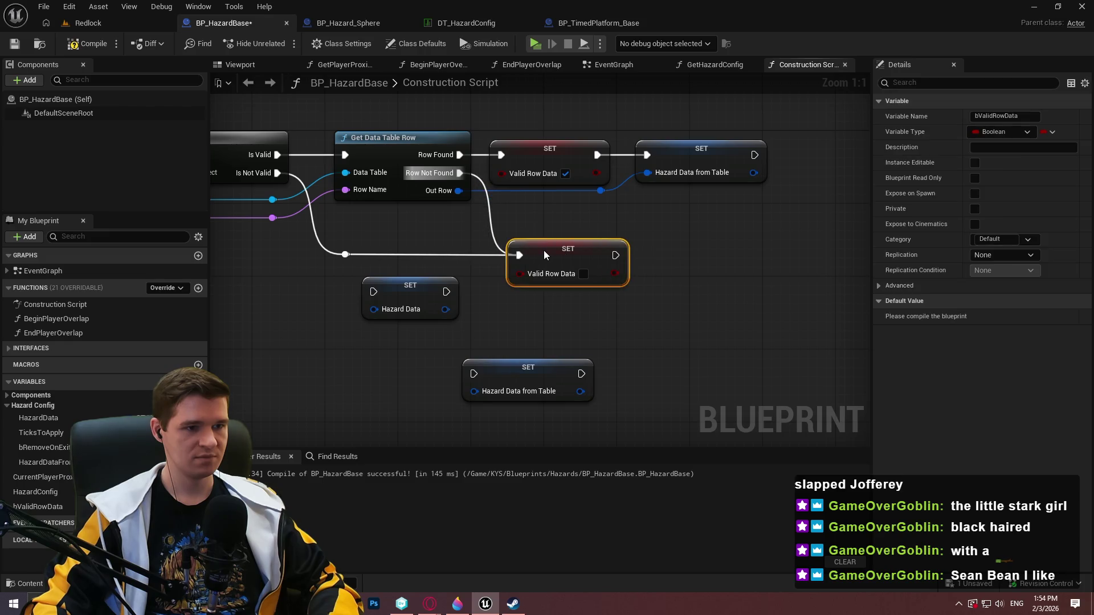
mouse_move(766, 214)
mouse_down()
mouse_move(527, 149)
mouse_move(561, 149)
mouse_up()
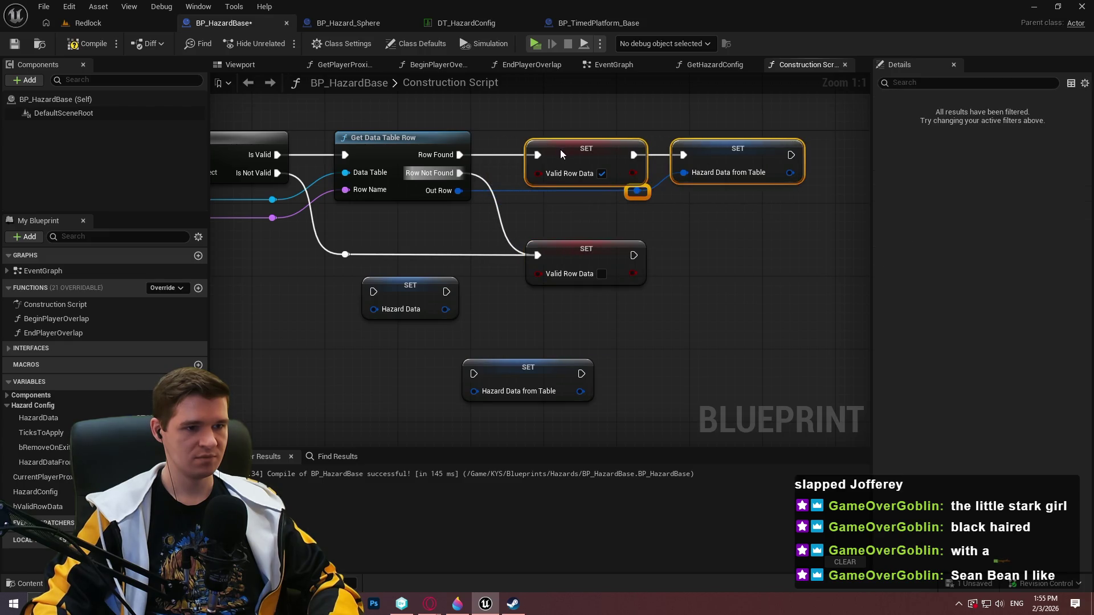
Switch to the web browser showing Google results about an actor.
click(750, 291)
scroll(749, 291, down, 2)
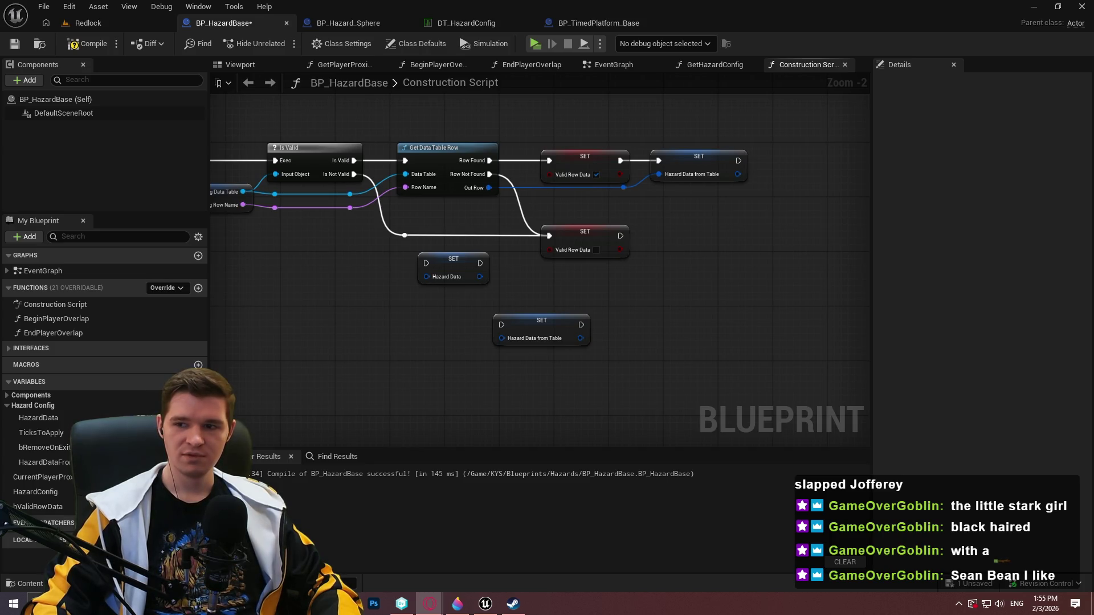
key(alt+Tab)
scroll(938, 285, down, 2)
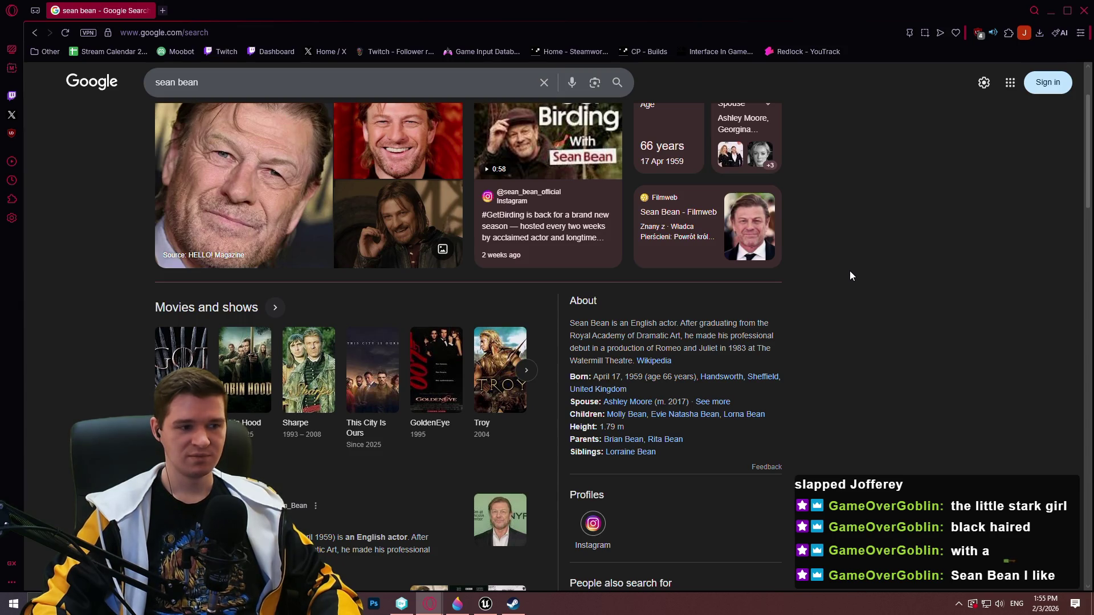
Scroll through the Google actor search results, then close the Opera window.
scroll(847, 268, down, 1)
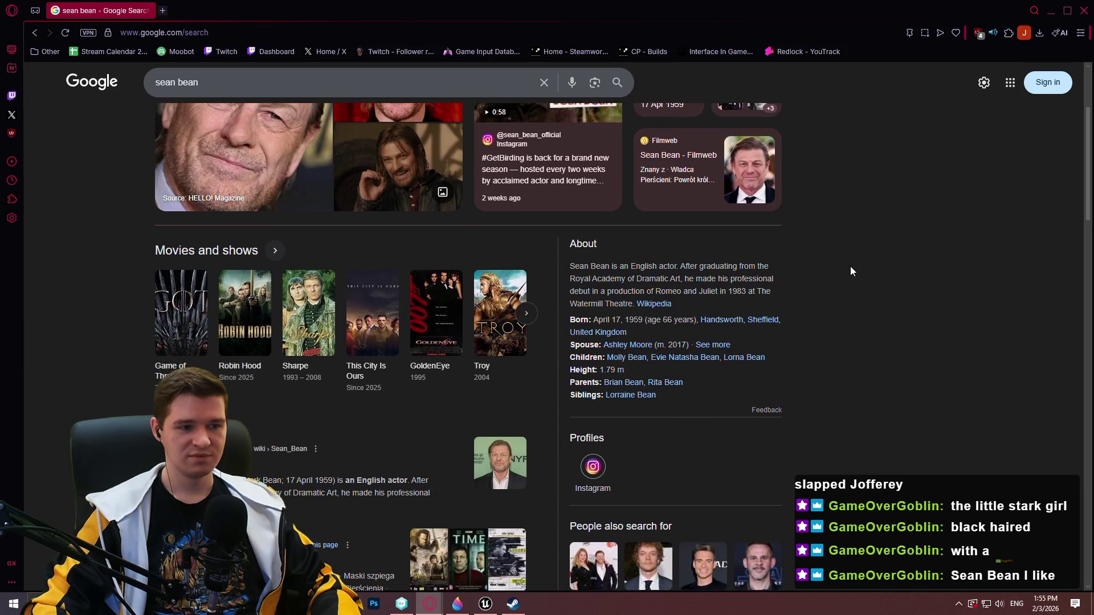
scroll(850, 266, up, 3)
scroll(851, 247, down, 6)
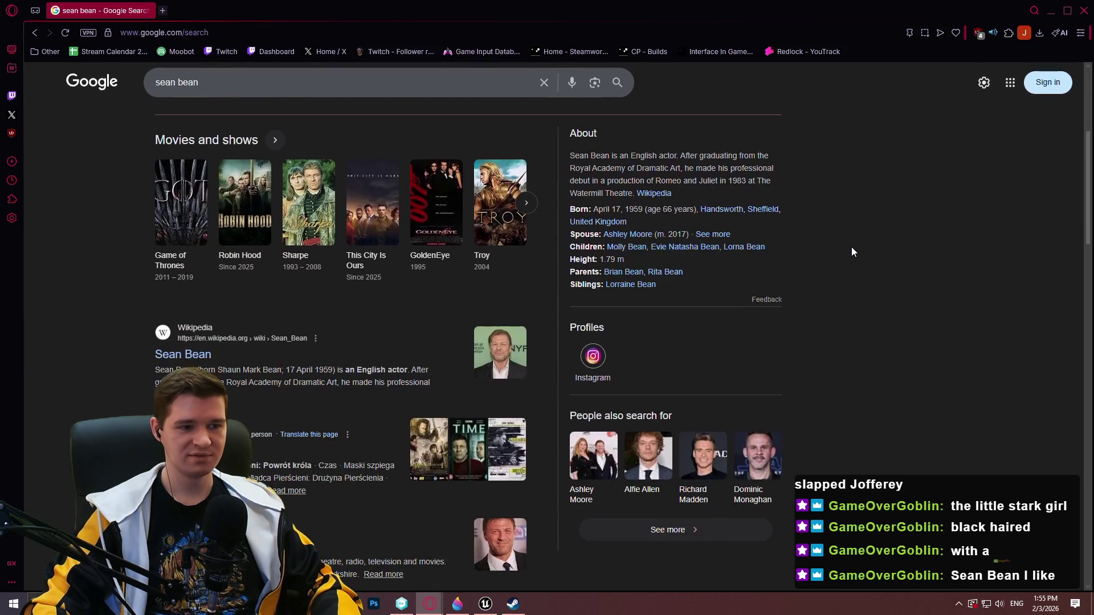
scroll(882, 172, up, 3)
scroll(882, 171, up, 3)
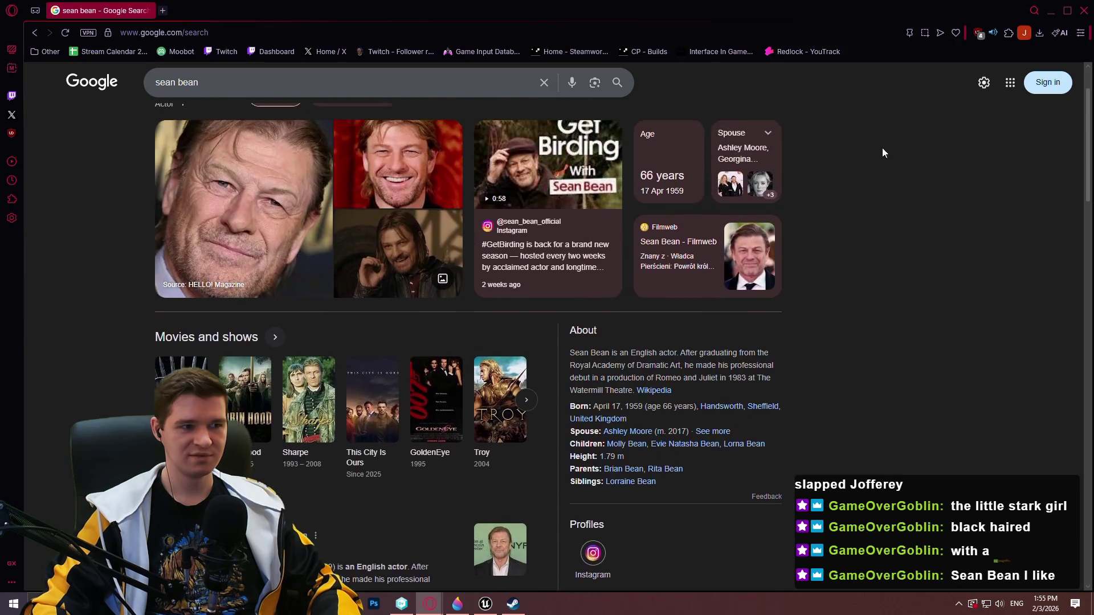
click(1085, 16)
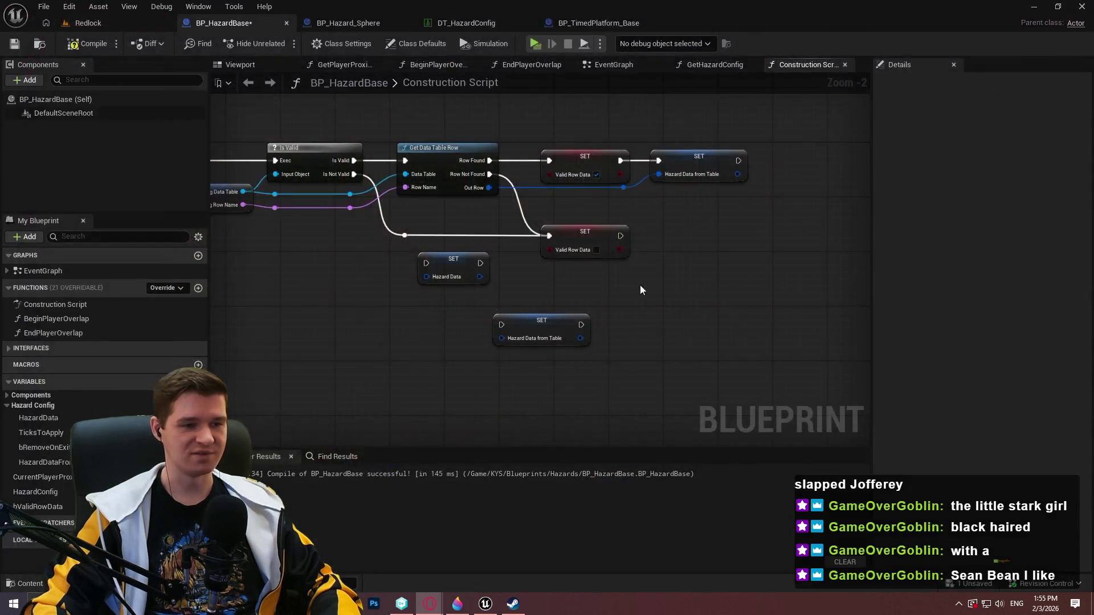
Delete the two leftover SET nodes from the construction script, then compile and save.
mouse_move(678, 339)
mouse_down()
mouse_move(460, 278)
mouse_move(643, 297)
mouse_up()
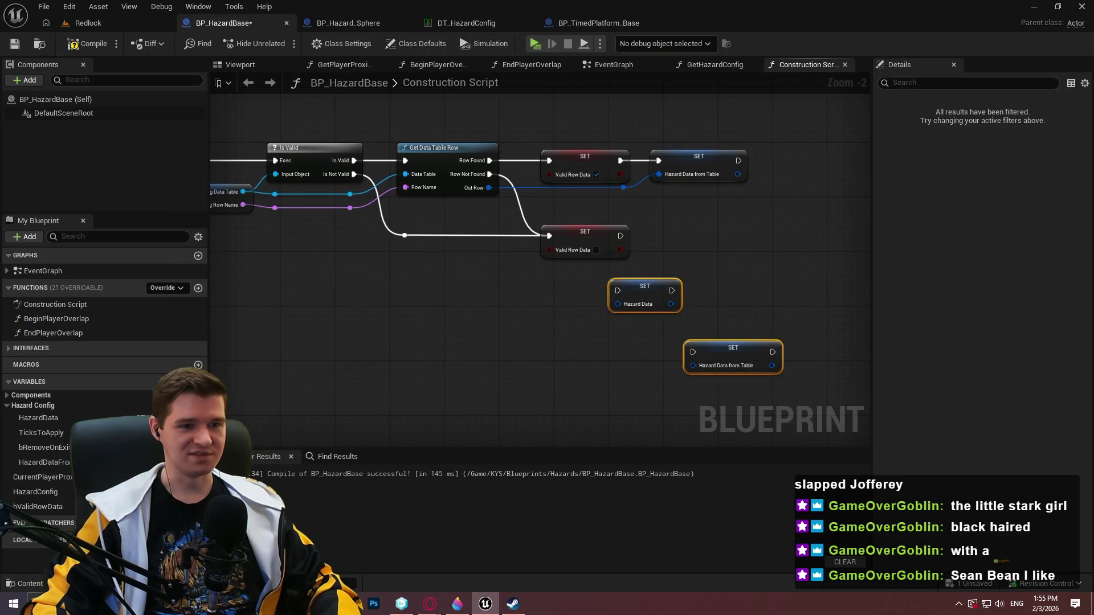
scroll(676, 238, up, 2)
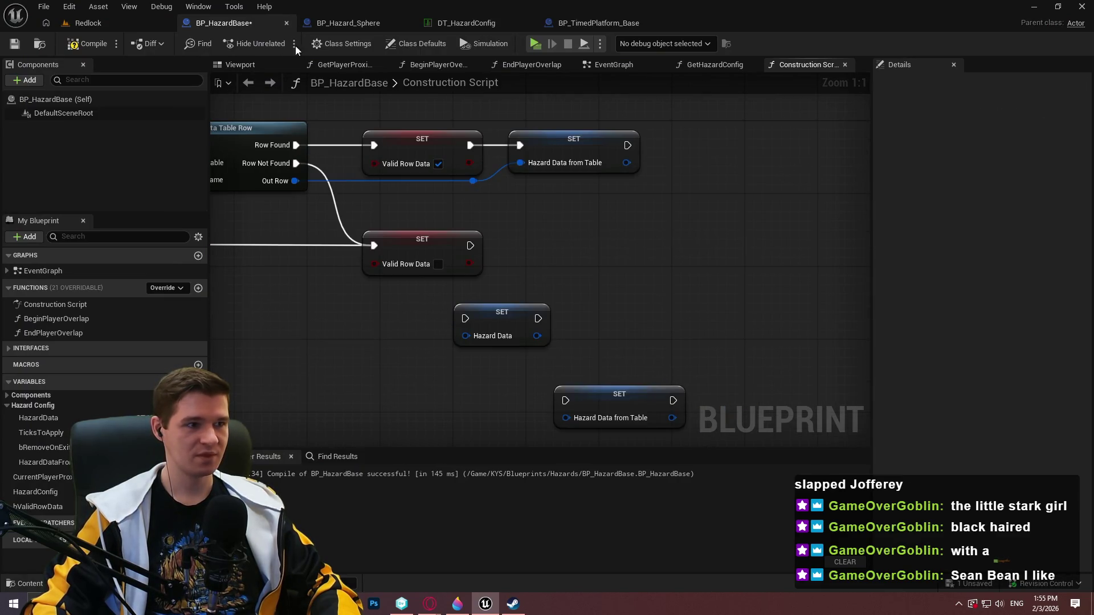
click(599, 22)
drag(669, 198, 291, 282)
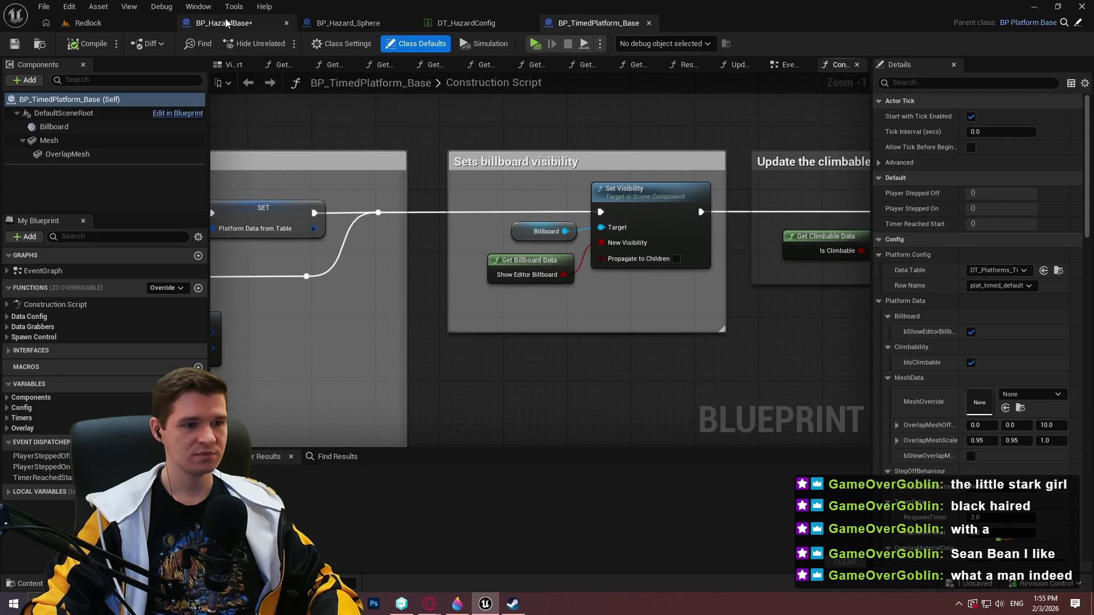
click(226, 23)
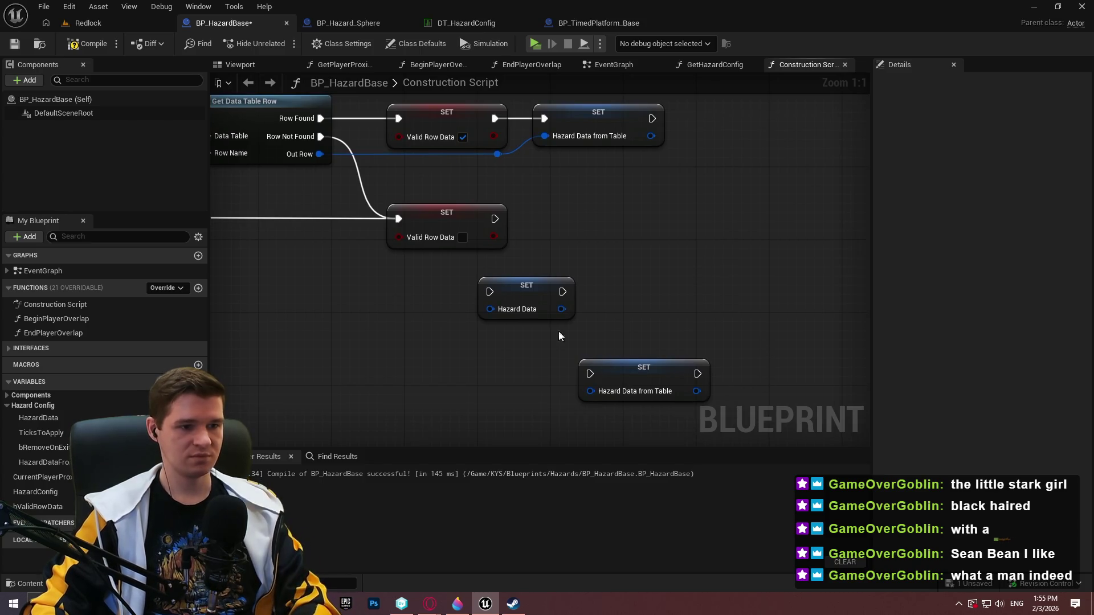
drag(687, 423, 493, 301)
key(Delete)
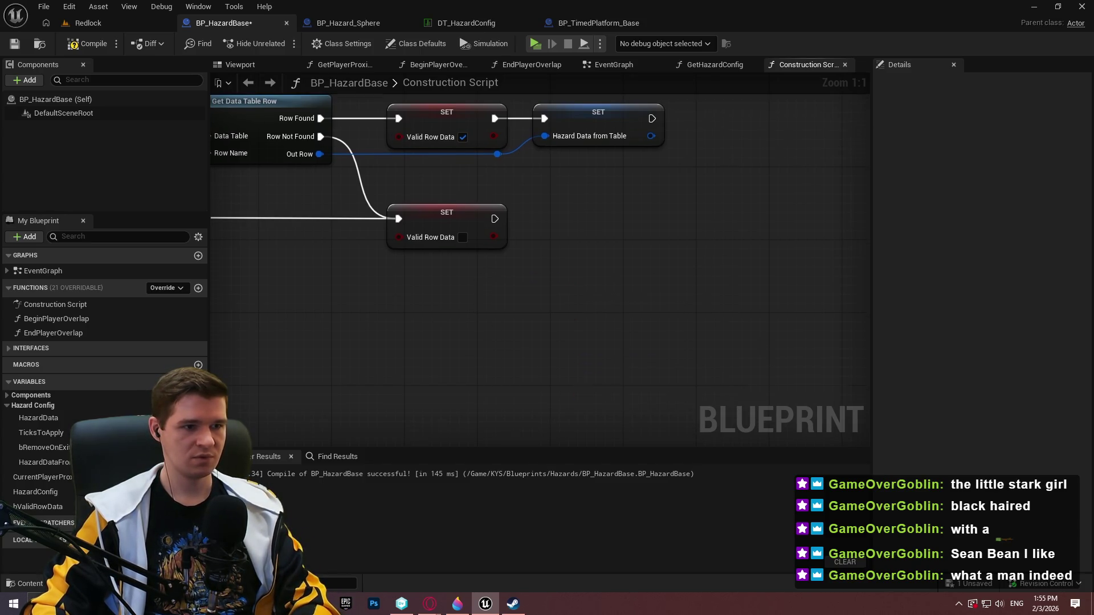
click(15, 44)
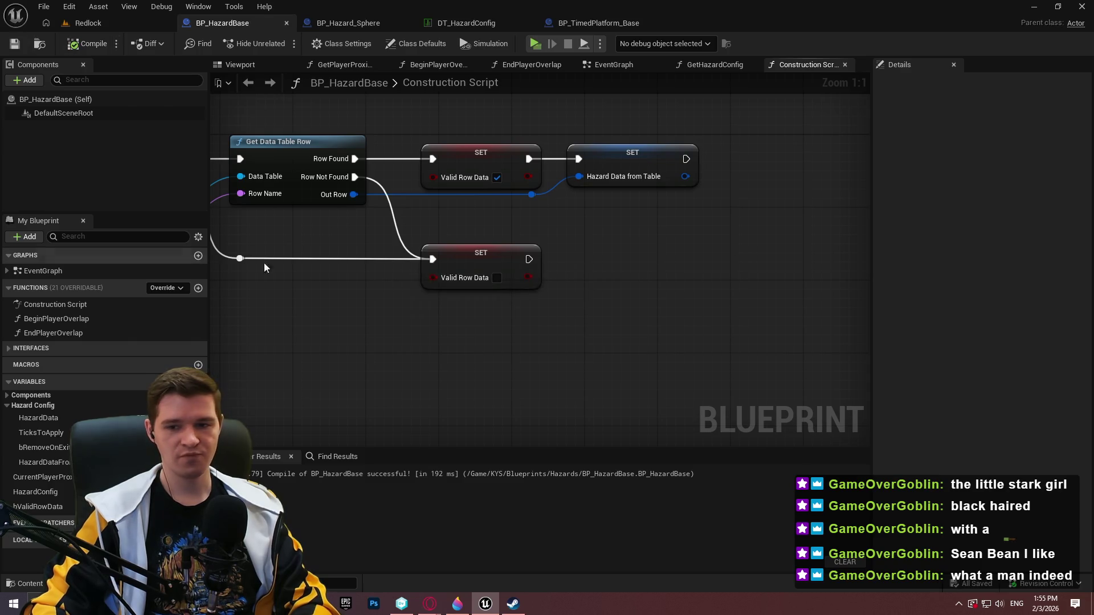
Move HazardConfig and bValidRowData into the Hazard Config variable category.
click(17, 347)
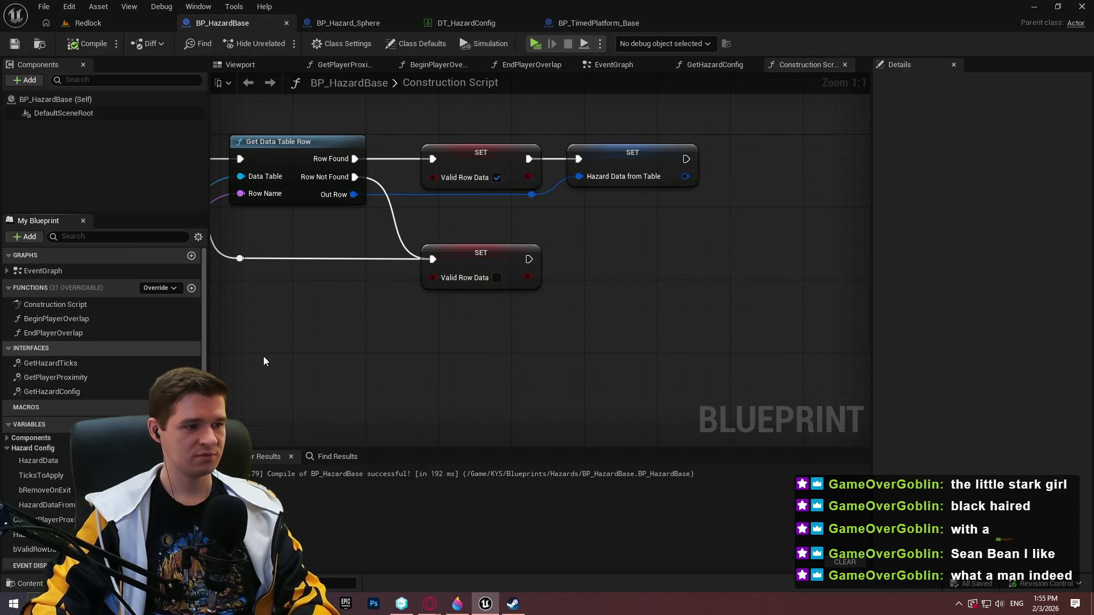
drag(232, 355, 279, 290)
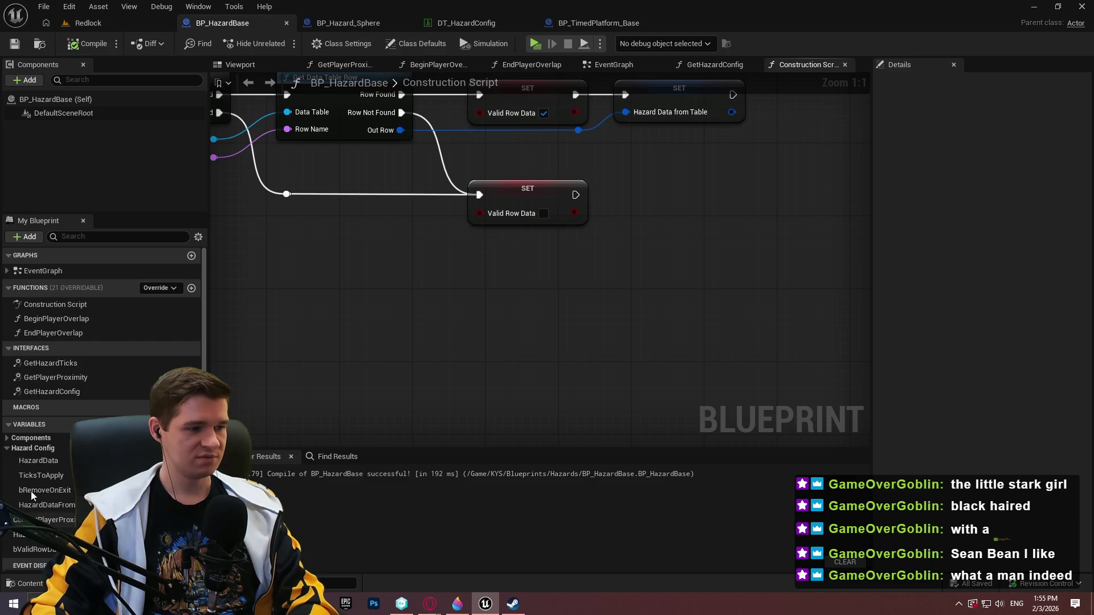
drag(41, 539, 35, 446)
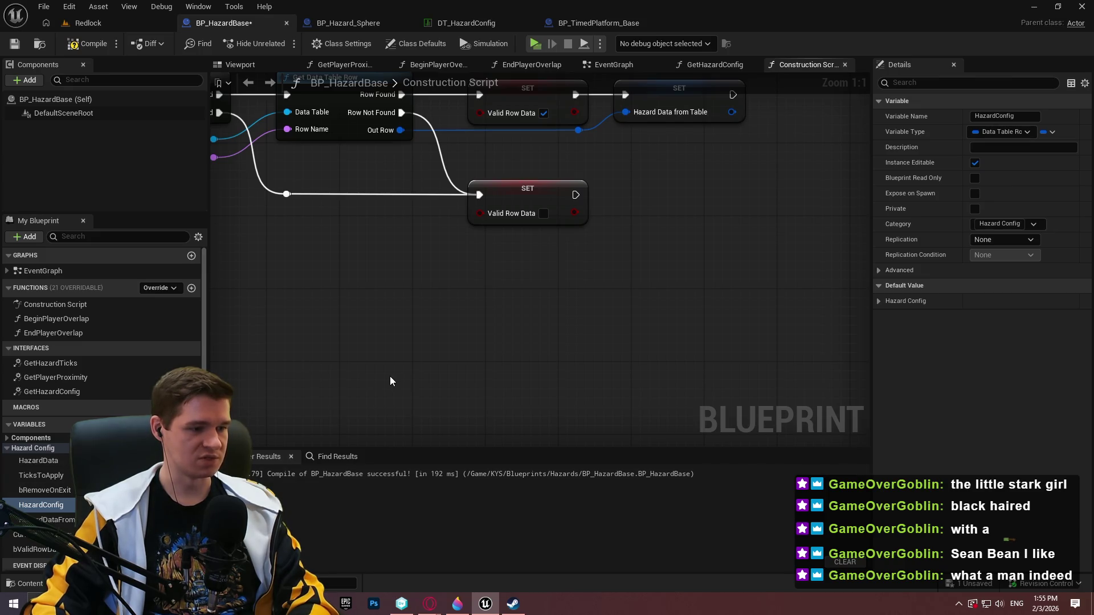
click(62, 522)
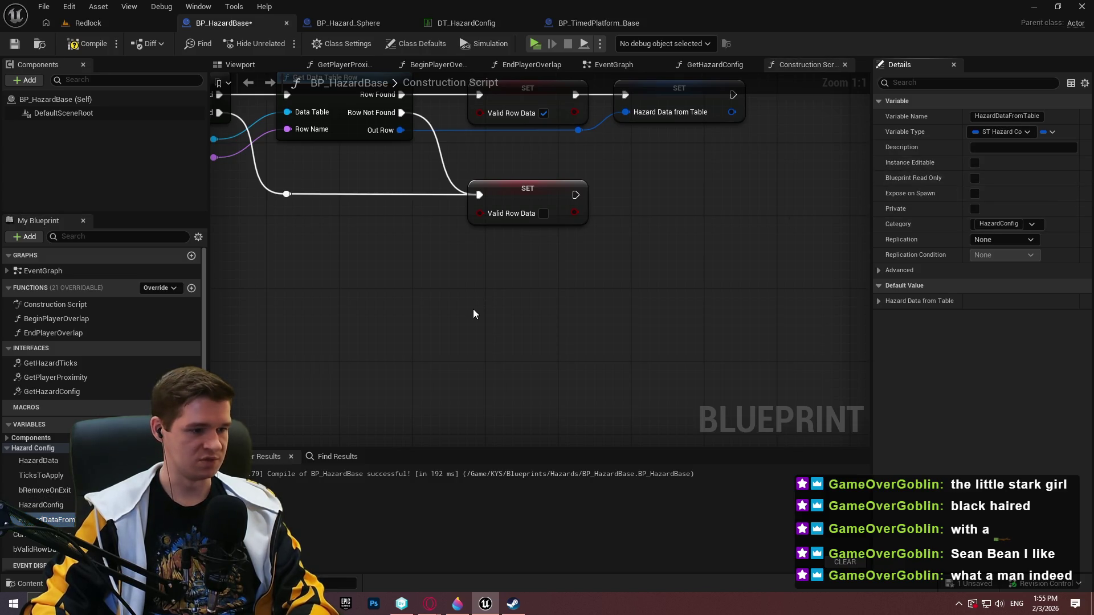
click(87, 43)
click(13, 47)
click(50, 506)
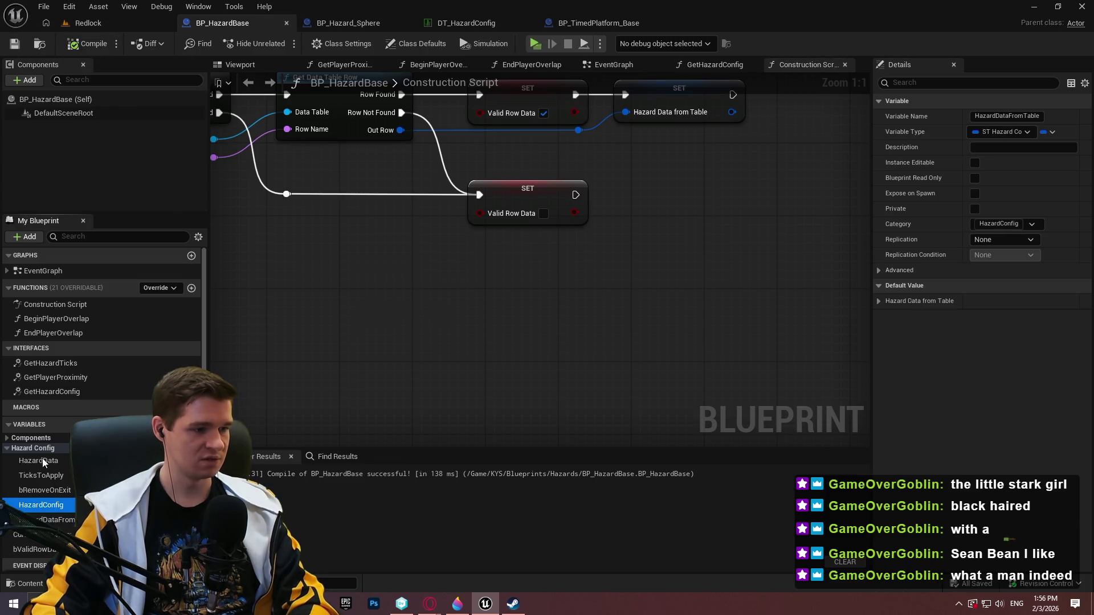
drag(43, 459, 43, 459)
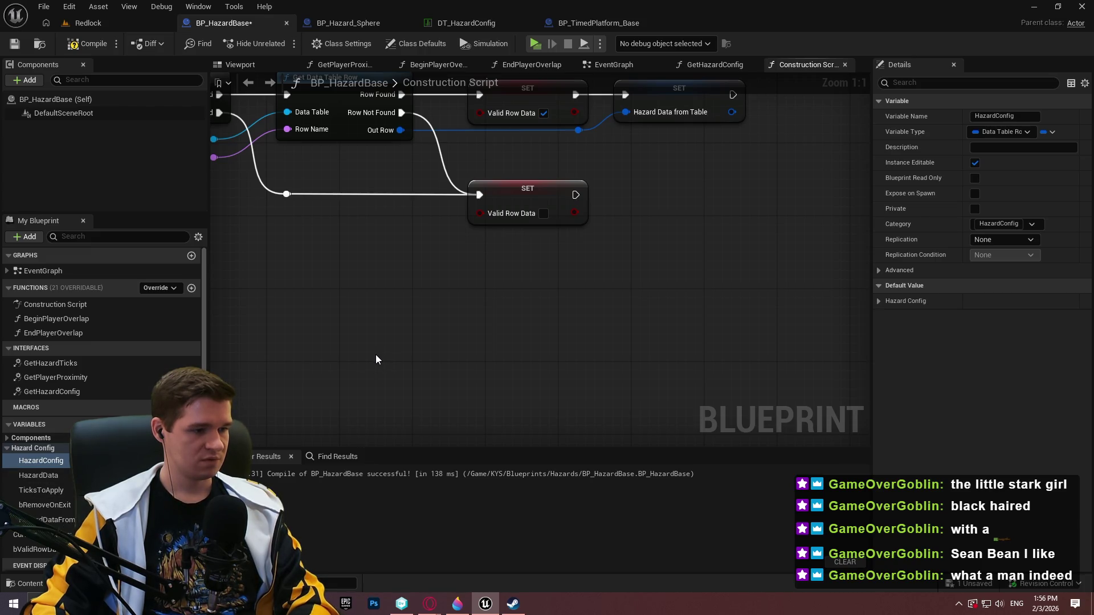
click(8, 449)
drag(40, 480, 34, 446)
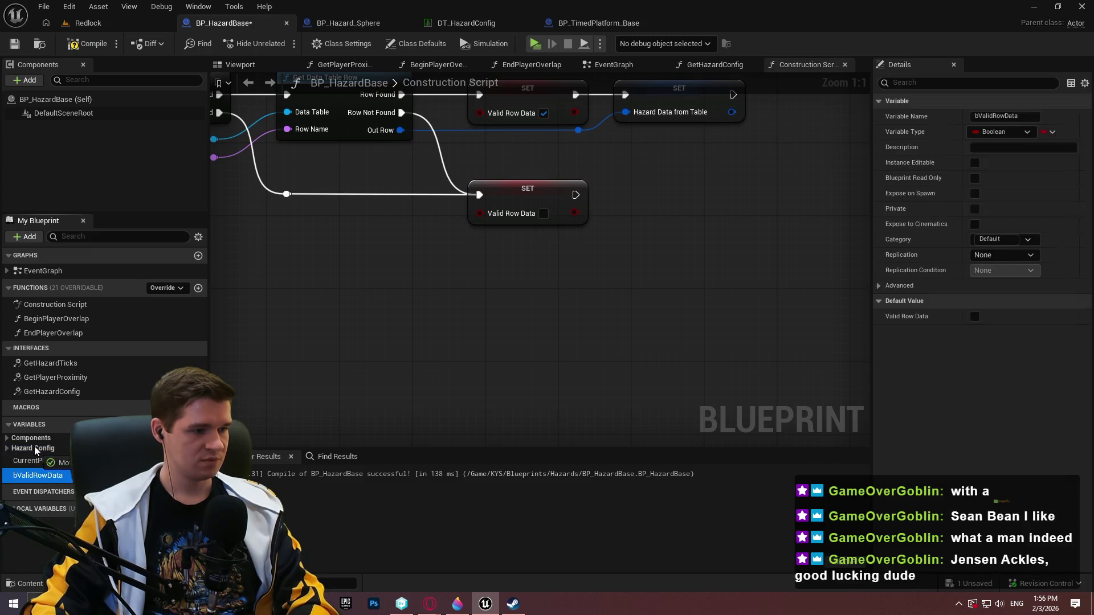
click(15, 450)
click(7, 449)
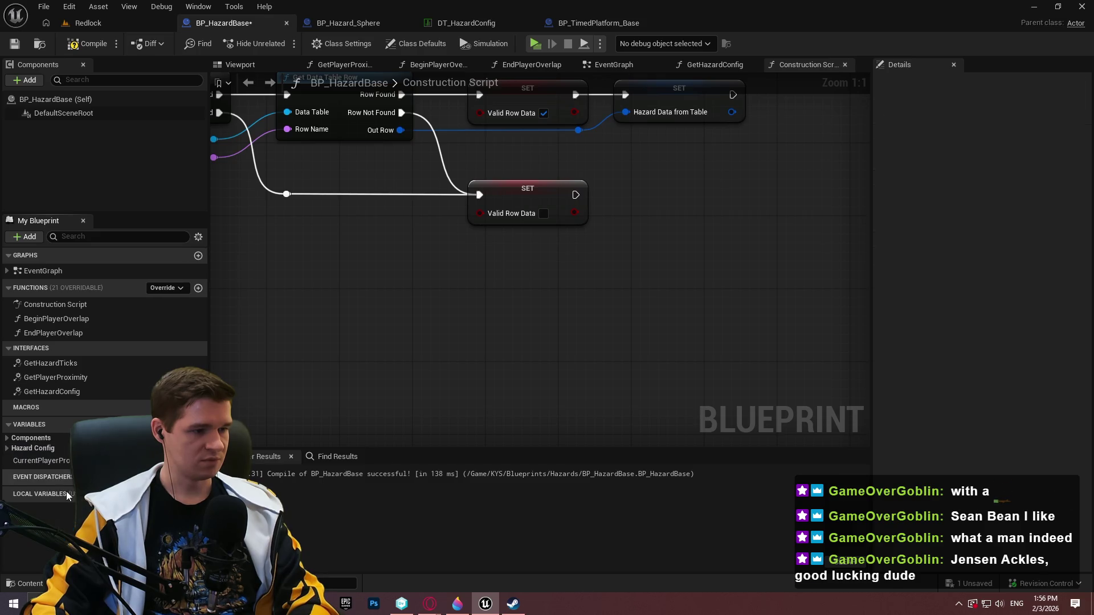
Set CurrentPlayerProximity's category to Proximity and save the blueprint.
click(47, 462)
click(1010, 241)
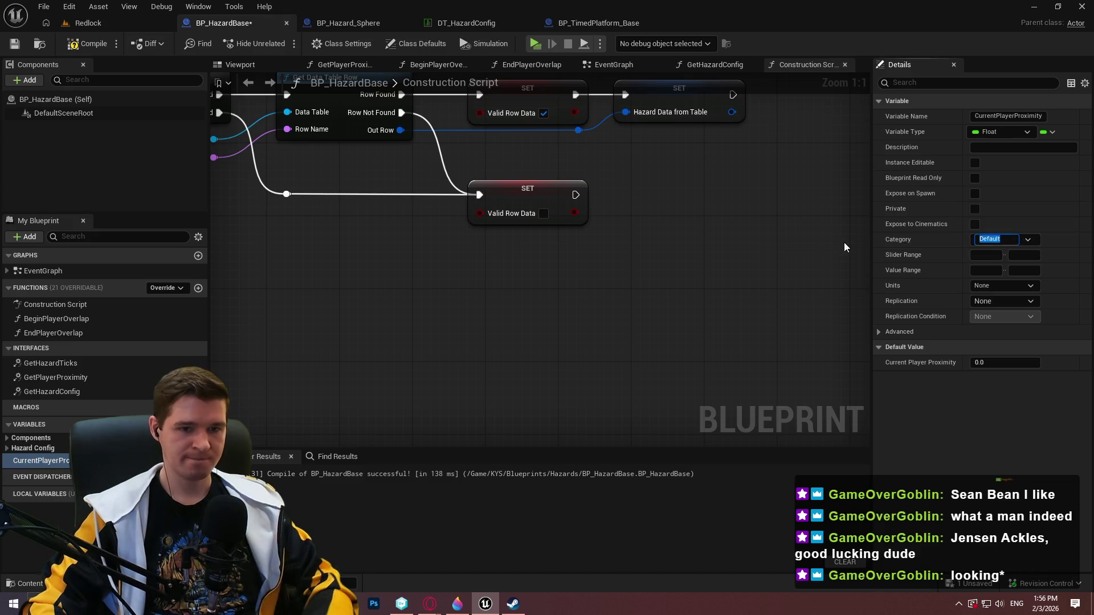
text(Proximity)
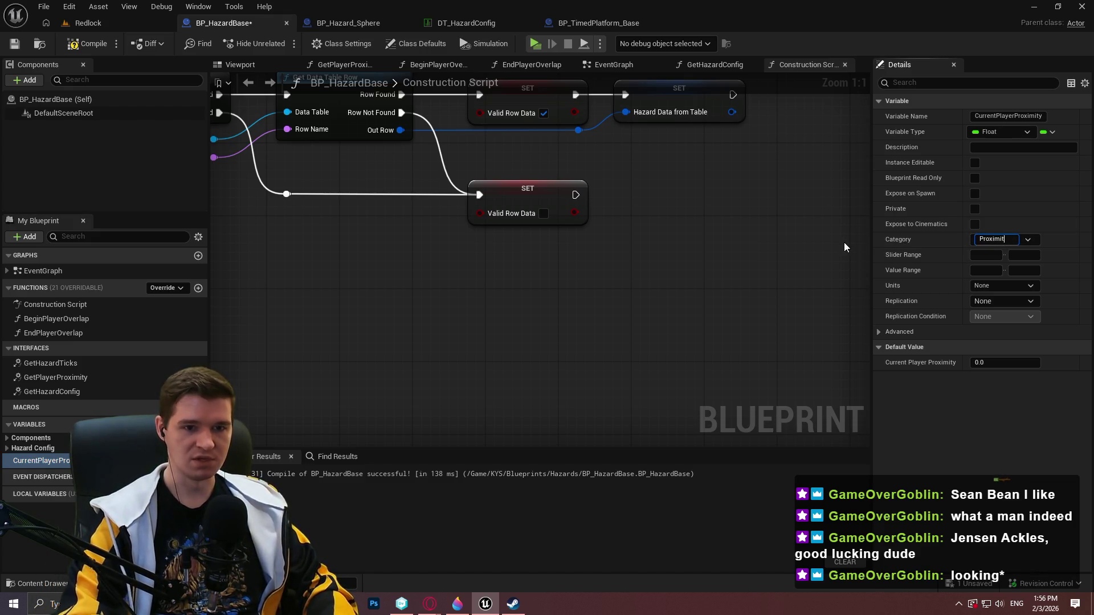
key(Return)
click(7, 458)
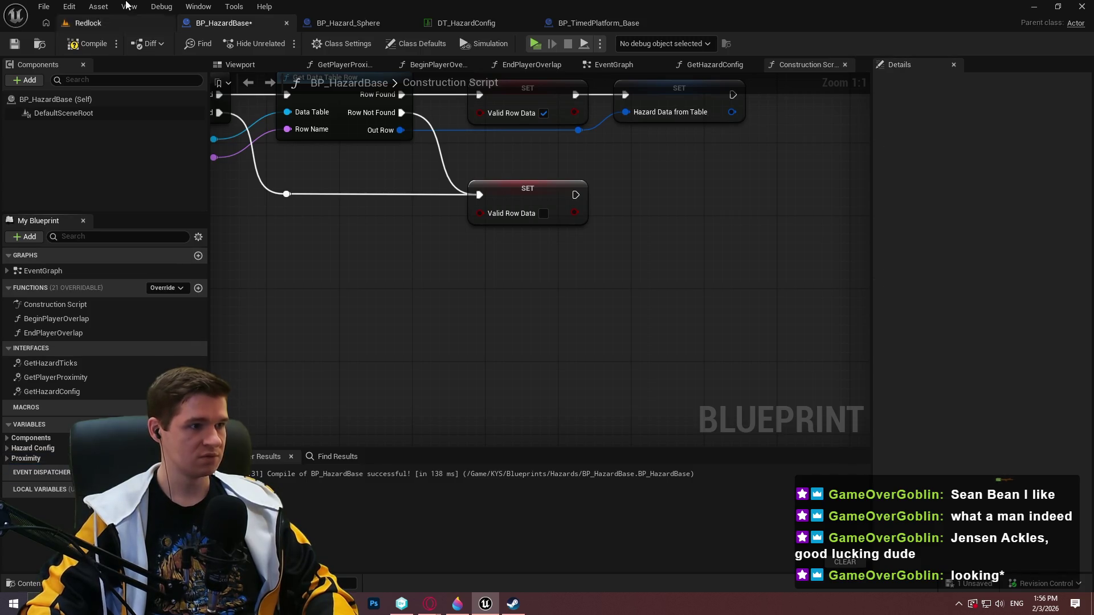
click(14, 44)
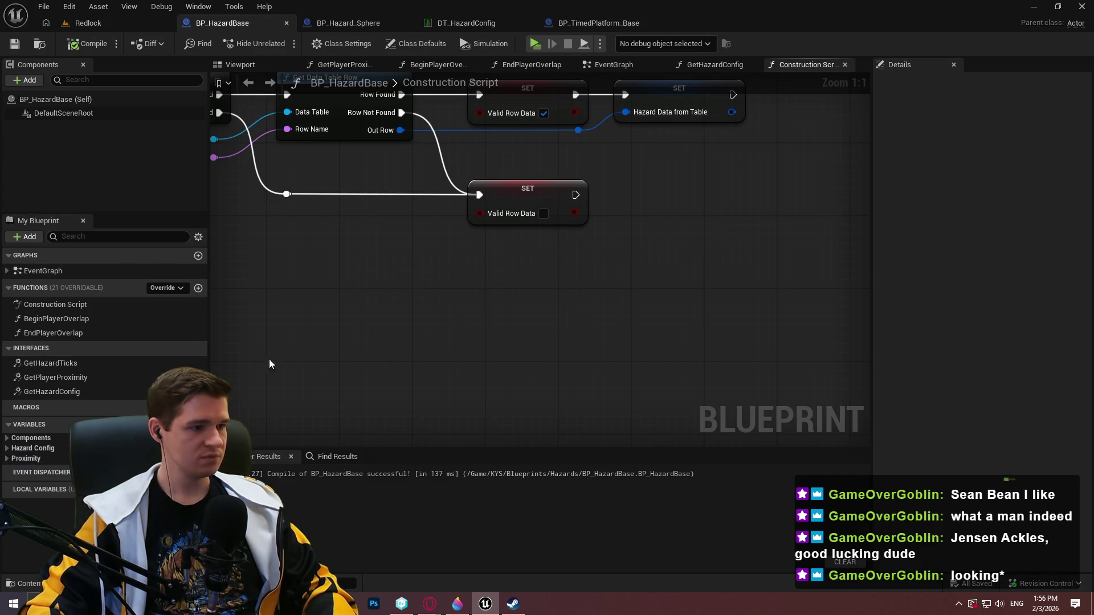
double_click(100, 362)
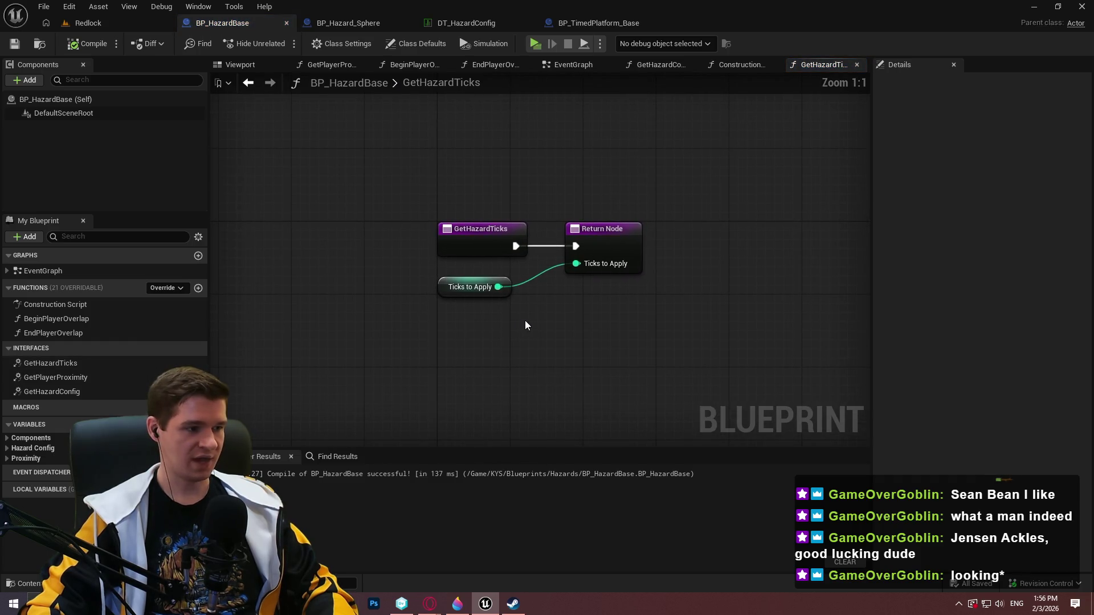
In GetHazardConfig, add a Select node into the Return Node indexed by Valid Row Data.
double_click(84, 392)
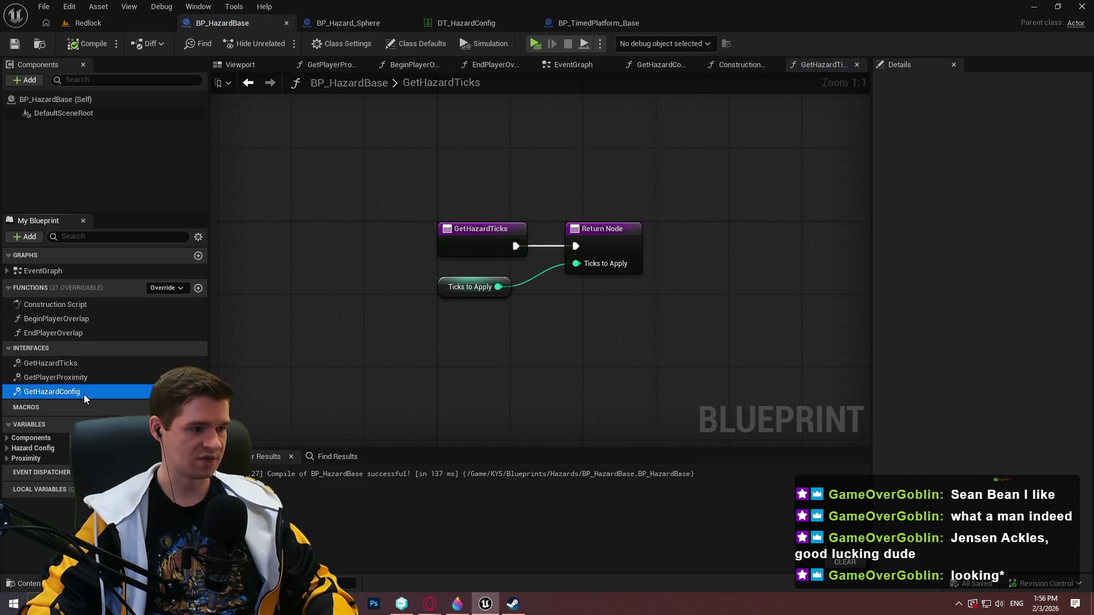
mouse_move(616, 199)
mouse_down()
mouse_move(552, 254)
mouse_move(565, 261)
mouse_up()
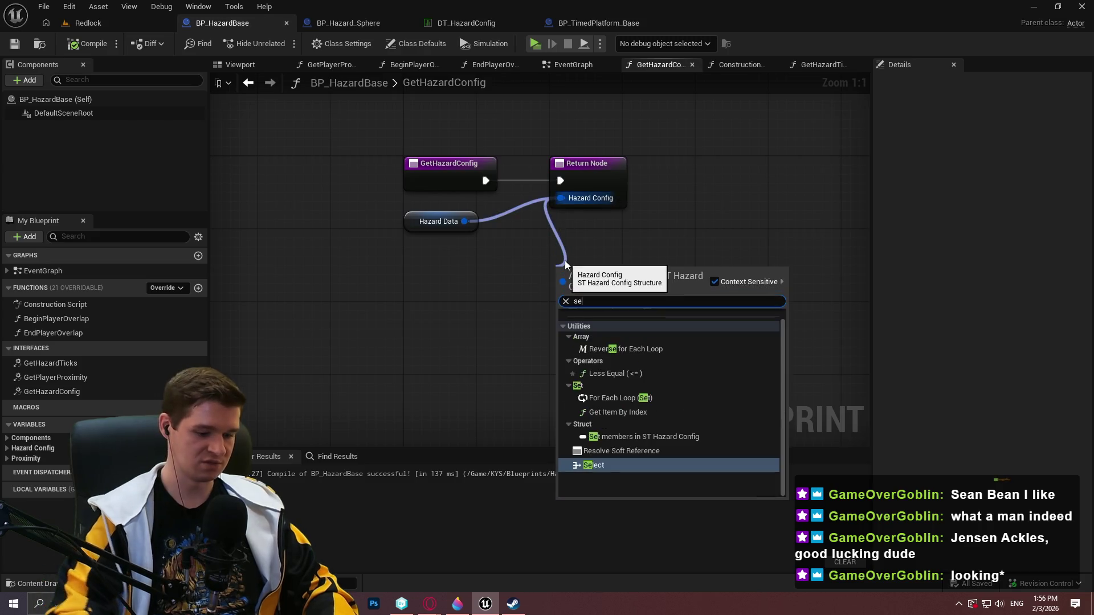
text(select)
key(Return)
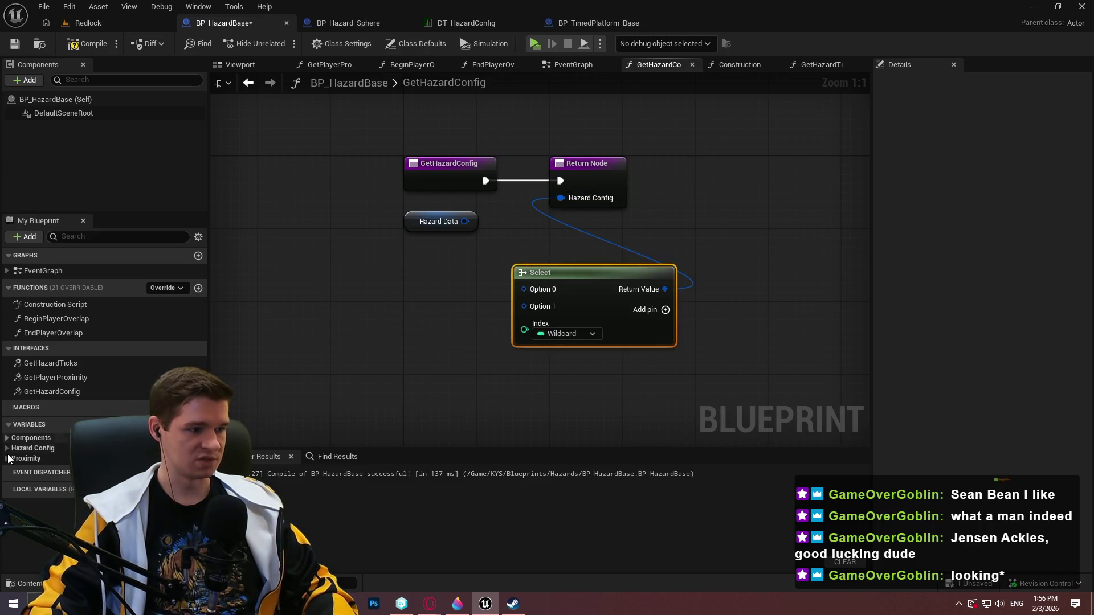
click(15, 448)
mouse_move(31, 540)
mouse_down()
mouse_move(520, 325)
mouse_move(518, 354)
mouse_move(464, 352)
mouse_move(525, 324)
mouse_up()
click(470, 360)
click(620, 373)
drag(590, 199, 845, 200)
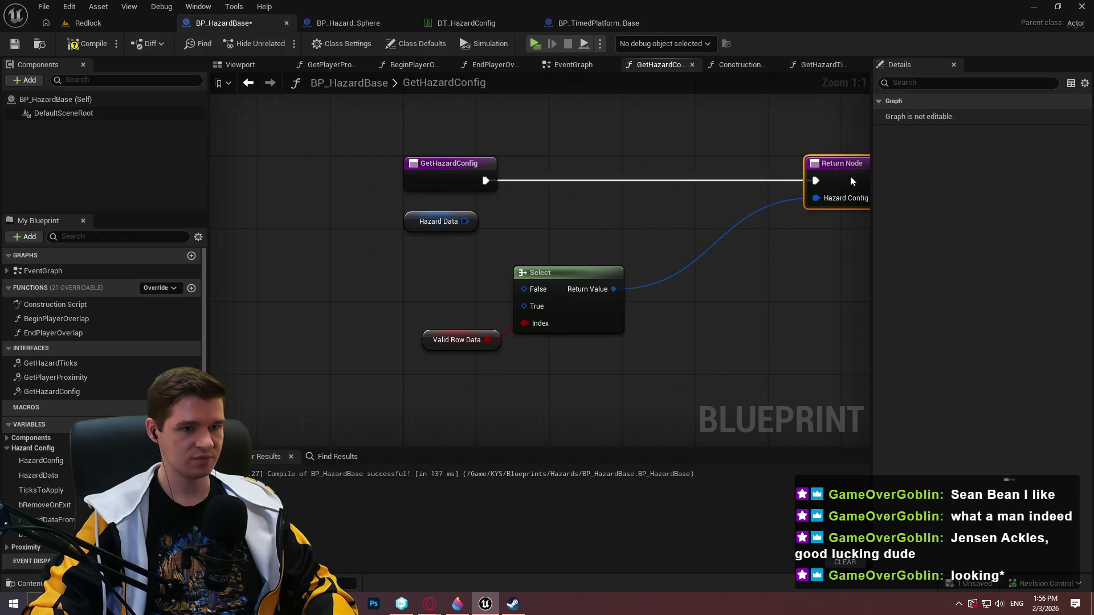
drag(570, 359, 496, 327)
drag(596, 314, 756, 251)
click(737, 304)
Feed Hazard Data from Table to True and Hazard Data to False, then compile and save.
mouse_move(60, 516)
mouse_down()
mouse_move(476, 267)
mouse_move(476, 303)
mouse_move(679, 242)
mouse_up()
click(476, 311)
mouse_move(465, 221)
mouse_down()
mouse_move(678, 225)
mouse_move(488, 268)
mouse_up()
ctrl+click(424, 297)
mouse_move(417, 270)
mouse_down()
mouse_move(537, 196)
mouse_move(561, 213)
mouse_move(554, 224)
mouse_up()
click(761, 305)
drag(761, 306, 608, 319)
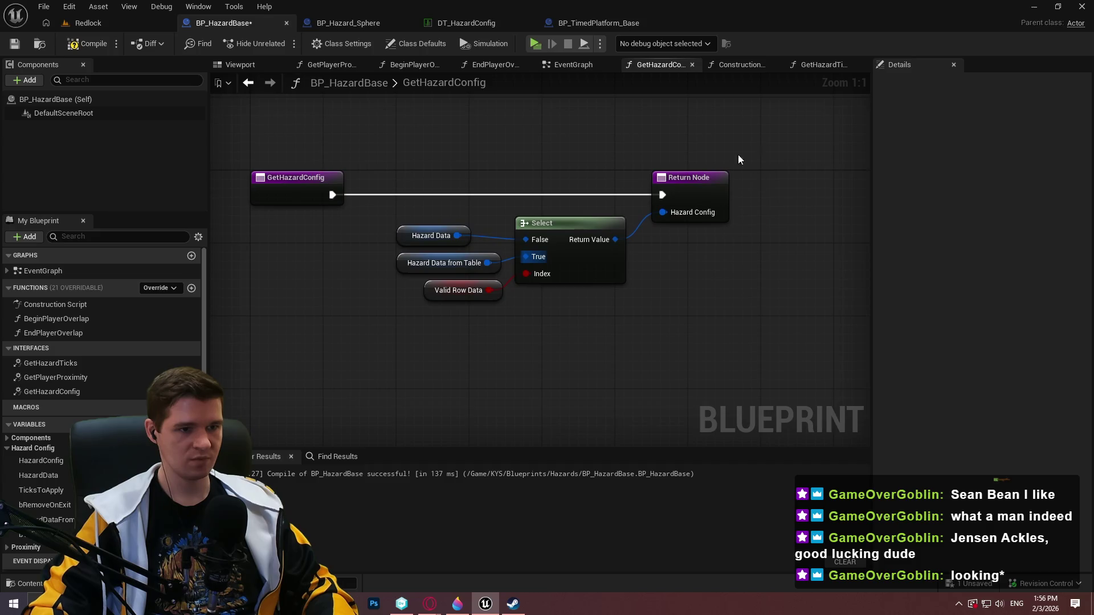
key(ctrl+s)
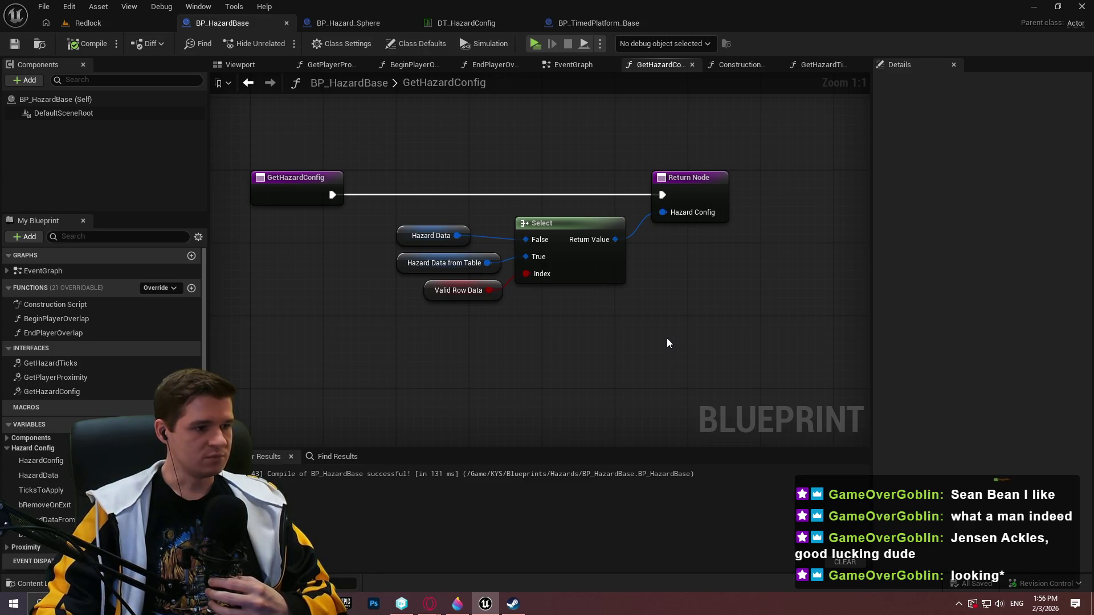
In BeginPlayerOverlap, replace the Hazard Data node with Get Hazard Config, wired into Break ST Hazard Config and the Switch.
double_click(112, 318)
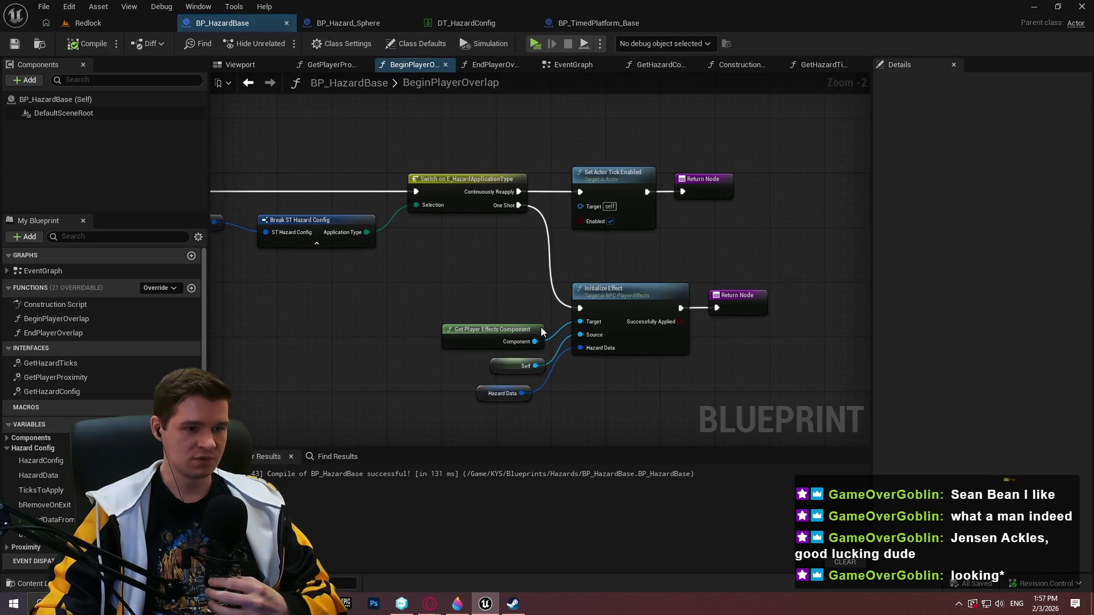
mouse_move(75, 391)
mouse_down()
mouse_move(381, 268)
mouse_move(345, 302)
mouse_move(349, 318)
mouse_move(338, 152)
mouse_move(312, 157)
mouse_up()
drag(456, 300, 453, 210)
key(Delete)
drag(396, 339, 395, 156)
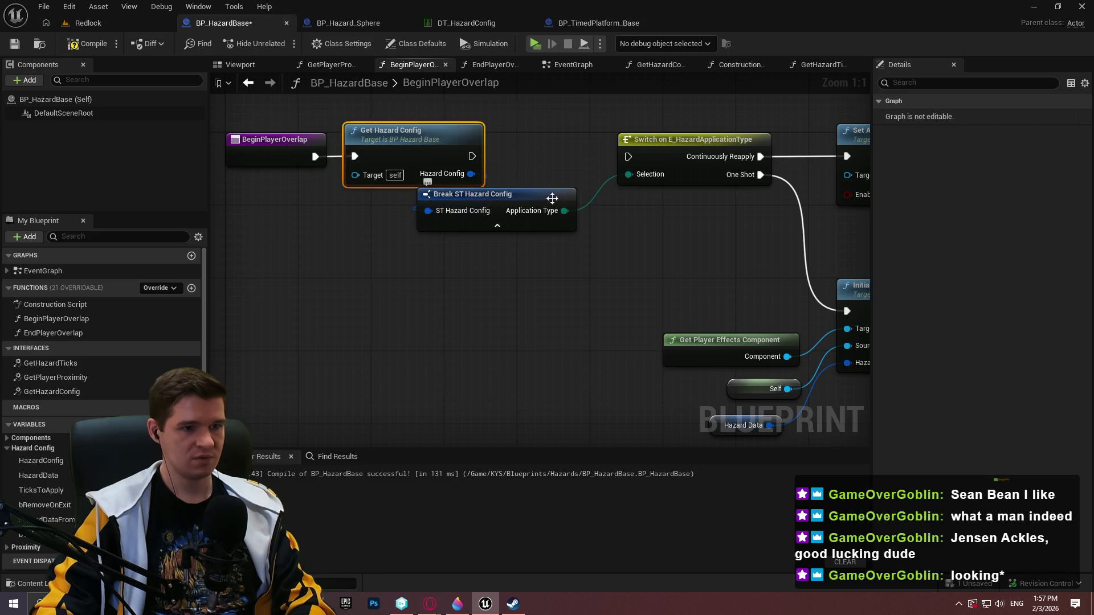
drag(472, 156, 628, 156)
Tidy the BeginPlayerOverlap node layout and save BP_HazardBase.
ctrl+click(393, 139)
mouse_move(472, 158)
mouse_down()
mouse_move(372, 149)
mouse_move(316, 158)
mouse_up()
drag(617, 199, 554, 180)
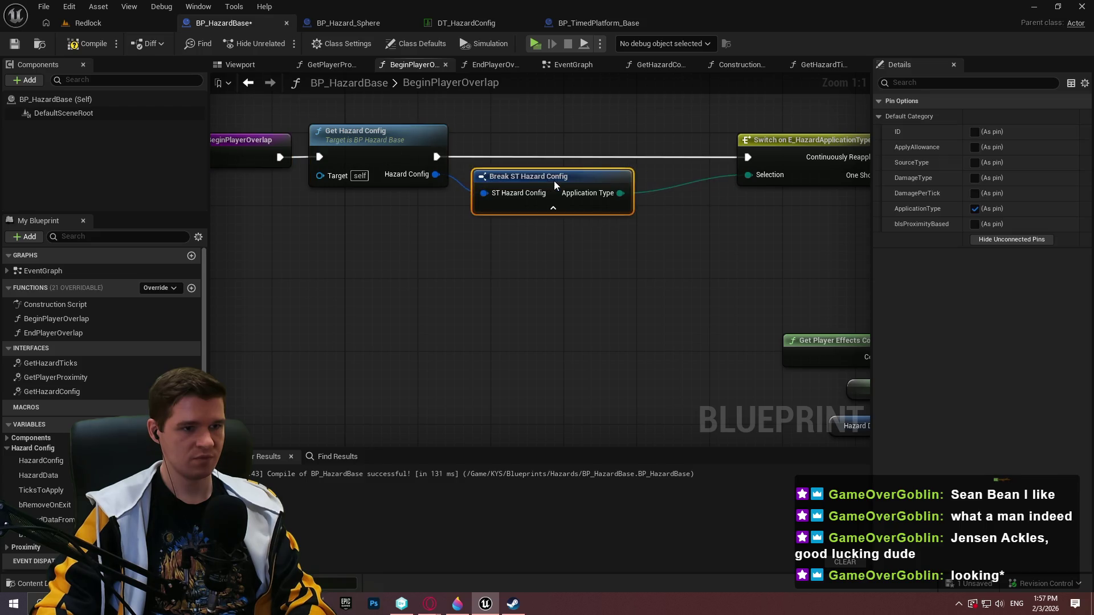
mouse_move(678, 298)
mouse_down()
mouse_move(314, 161)
mouse_move(432, 174)
mouse_up()
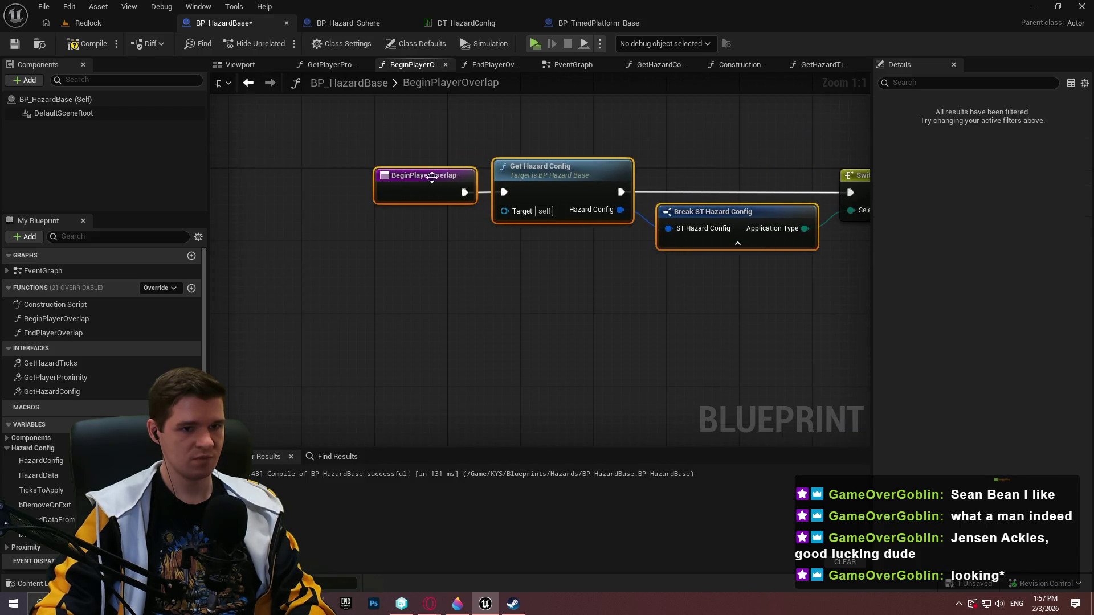
scroll(438, 220, down, 4)
click(710, 229)
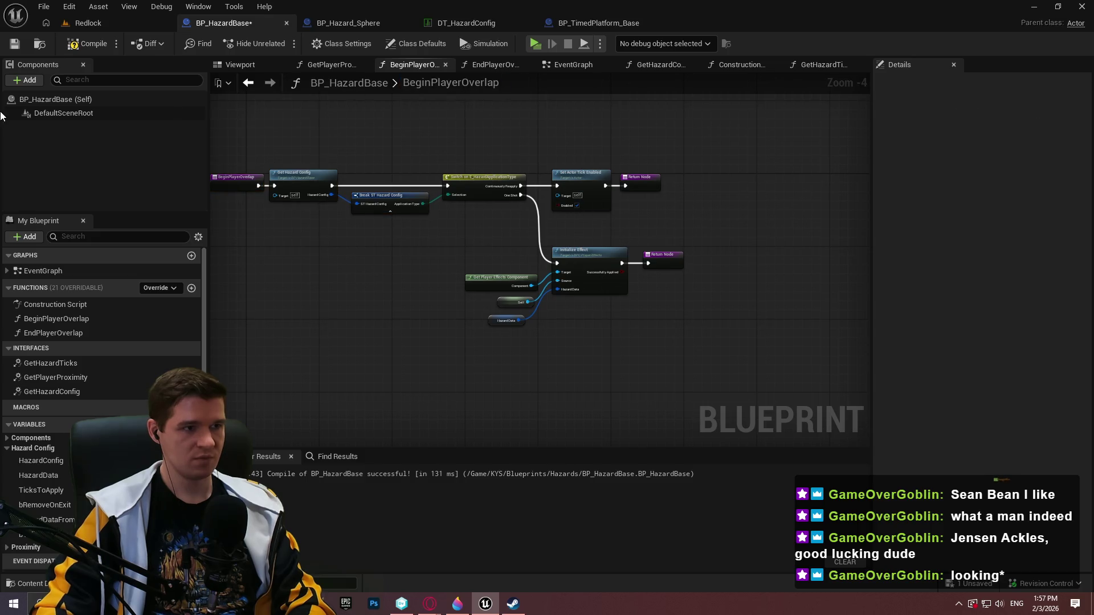
click(21, 46)
Add a new macro graph to the blueprint.
scroll(513, 320, up, 4)
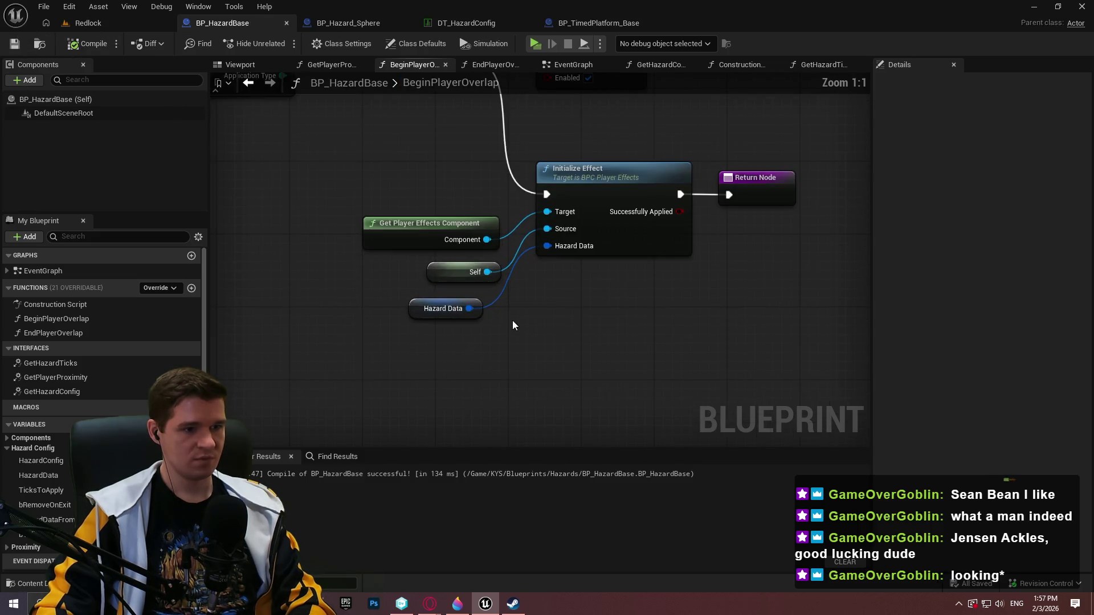
scroll(534, 327, down, 2)
scroll(384, 278, up, 2)
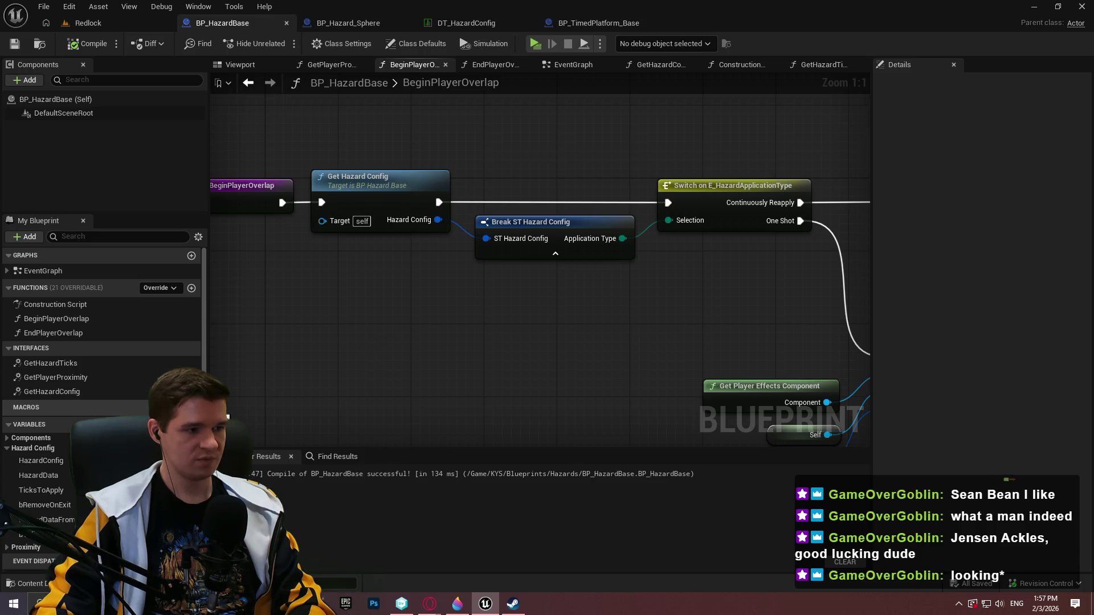
click(192, 407)
Delete the unwanted new macro and compile the blueprint.
text(G)
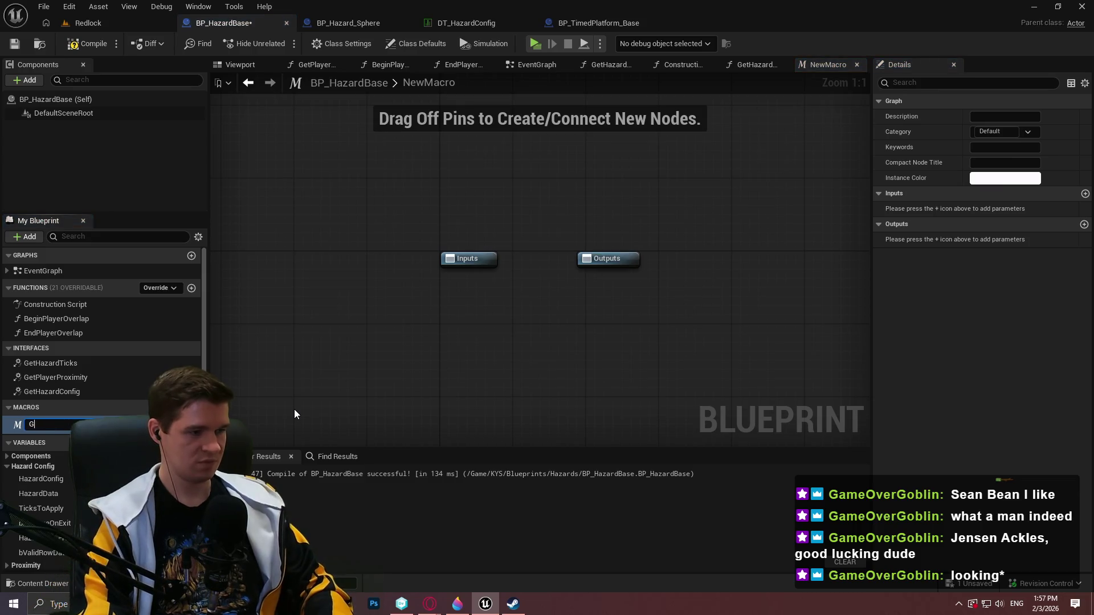
text(etHazard)
click(64, 426)
key(Delete)
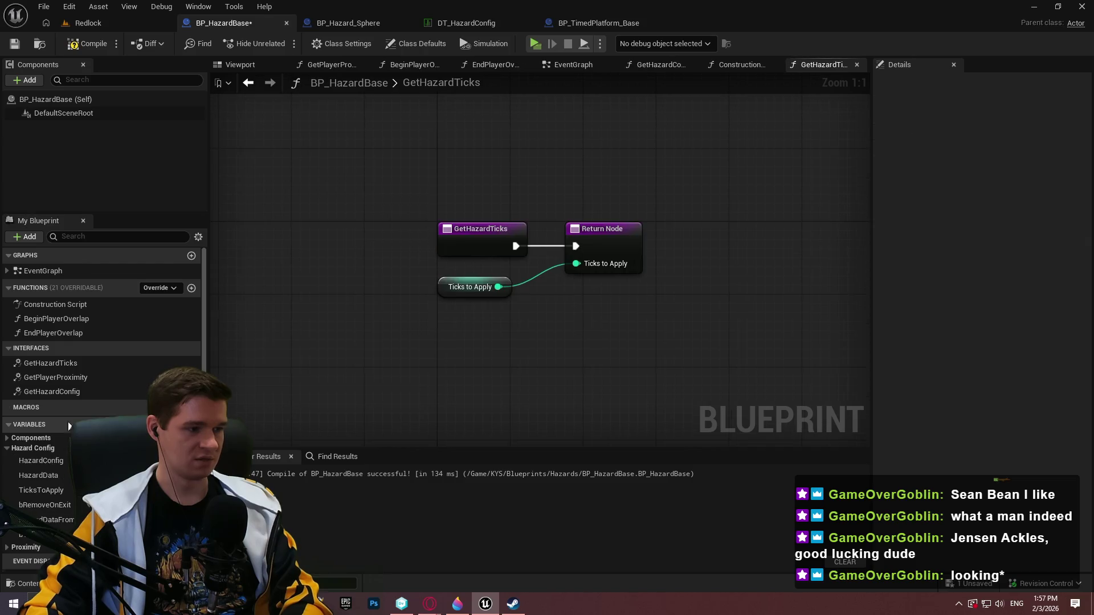
click(87, 47)
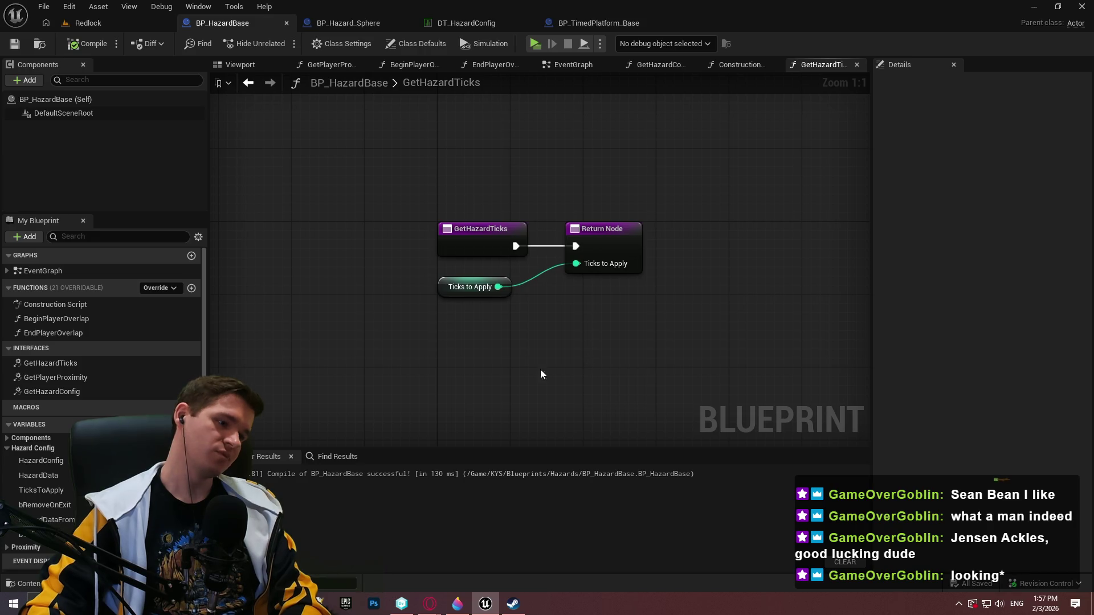
In BeginPlayerOverlap, swap the Hazard Data node for Get Hazard Config, wiring its output and execution into Initialize Effect.
double_click(57, 319)
mouse_move(243, 270)
mouse_down()
mouse_move(270, 154)
mouse_move(296, 154)
mouse_up()
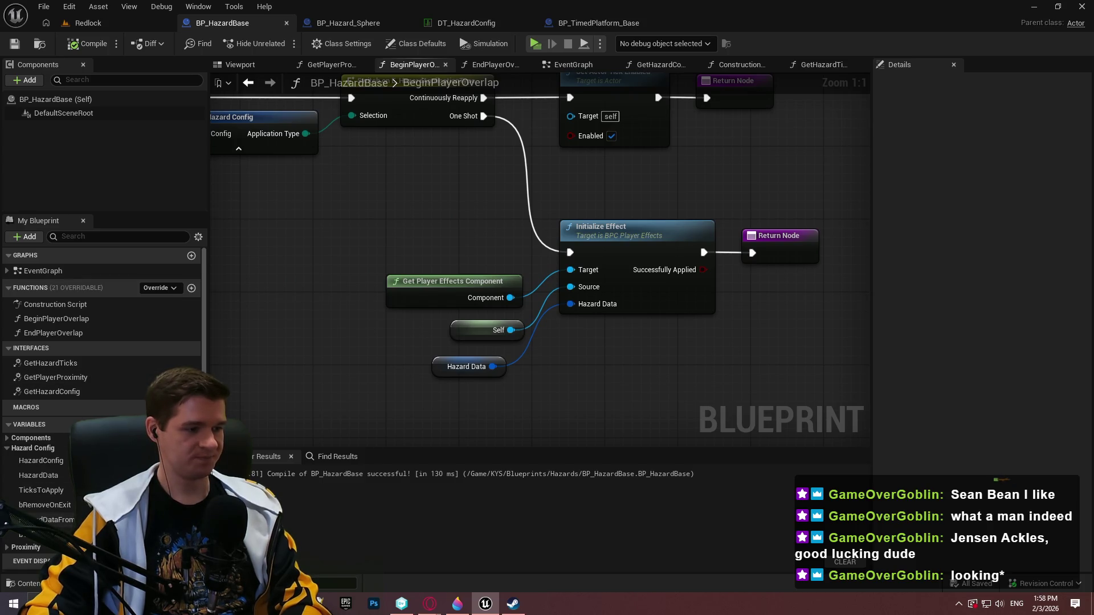
click(52, 520)
mouse_move(52, 391)
mouse_down()
mouse_move(445, 223)
mouse_move(344, 222)
mouse_move(466, 141)
mouse_move(484, 115)
mouse_up()
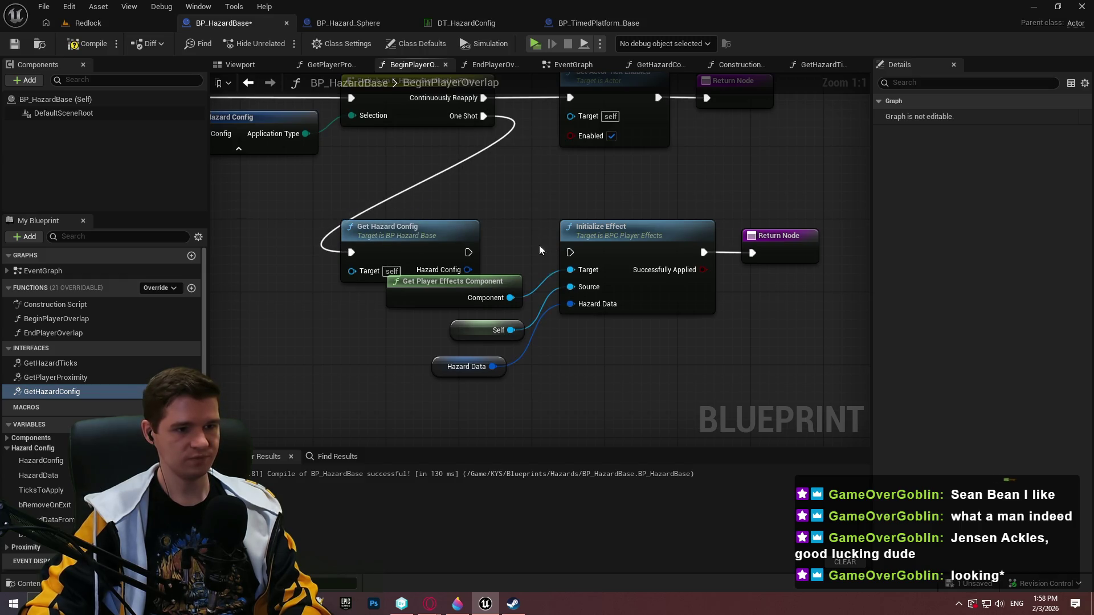
key(Delete)
drag(467, 270, 570, 304)
drag(570, 252, 468, 252)
Rearrange the five BeginPlayerOverlap nodes into a neater layout.
mouse_move(524, 356)
mouse_down()
mouse_move(384, 276)
mouse_move(363, 314)
mouse_move(344, 314)
mouse_up()
mouse_move(782, 383)
mouse_down()
mouse_move(365, 205)
mouse_move(345, 186)
mouse_up()
mouse_move(563, 257)
mouse_down()
mouse_move(793, 266)
mouse_move(781, 266)
mouse_up()
drag(636, 186, 517, 177)
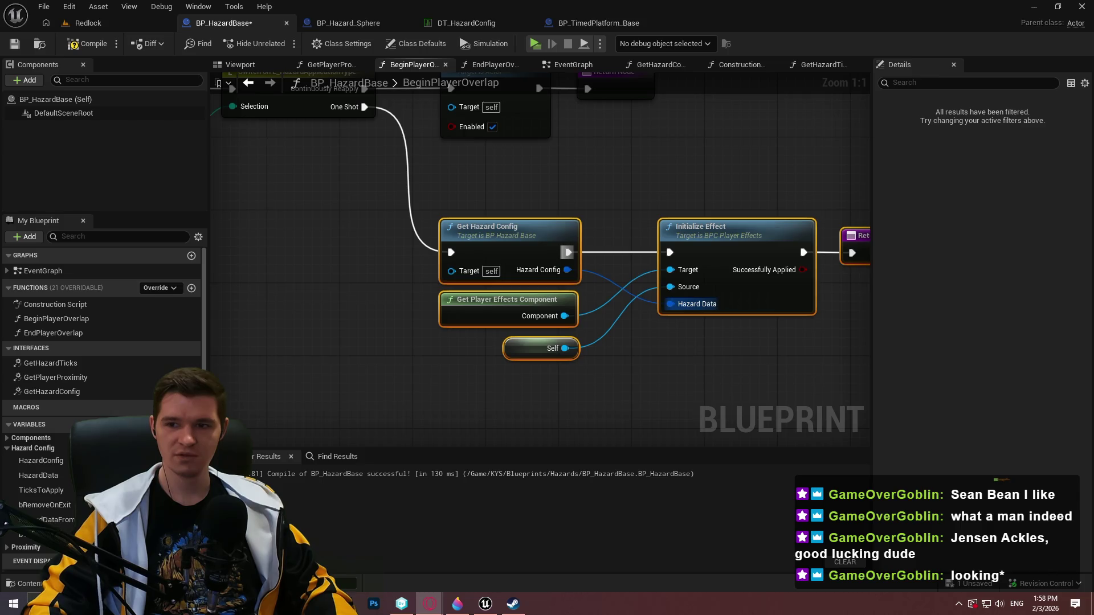
key(alt+Tab)
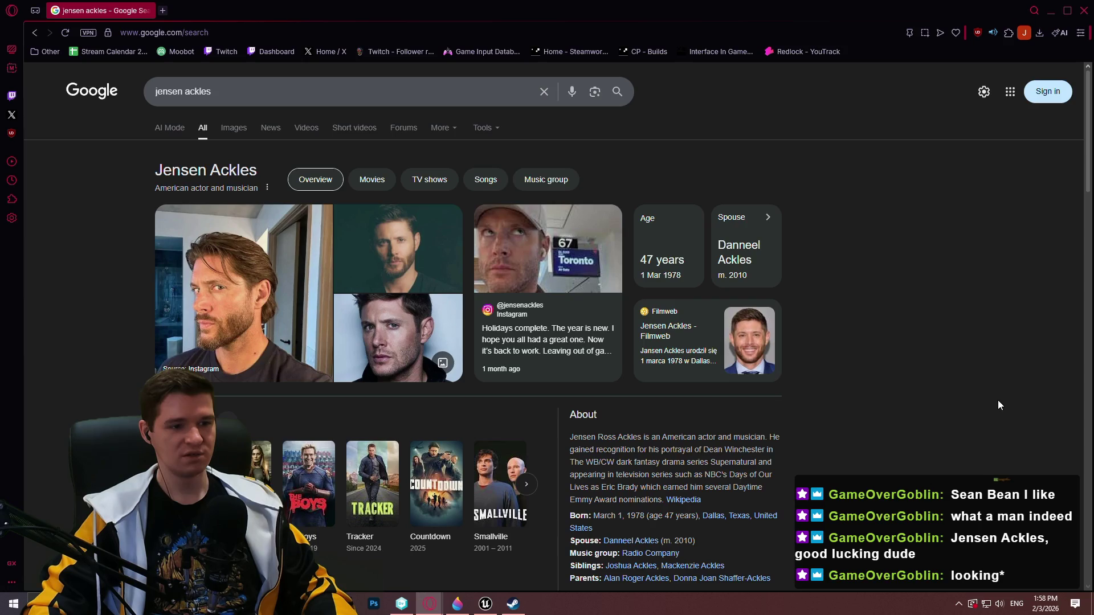
Scroll the actor's Google search results, then close the Opera window.
scroll(997, 400, down, 4)
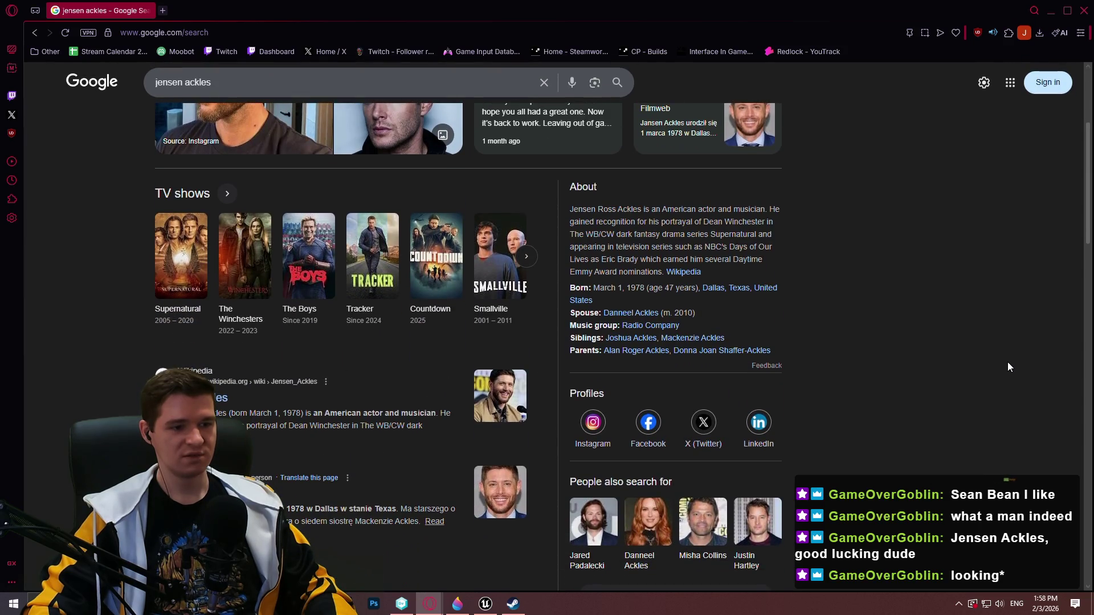
scroll(1007, 367, up, 4)
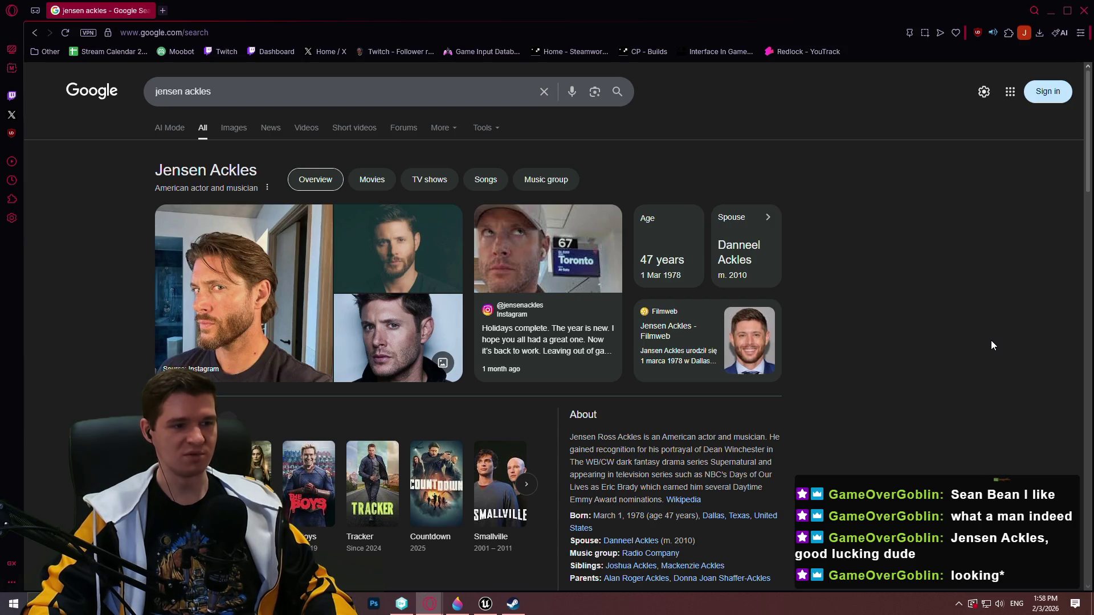
click(1084, 11)
Clear the node selection, recentre on the effect nodes and save BP_HazardBase.
click(587, 234)
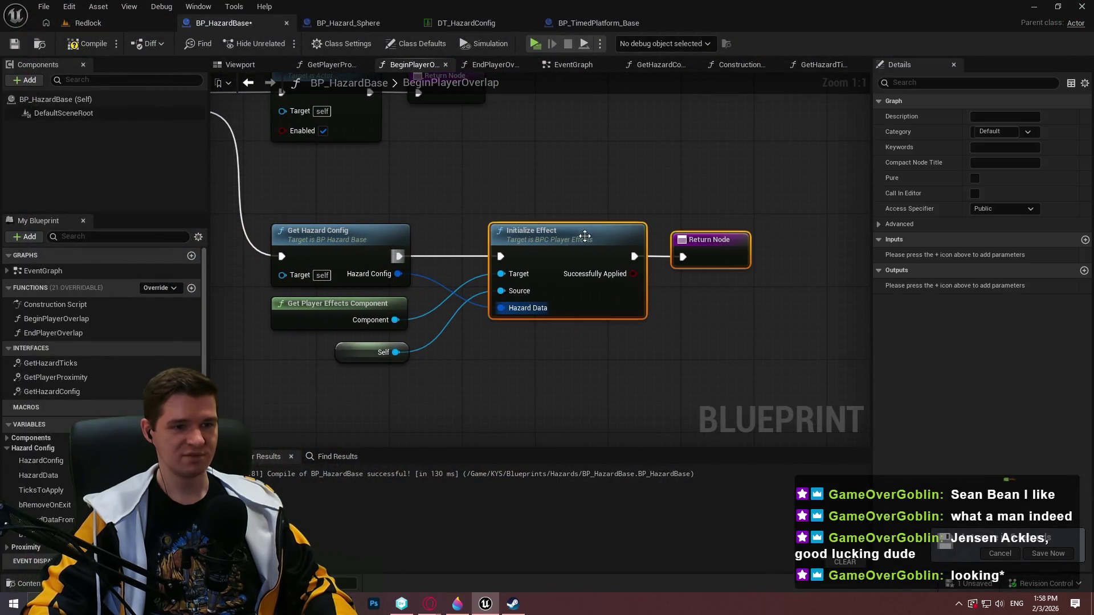
click(796, 380)
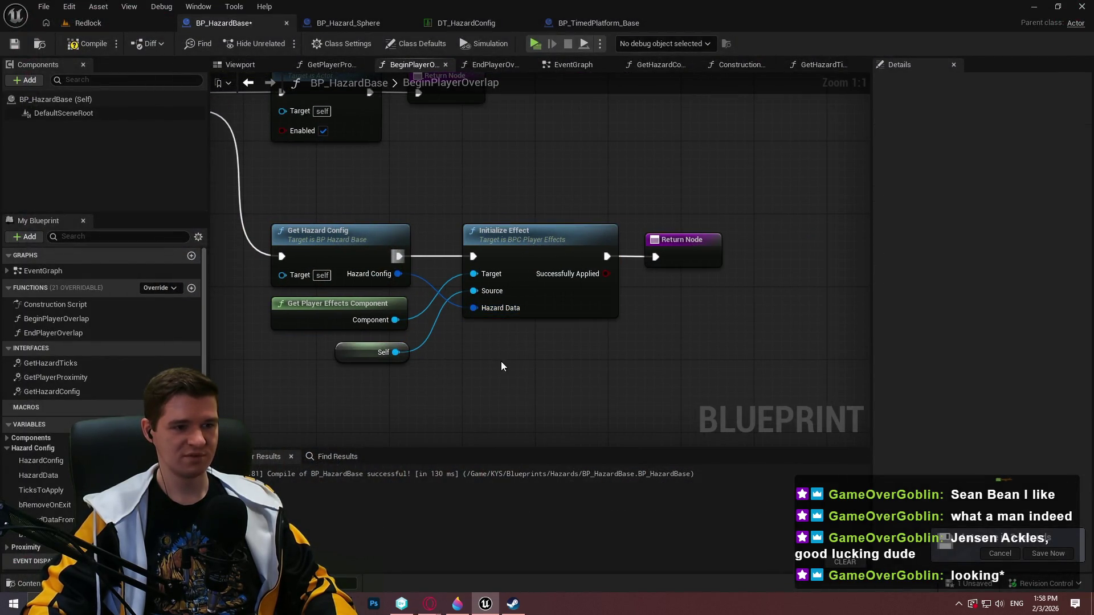
scroll(520, 356, down, 1)
mouse_move(512, 342)
mouse_down()
mouse_move(675, 395)
mouse_move(599, 276)
mouse_up()
click(87, 44)
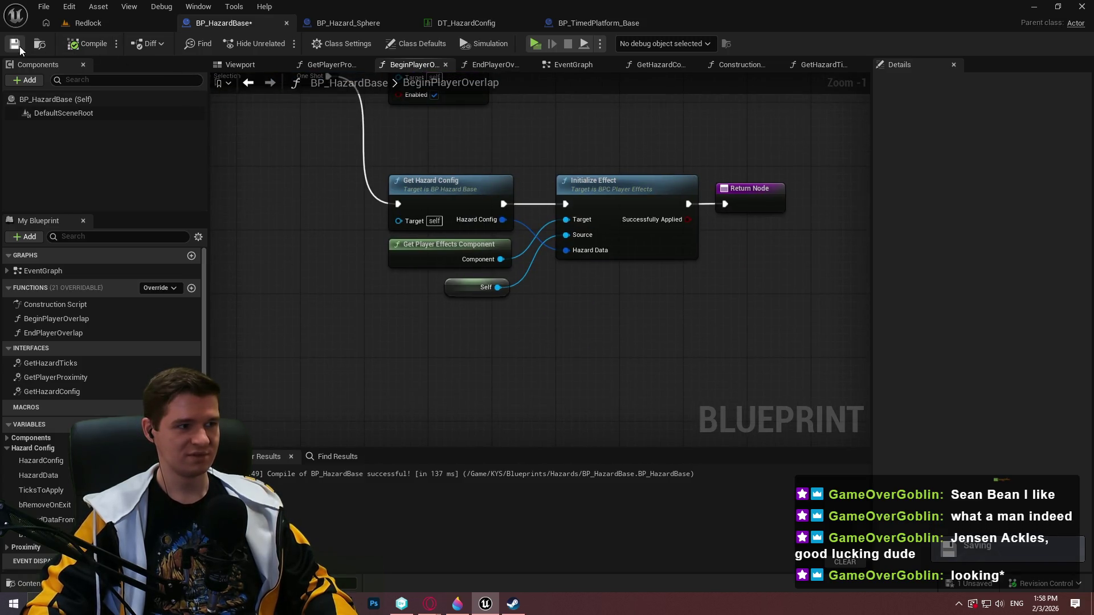
Look over the EndPlayerOverlap graph, then open the EventGraph.
double_click(57, 333)
mouse_move(442, 333)
mouse_down()
mouse_move(665, 323)
mouse_move(234, 316)
mouse_move(614, 314)
mouse_up()
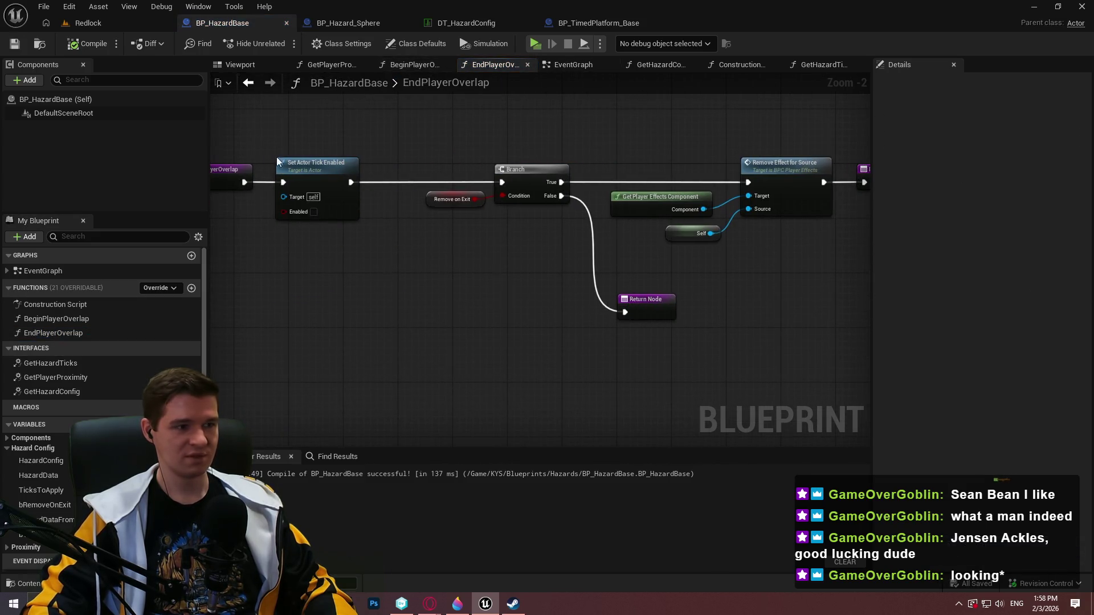
double_click(45, 271)
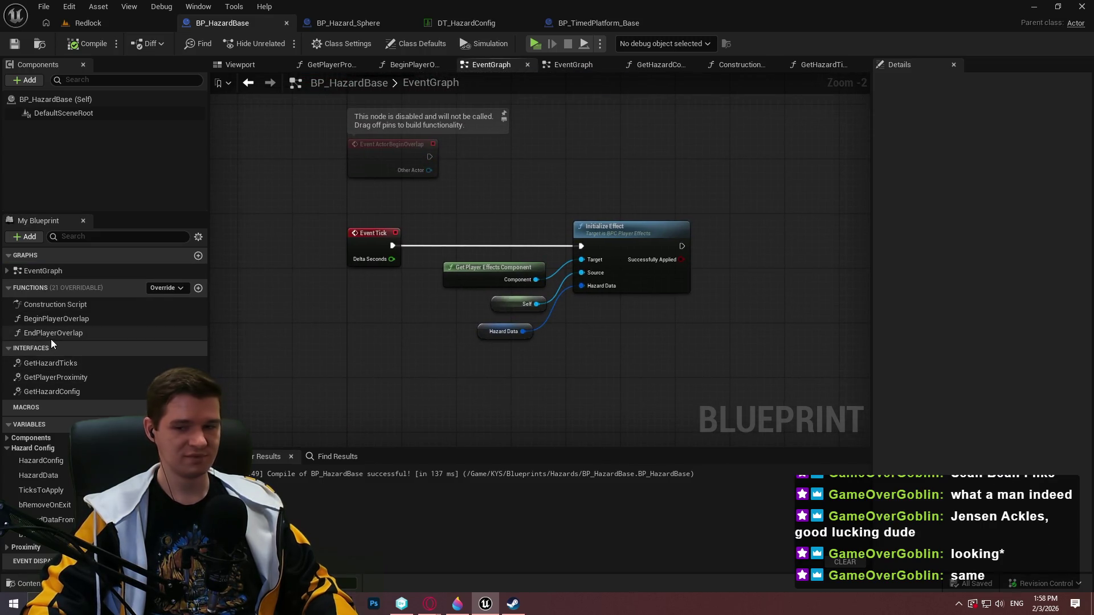
In the EventGraph, replace Hazard Data with Get Hazard Config chained between Event Tick and Initialize Effect.
click(9, 449)
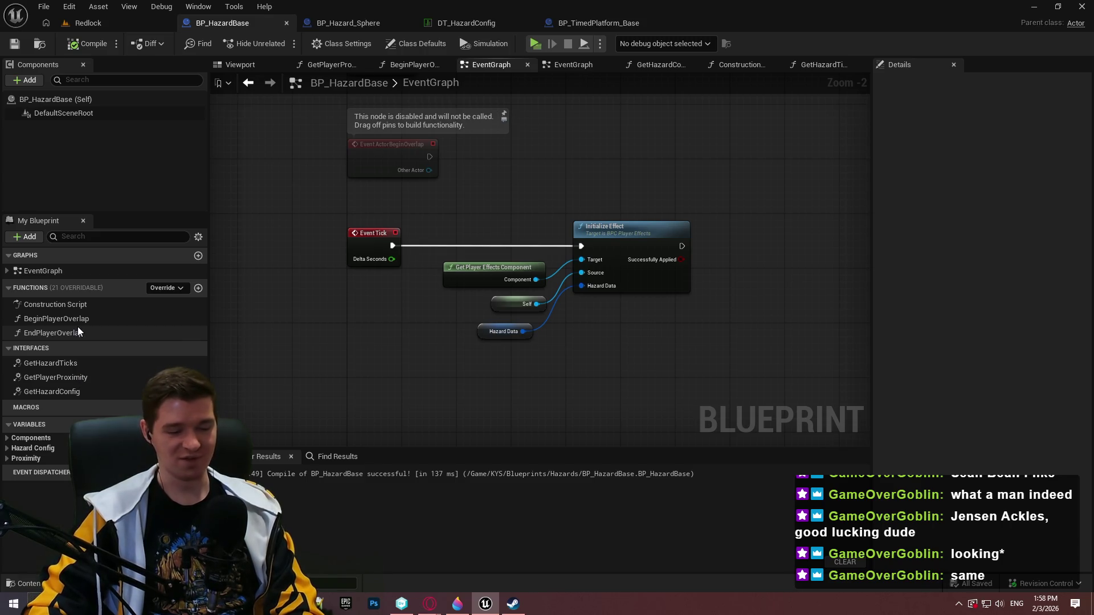
click(60, 390)
mouse_move(382, 320)
mouse_down()
mouse_move(362, 339)
mouse_move(392, 245)
mouse_up()
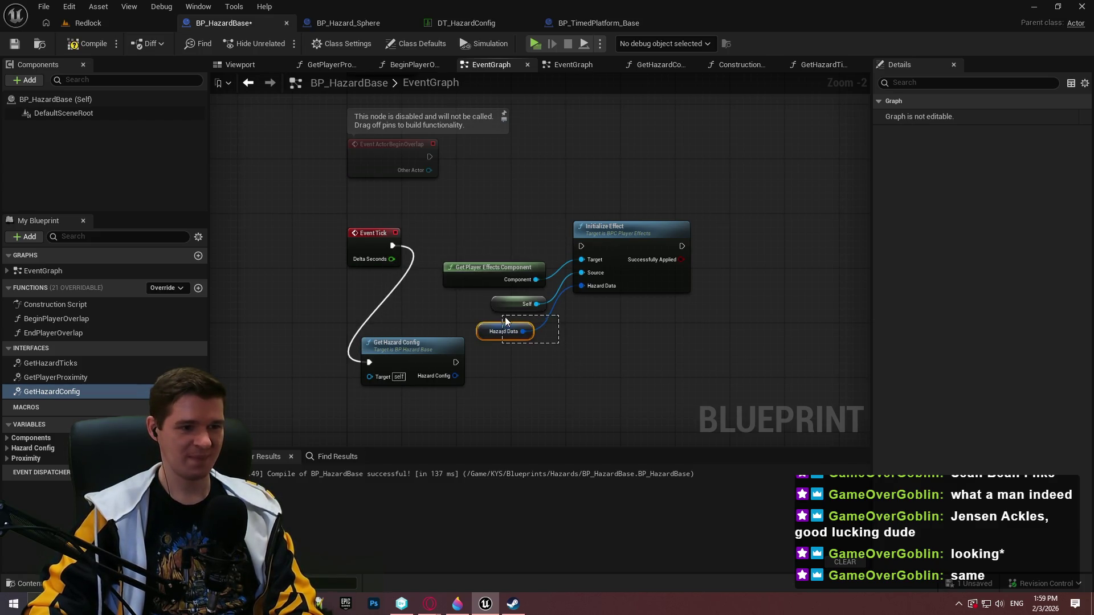
drag(501, 316, 502, 316)
key(Delete)
mouse_move(404, 364)
mouse_down()
mouse_move(472, 248)
mouse_move(583, 286)
mouse_up()
mouse_move(581, 245)
mouse_down()
mouse_move(523, 245)
mouse_move(456, 269)
mouse_move(456, 344)
mouse_up()
Tidy the effect nodes, compile the blueprint and return to the Redlock level.
drag(450, 280, 436, 300)
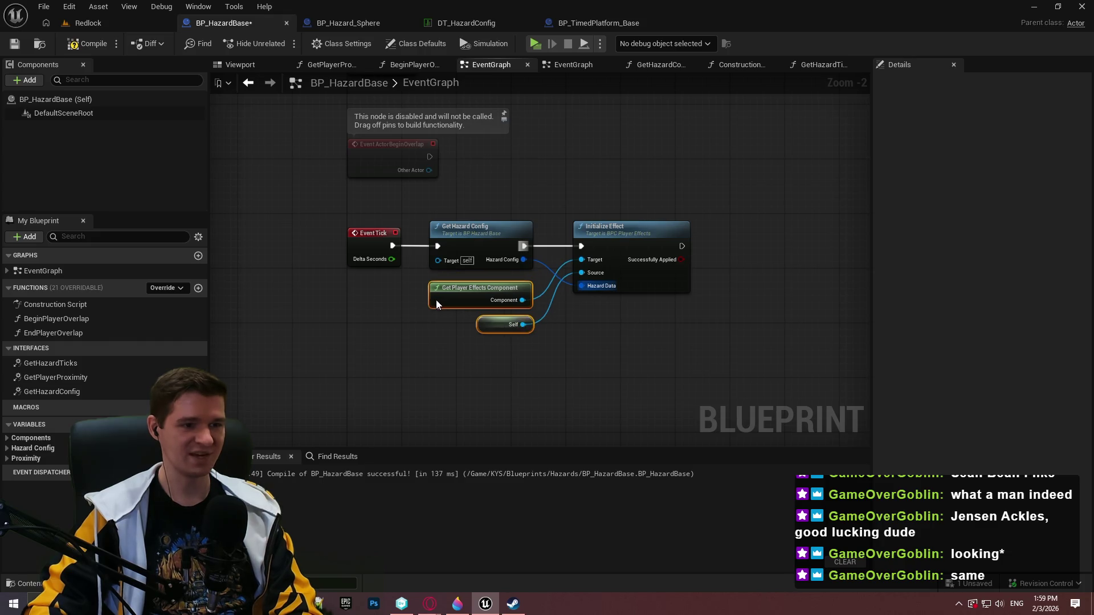
drag(694, 383, 428, 220)
click(767, 352)
drag(635, 232, 622, 232)
click(655, 326)
click(76, 49)
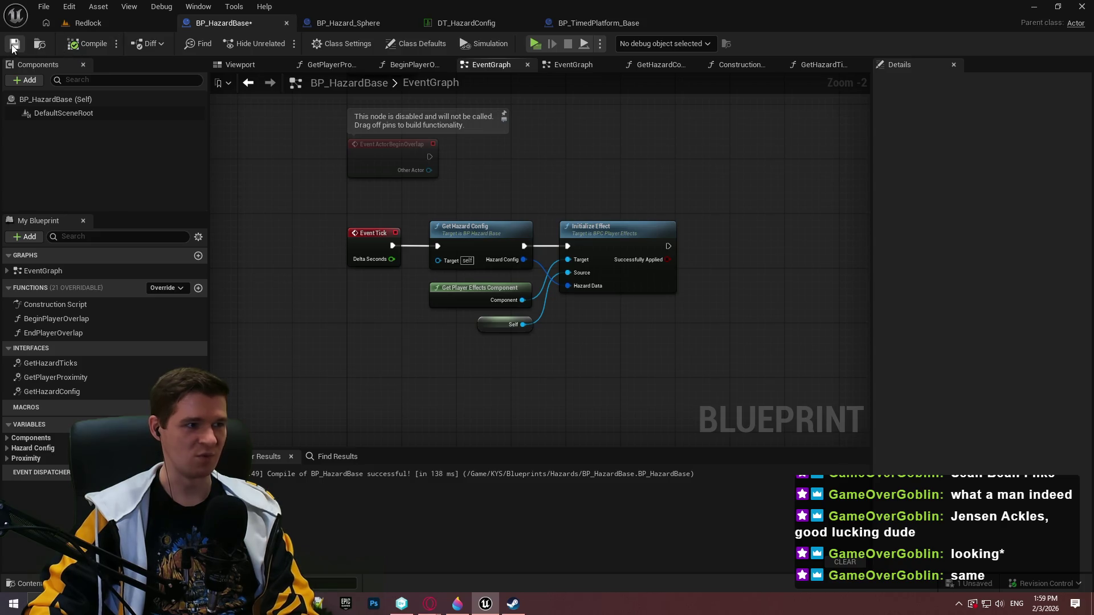
scroll(617, 359, up, 2)
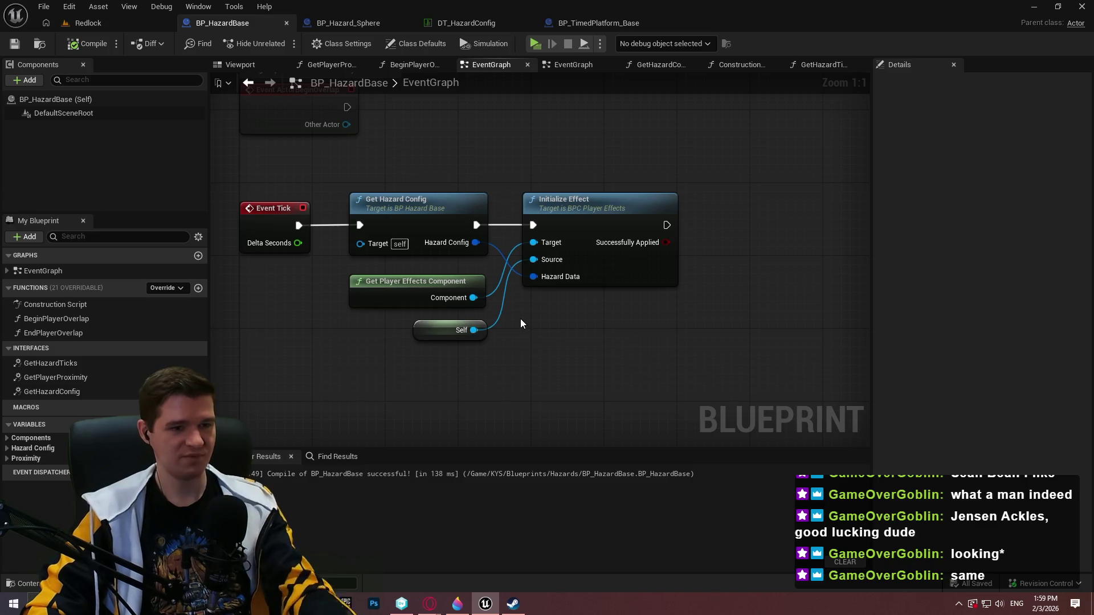
scroll(610, 330, down, 4)
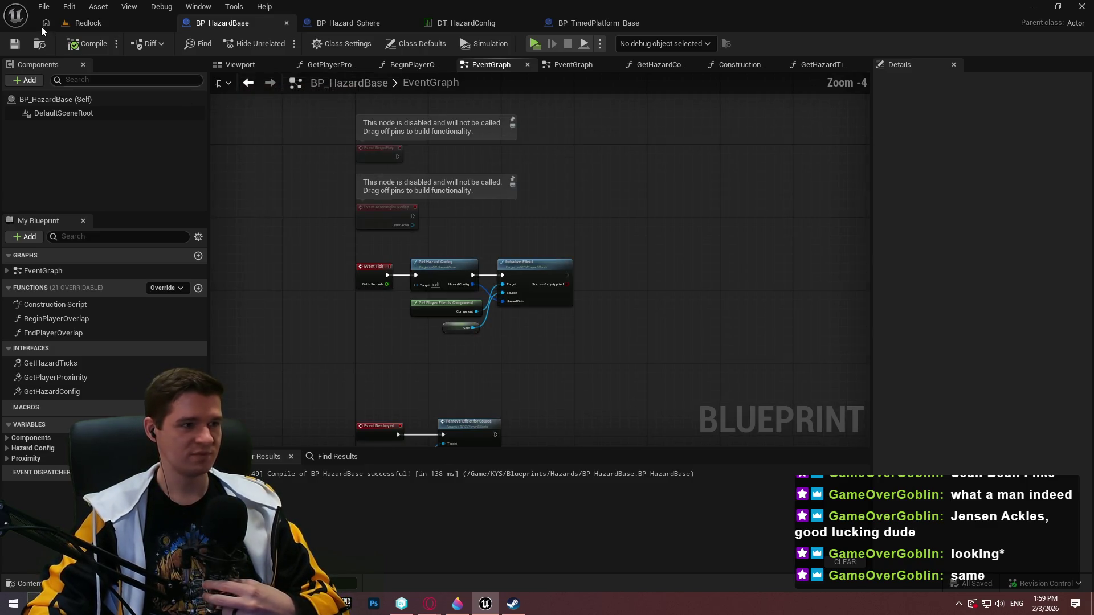
click(147, 23)
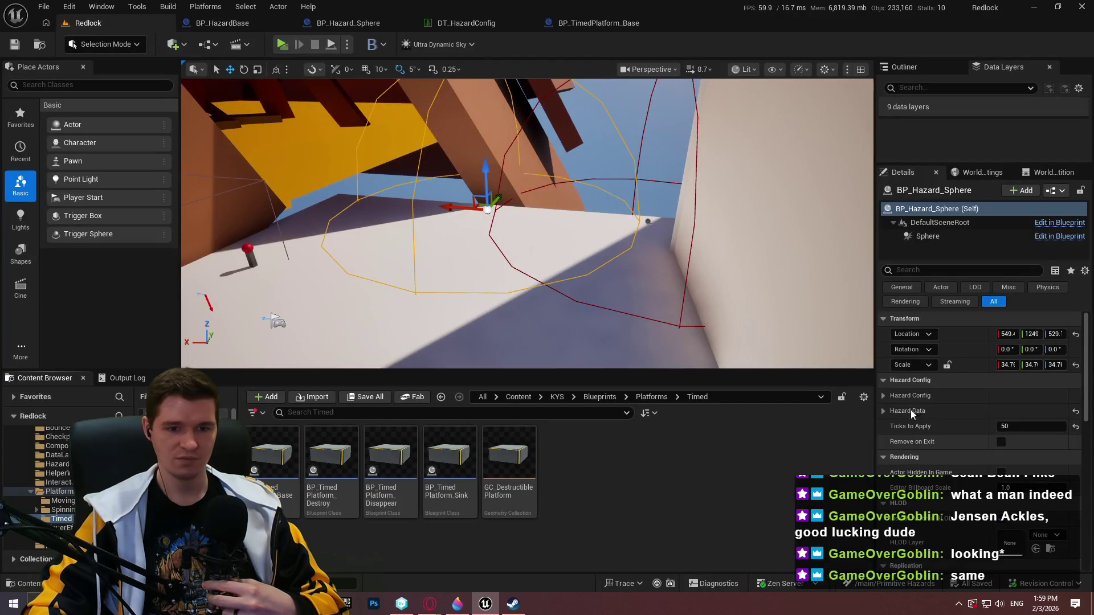
Inspect the hazard sphere's Hazard Data and Hazard Config settings and the available data tables.
click(883, 410)
click(883, 410)
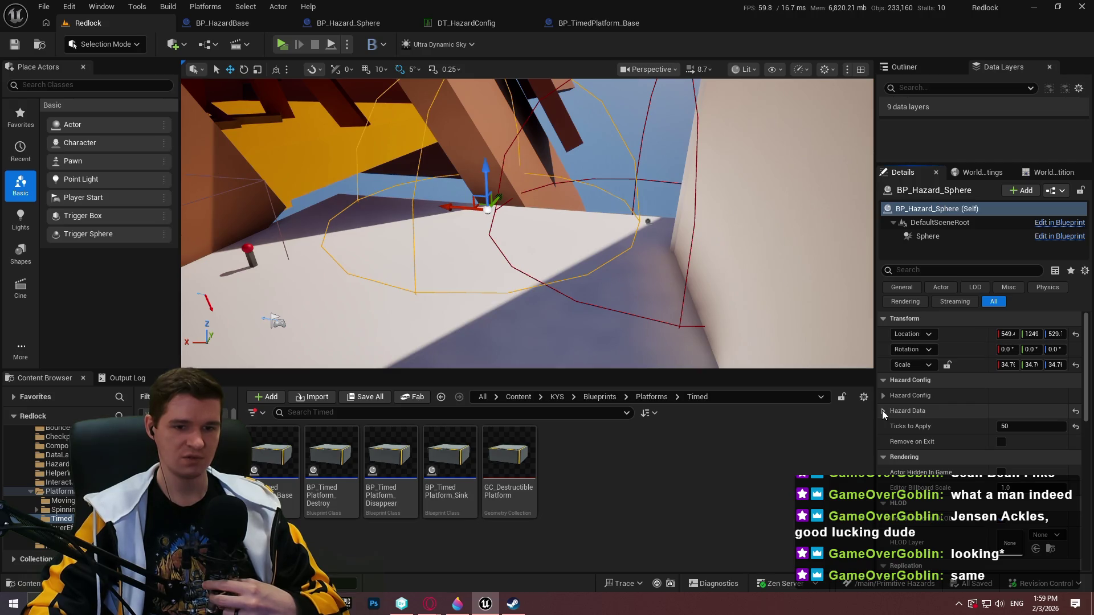
click(883, 411)
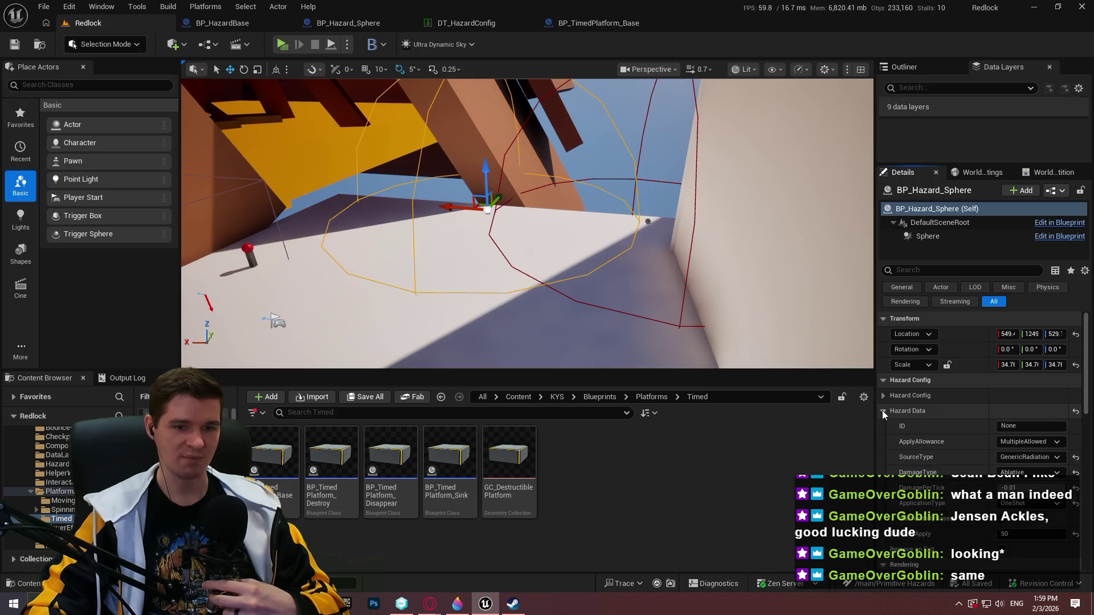
click(882, 410)
click(884, 396)
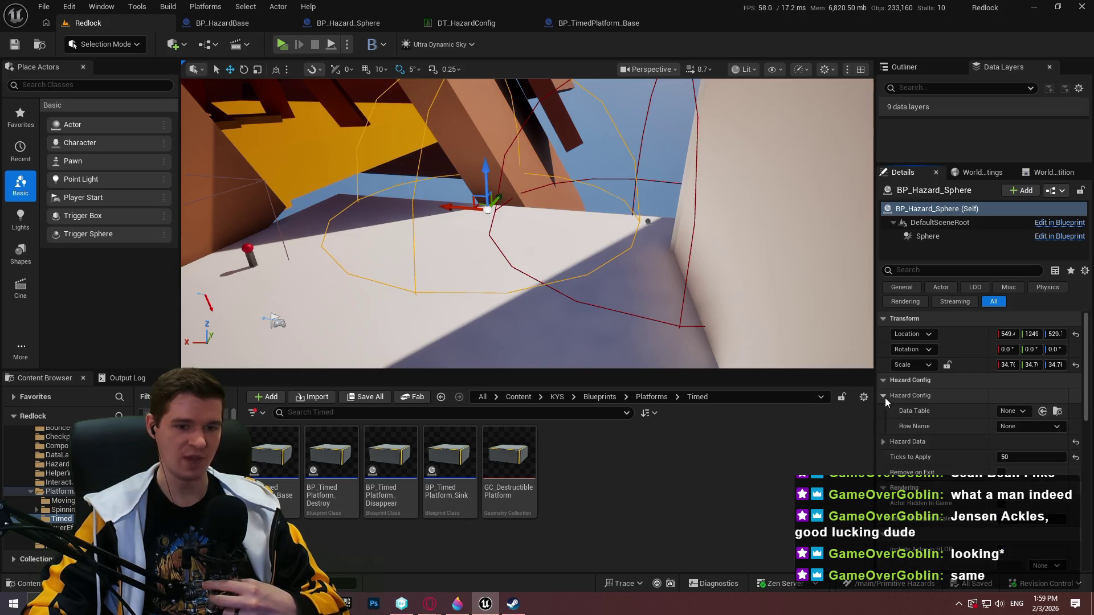
click(1018, 409)
click(953, 419)
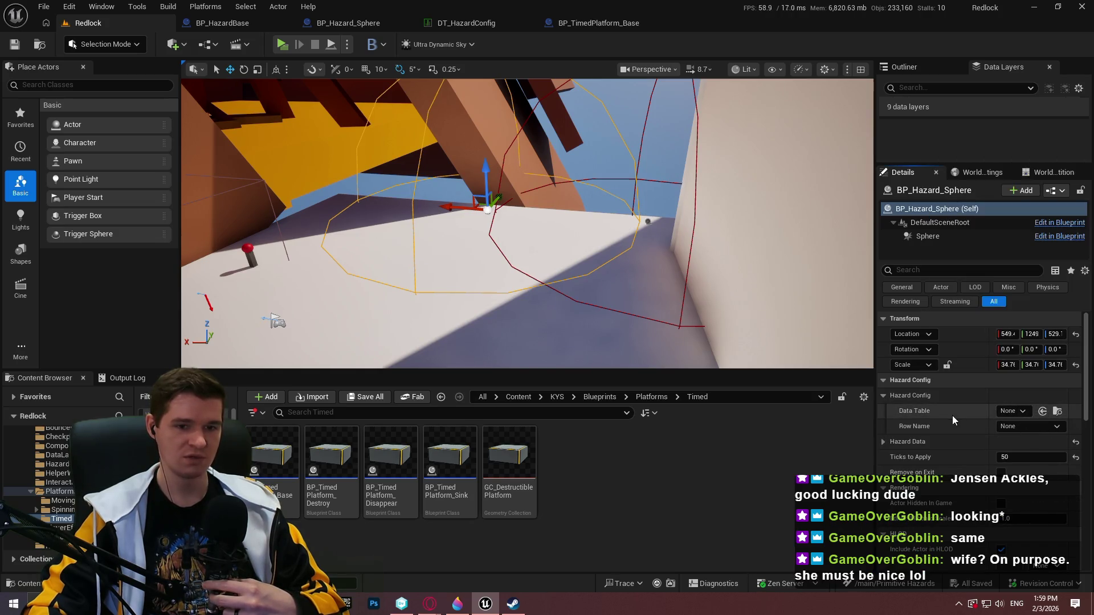
scroll(1011, 429, down, 2)
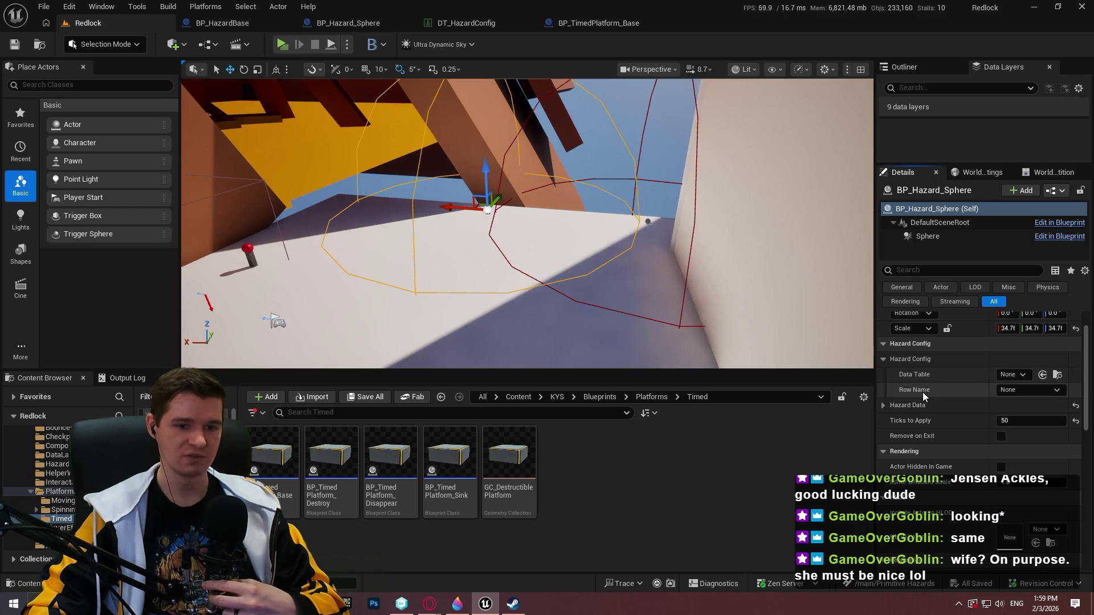
Alt-drag a copy of the hazard sphere to the left and assign it DT_HazardConfig.
click(647, 222)
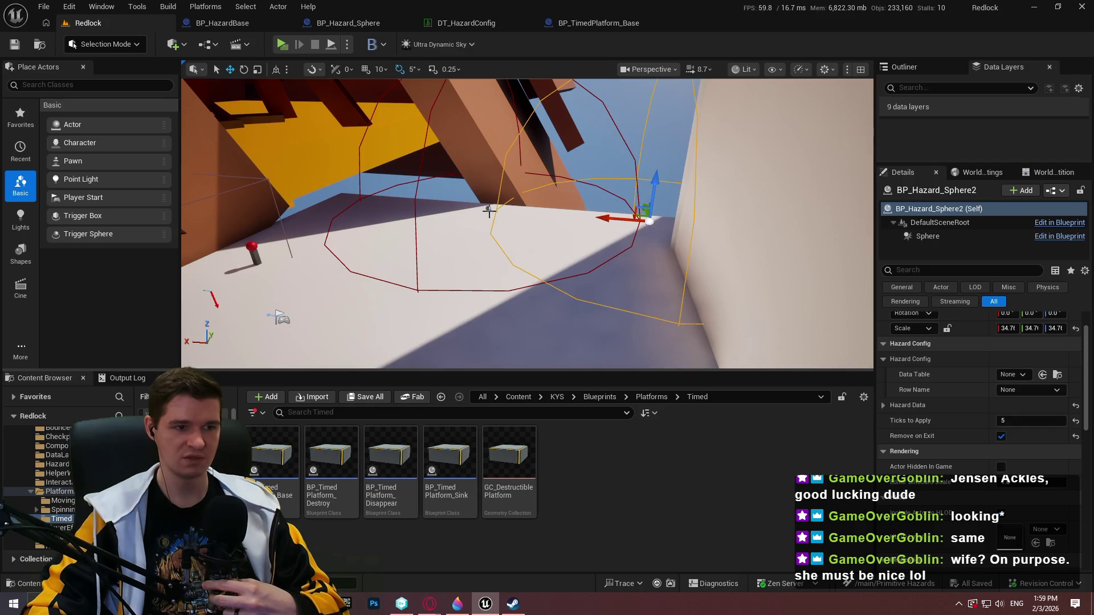
click(488, 209)
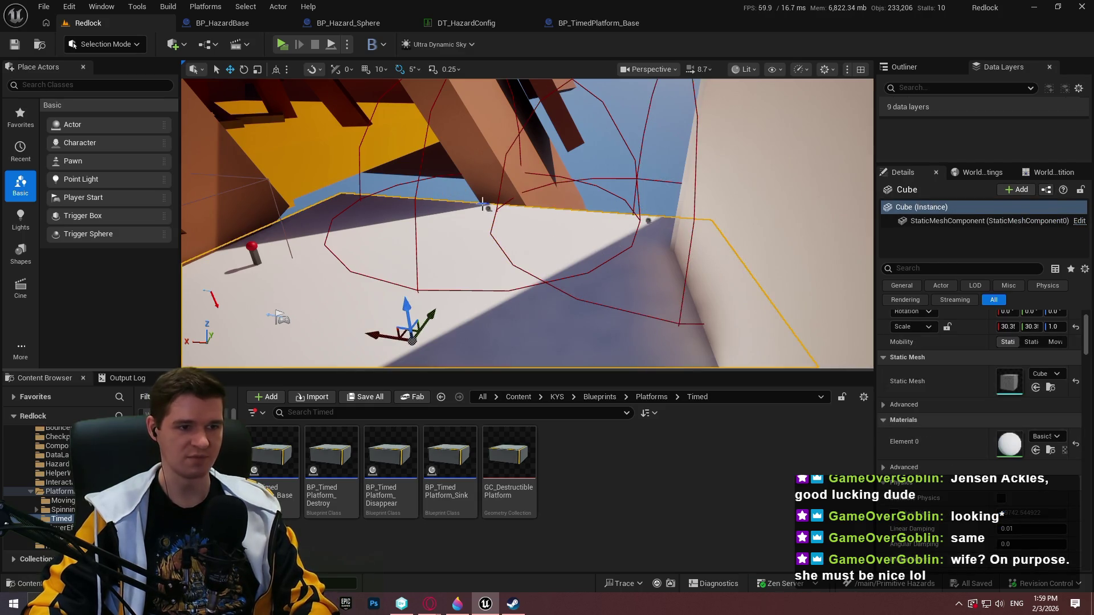
click(630, 218)
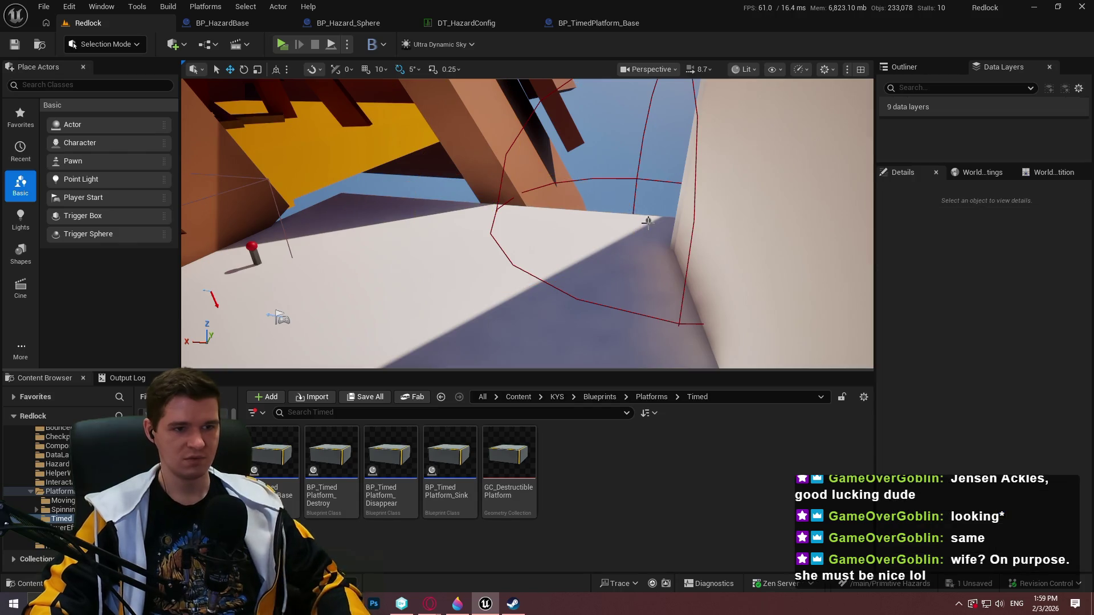
mouse_move(630, 218)
mouse_down()
mouse_move(387, 204)
mouse_move(416, 210)
mouse_up()
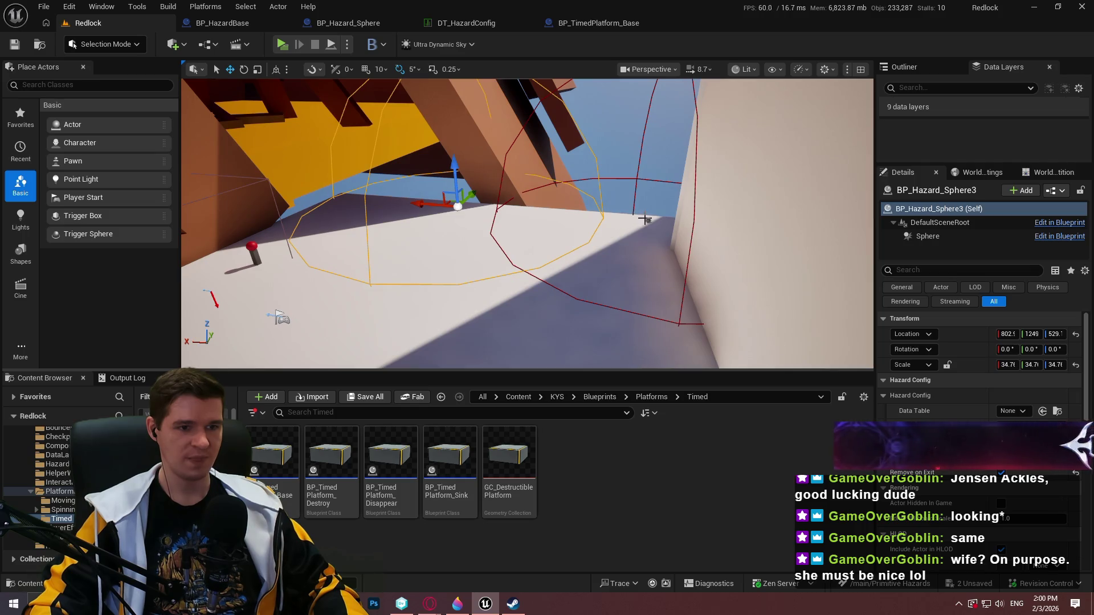
click(1013, 411)
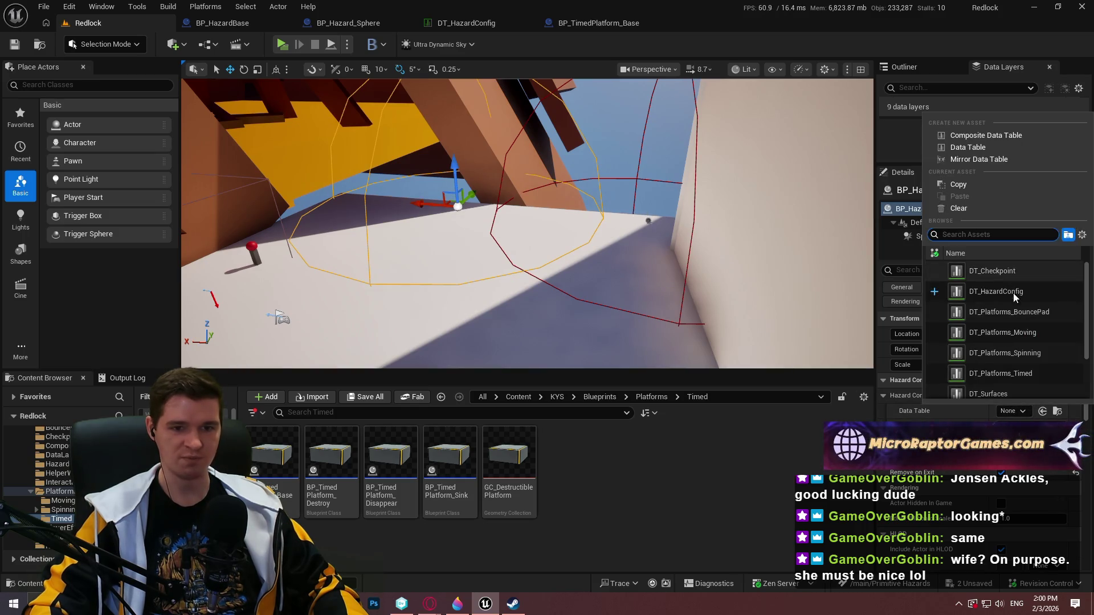
click(984, 295)
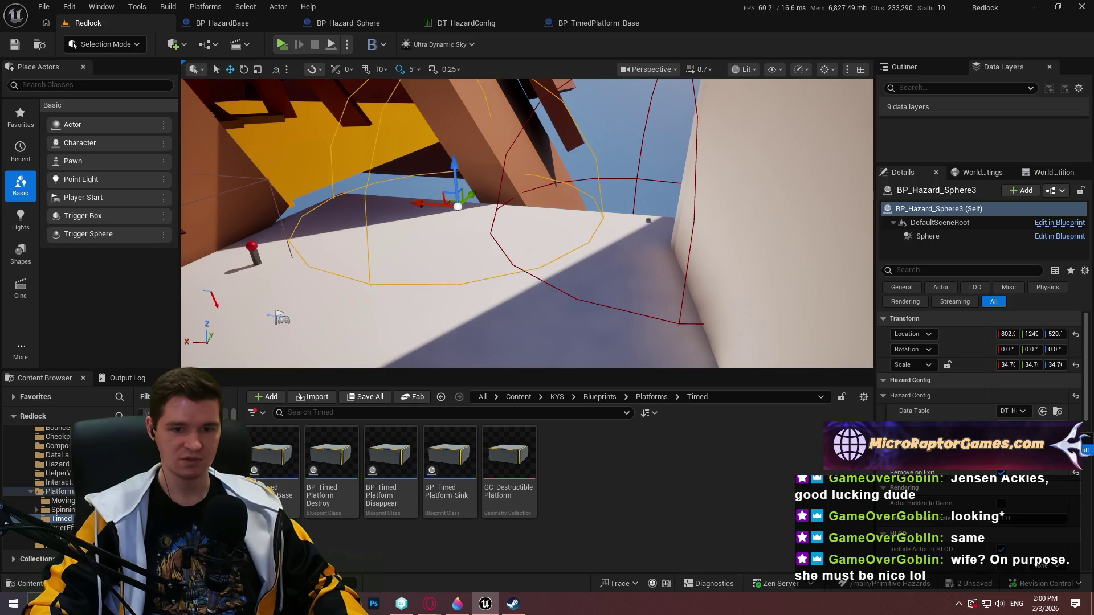
Reselect BP_Hazard_Sphere2 and start a play test of the Redlock level.
scroll(980, 370, down, 3)
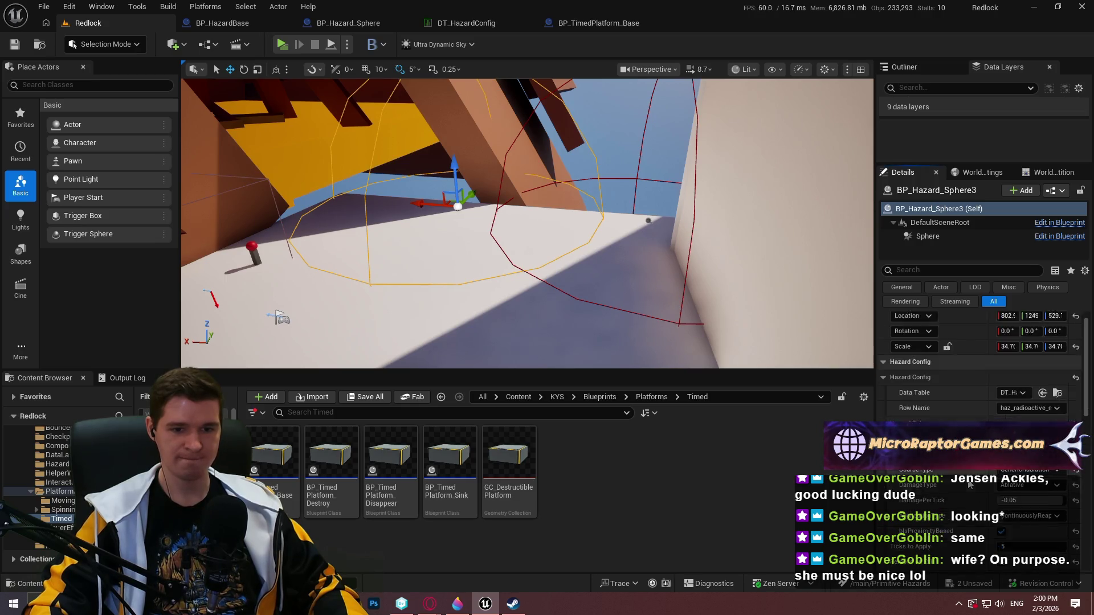
click(648, 220)
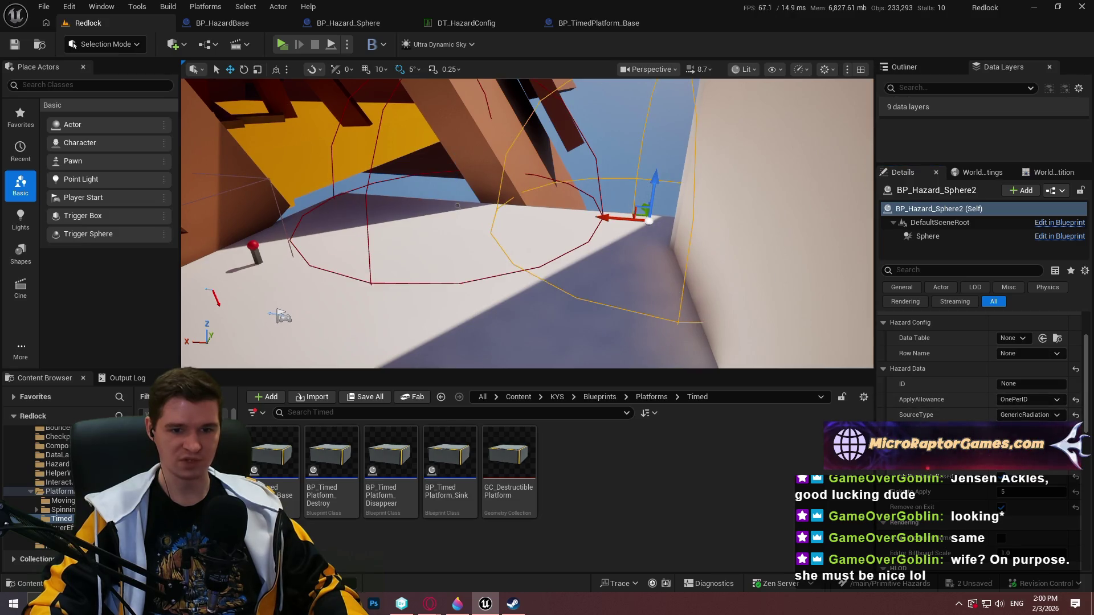
click(282, 45)
click(529, 487)
Walk the character through the hazard spheres until Health drops to 55%, then end Play in Editor.
key(w)
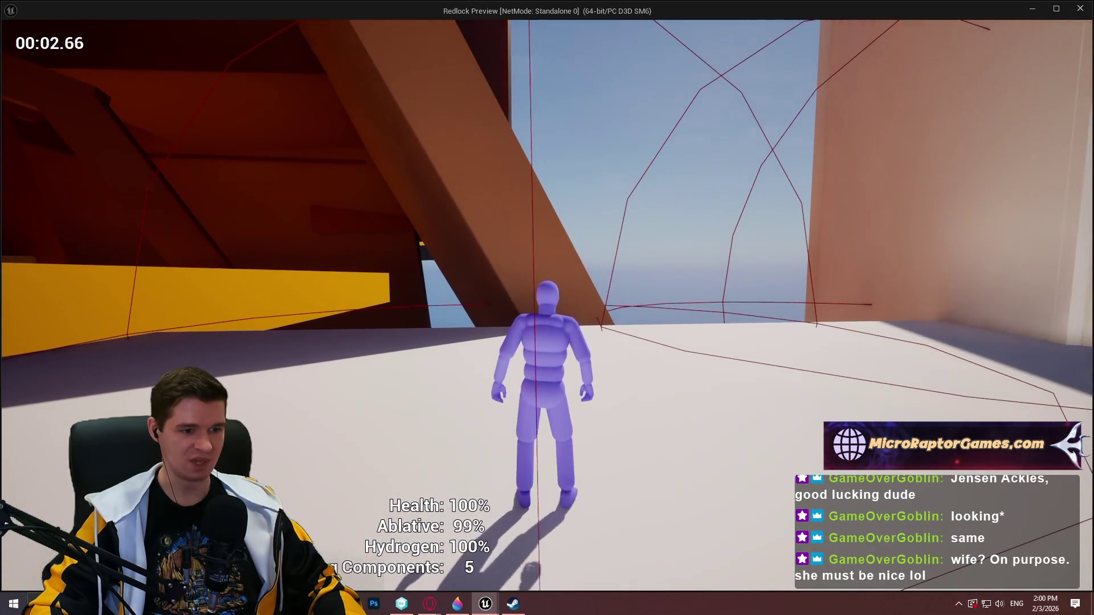
key(w)
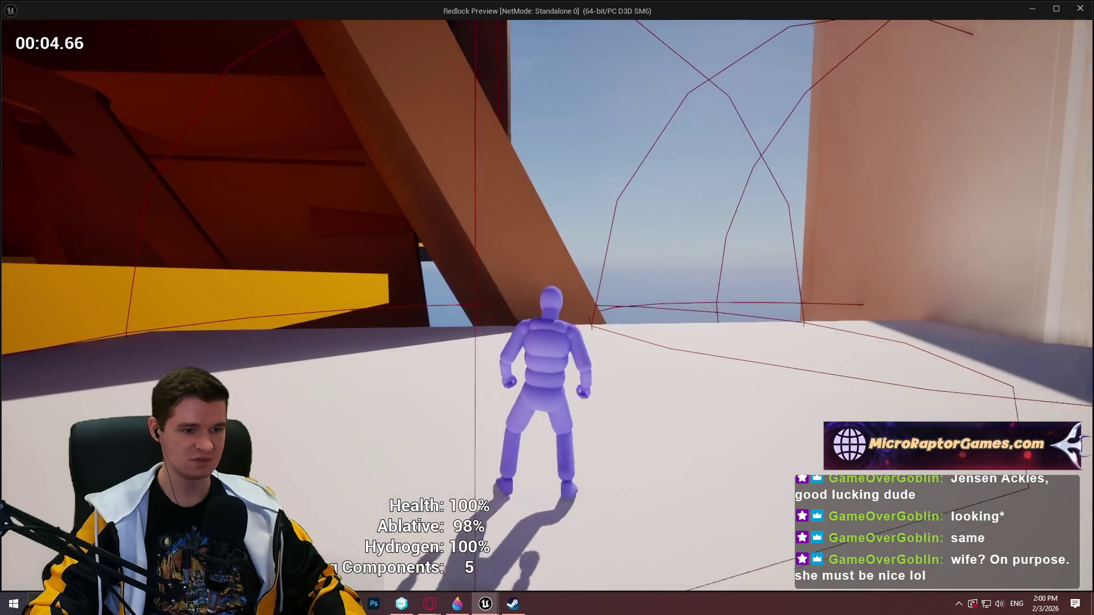
key(w)
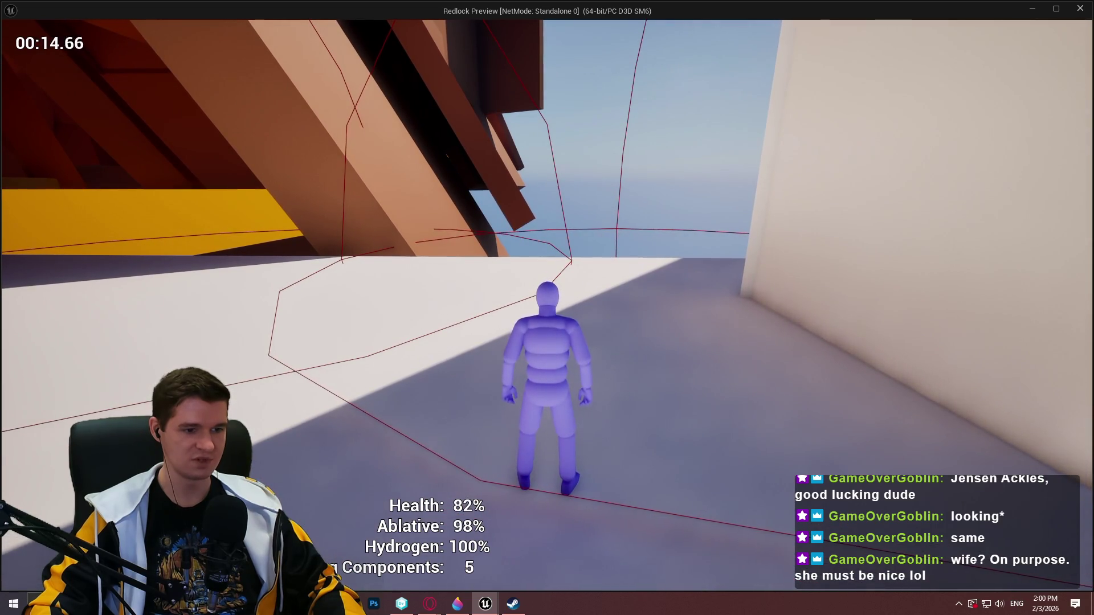
key(w)
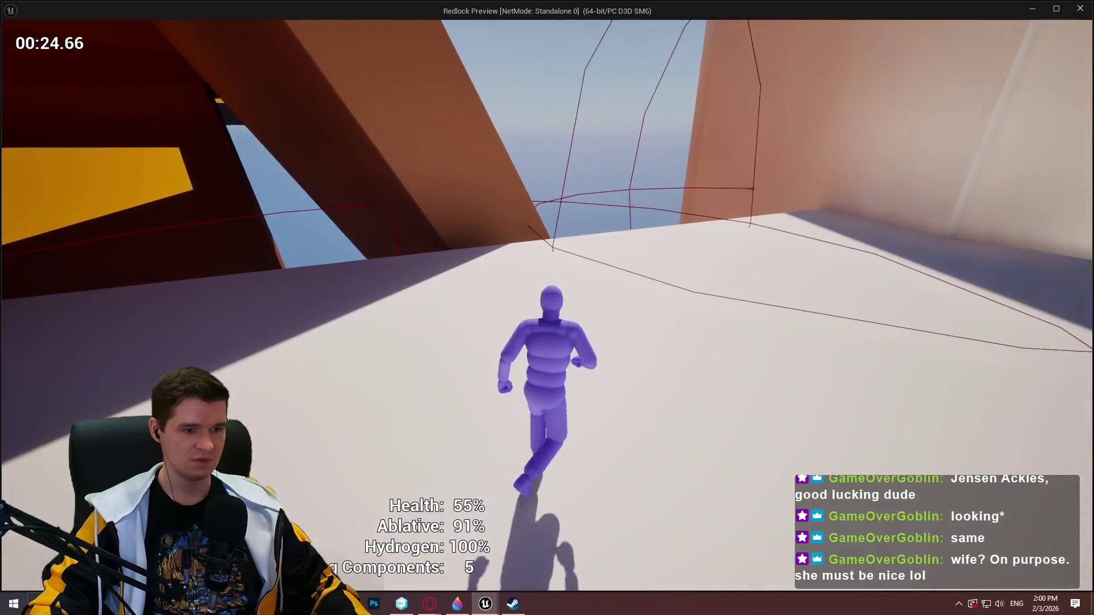
key(Escape)
scroll(949, 422, down, 3)
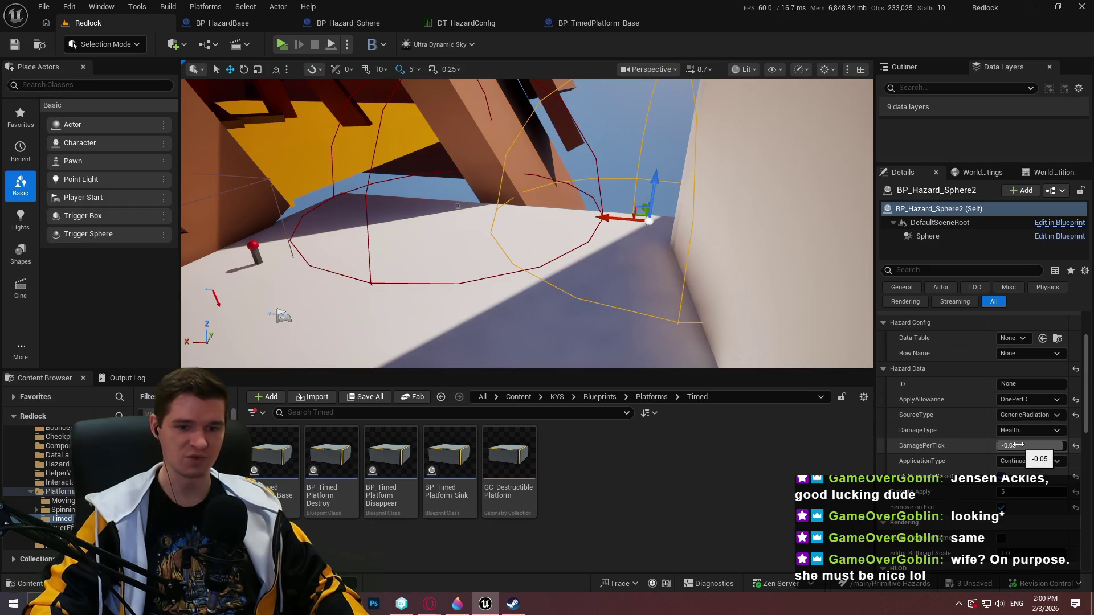
Review DT_HazardConfig's radioactive row and its -0.01 Ablative damage per tick in the Row Editor.
click(476, 22)
click(302, 104)
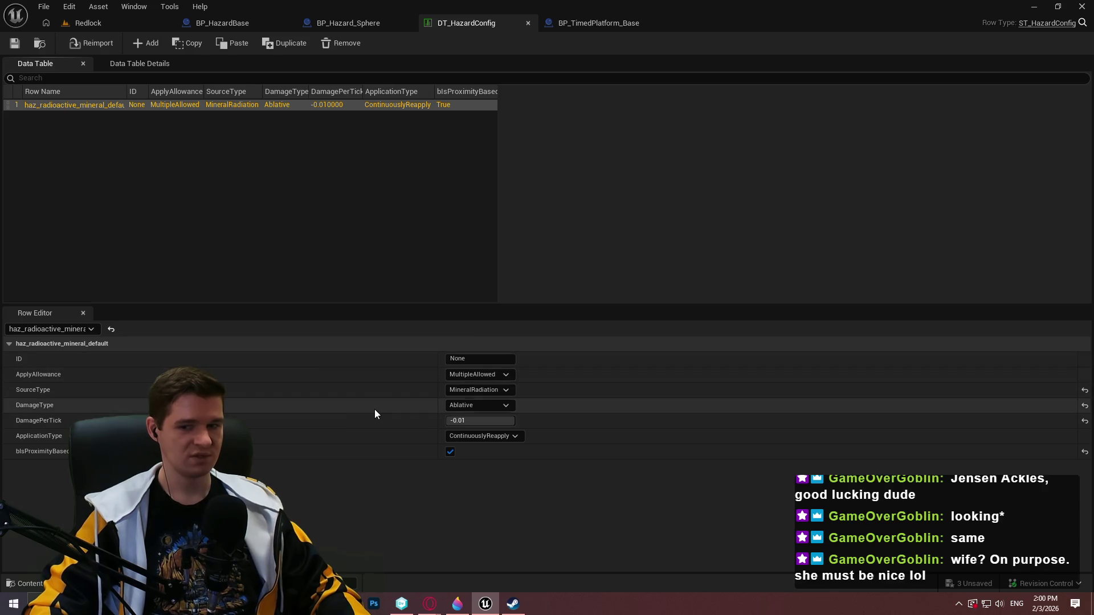
click(104, 28)
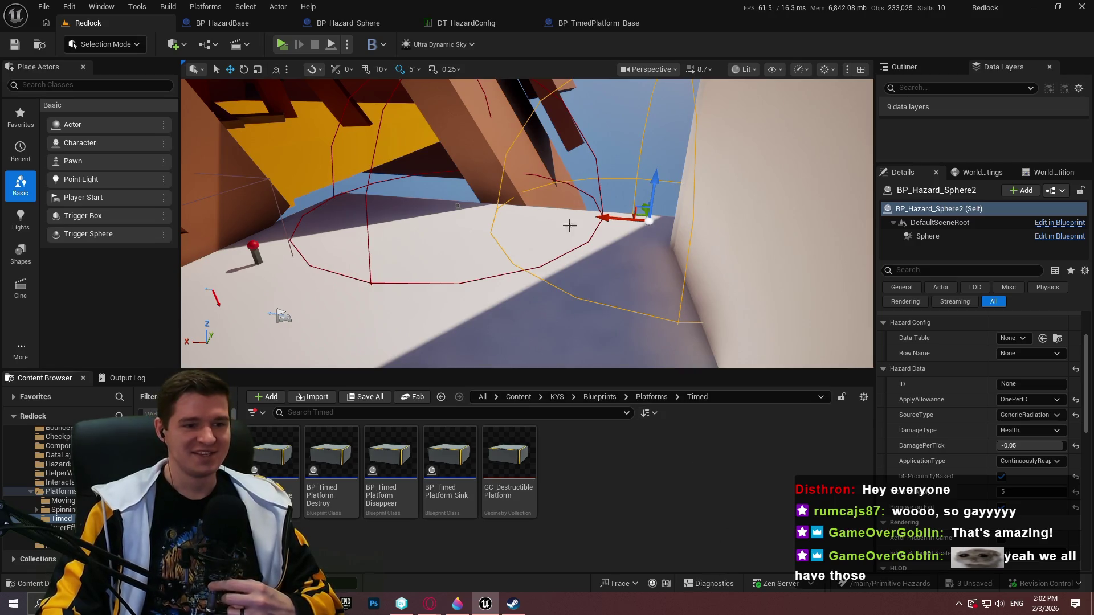
click(535, 24)
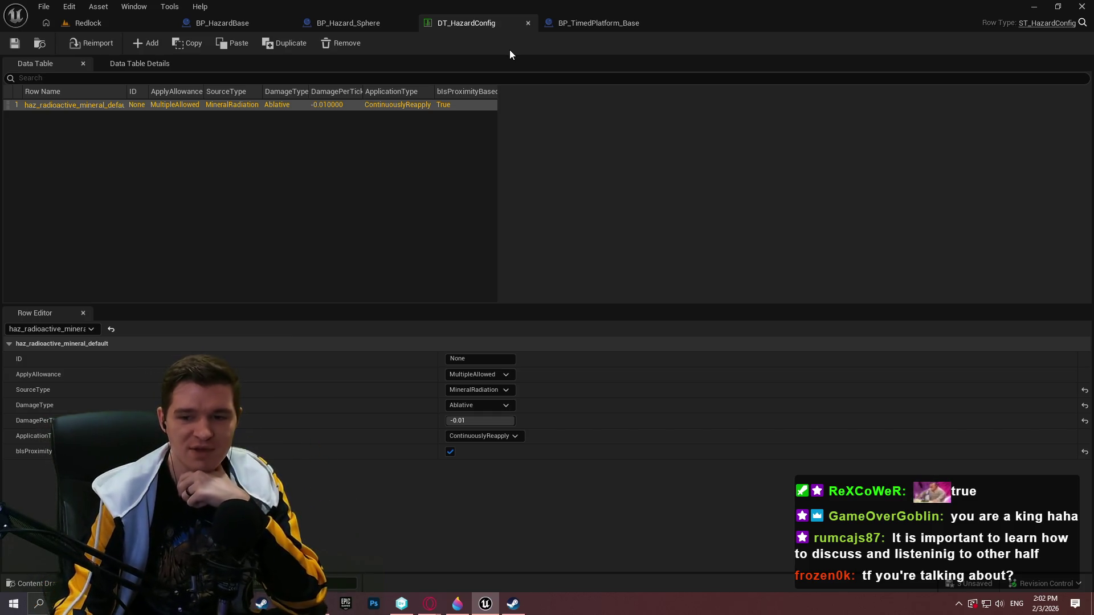
Close DT_HazardConfig and pan BP_TimedPlatform_Base's Construction Script to the data-table row nodes.
click(529, 22)
scroll(707, 299, down, 3)
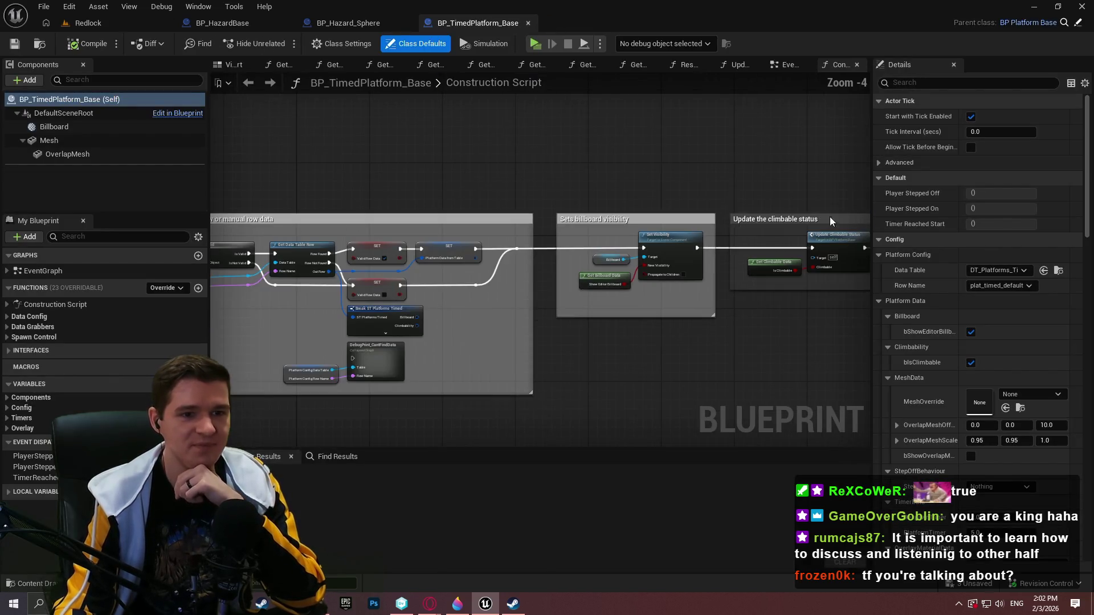
mouse_move(870, 147)
mouse_down()
mouse_move(832, 148)
mouse_move(877, 148)
mouse_up()
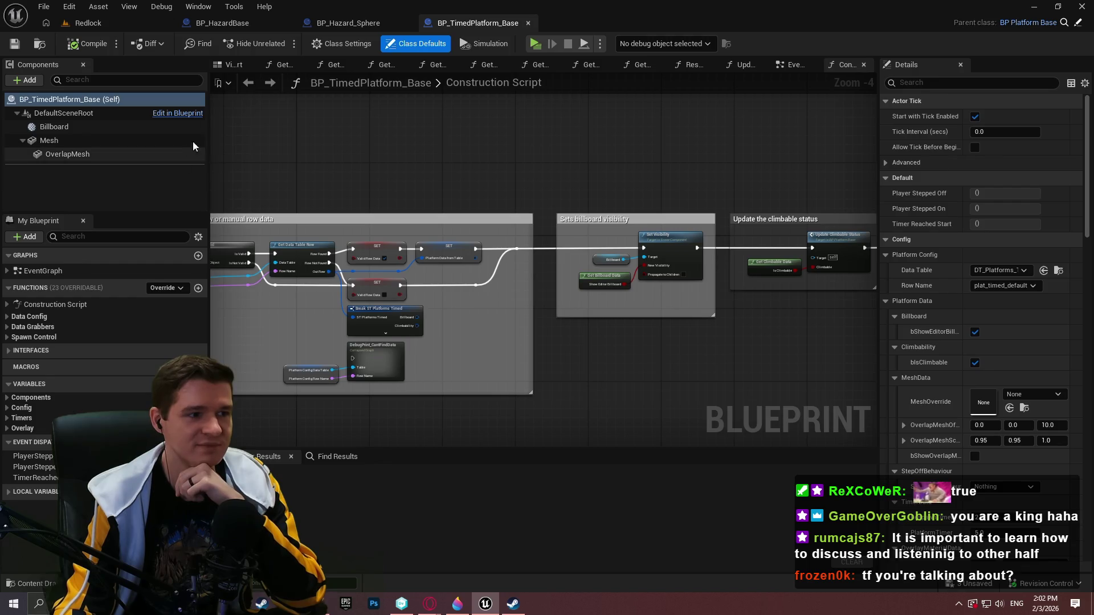
drag(209, 133, 199, 133)
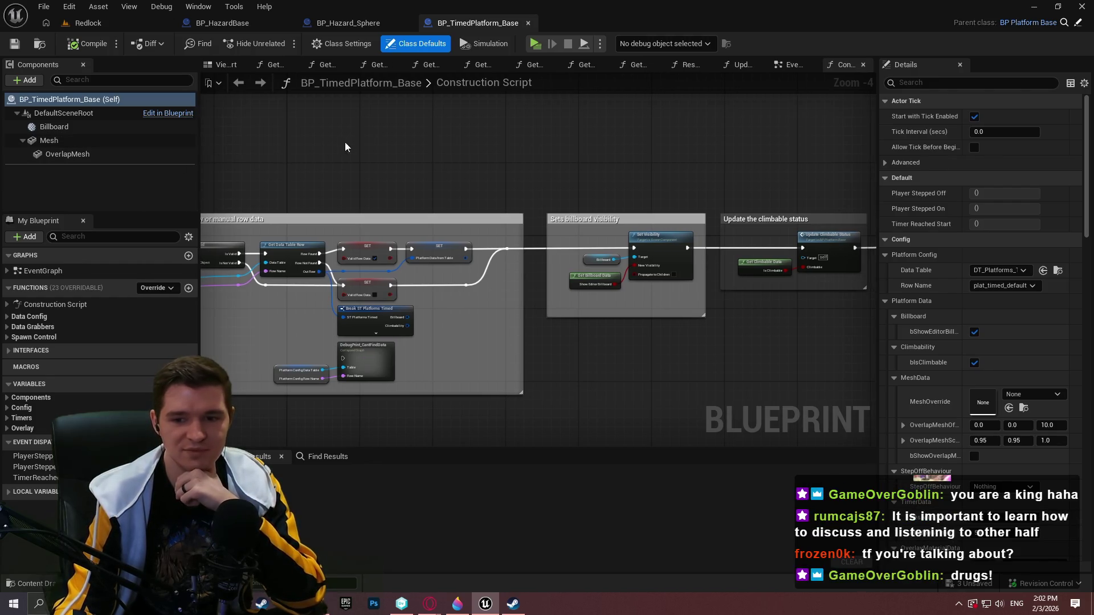
drag(342, 143, 520, 183)
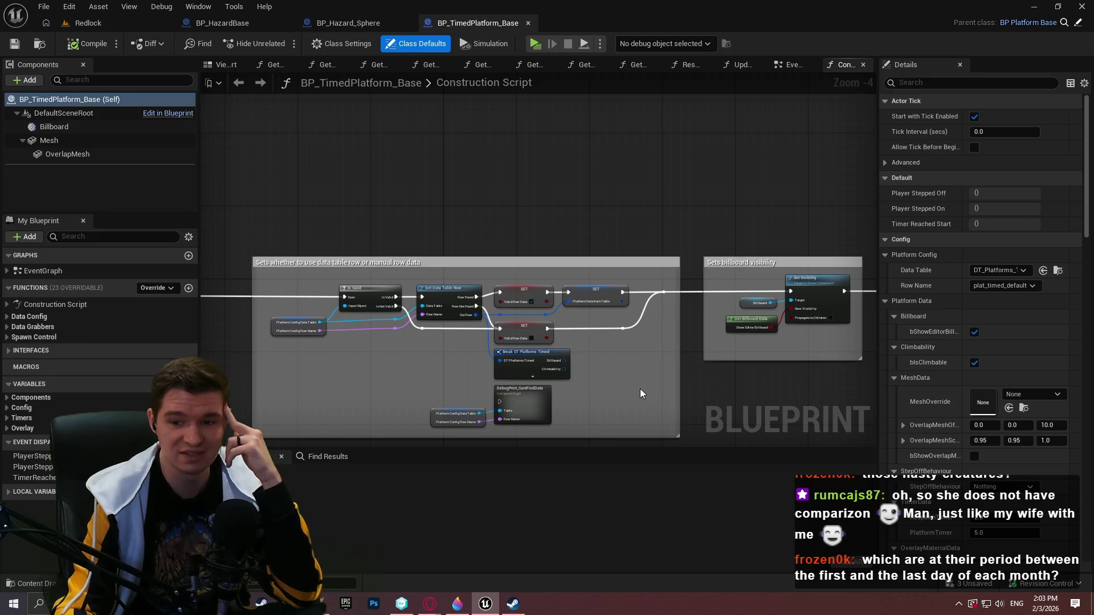
Close BP_TimedPlatform_Base and centre the event graph on the overlap nodes.
click(528, 24)
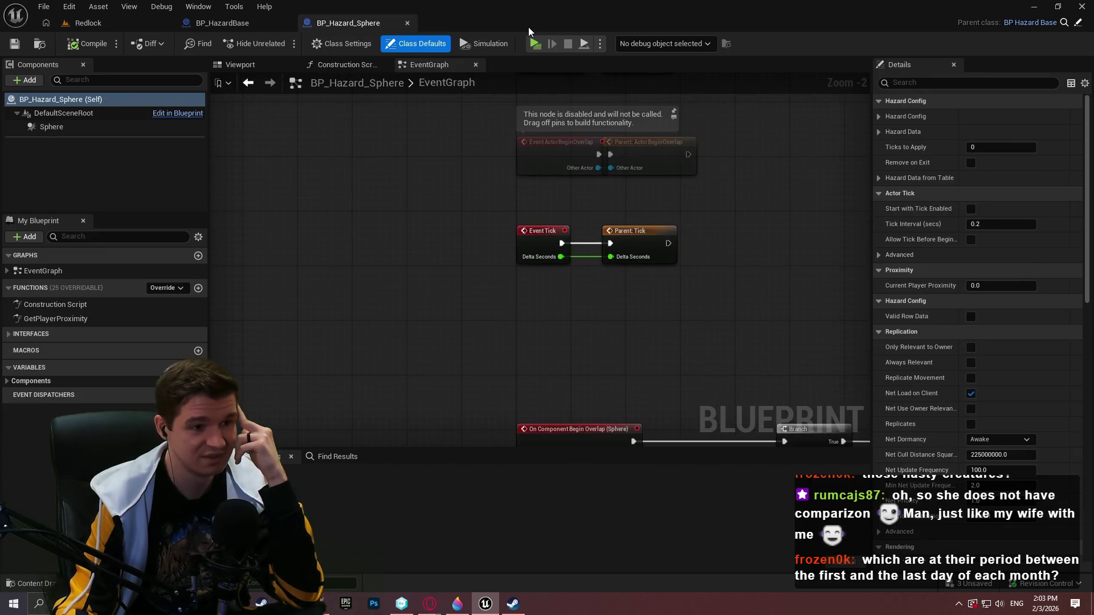
scroll(578, 310, down, 3)
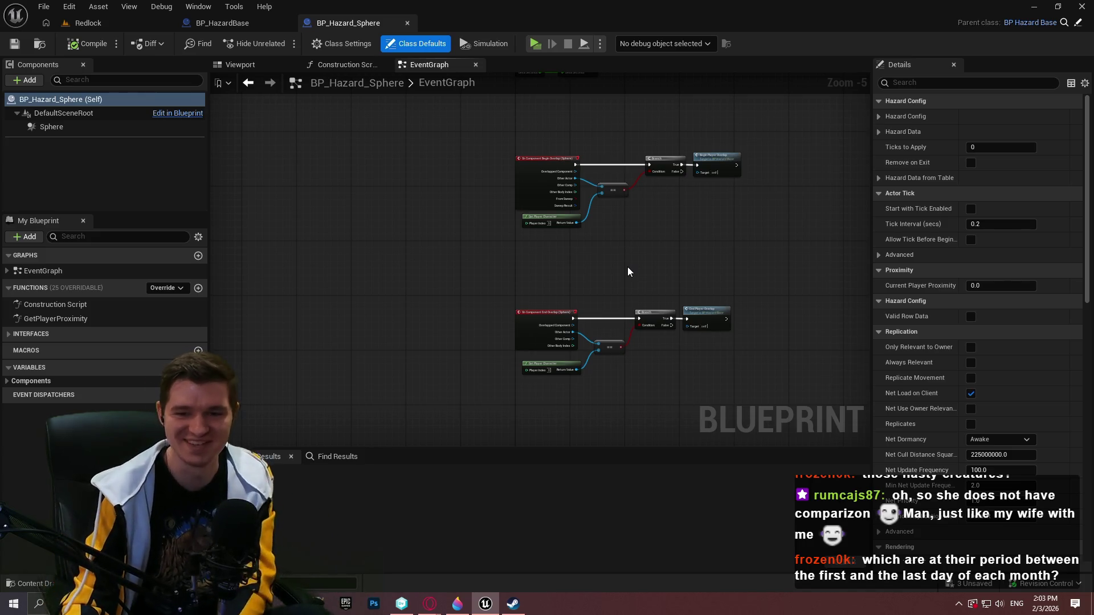
drag(426, 197, 543, 169)
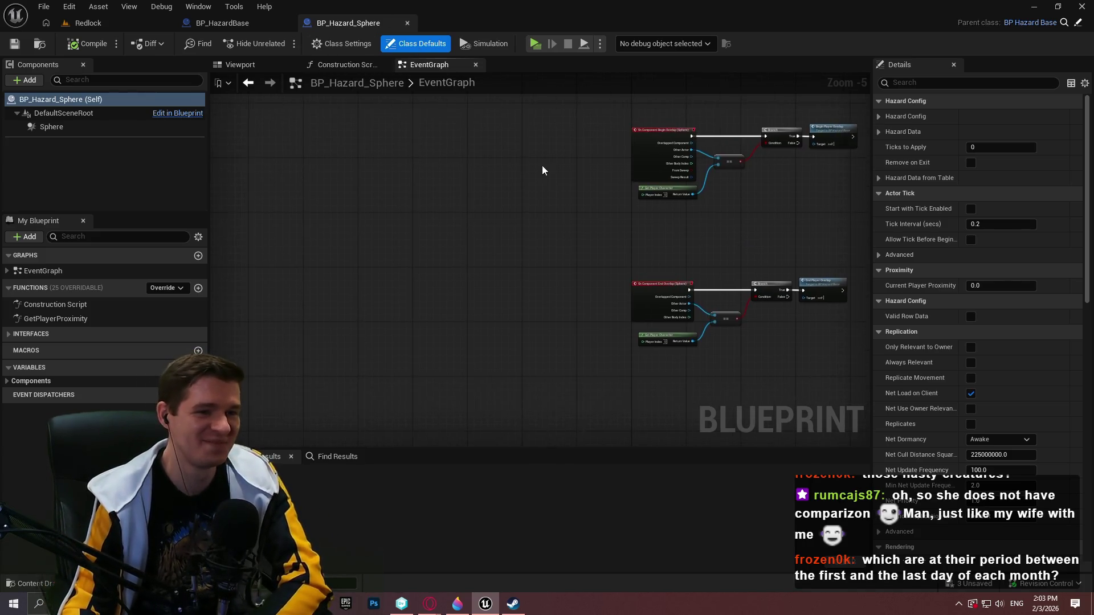
scroll(429, 258, up, 2)
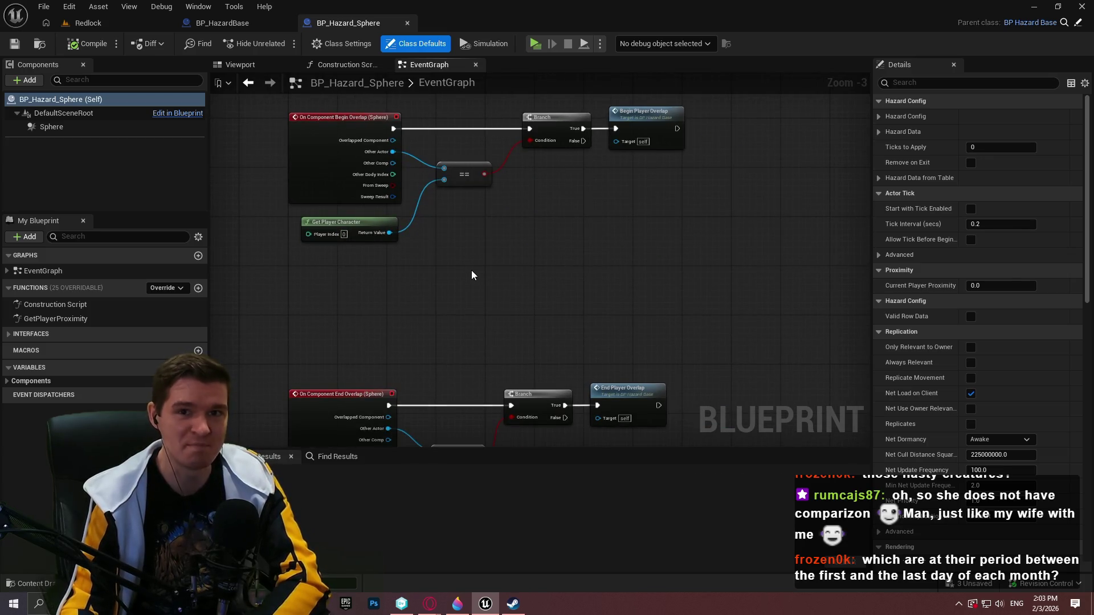
Close the BP_Hazard_Sphere and BP_HazardBase tabs and switch to the Steam store.
click(407, 22)
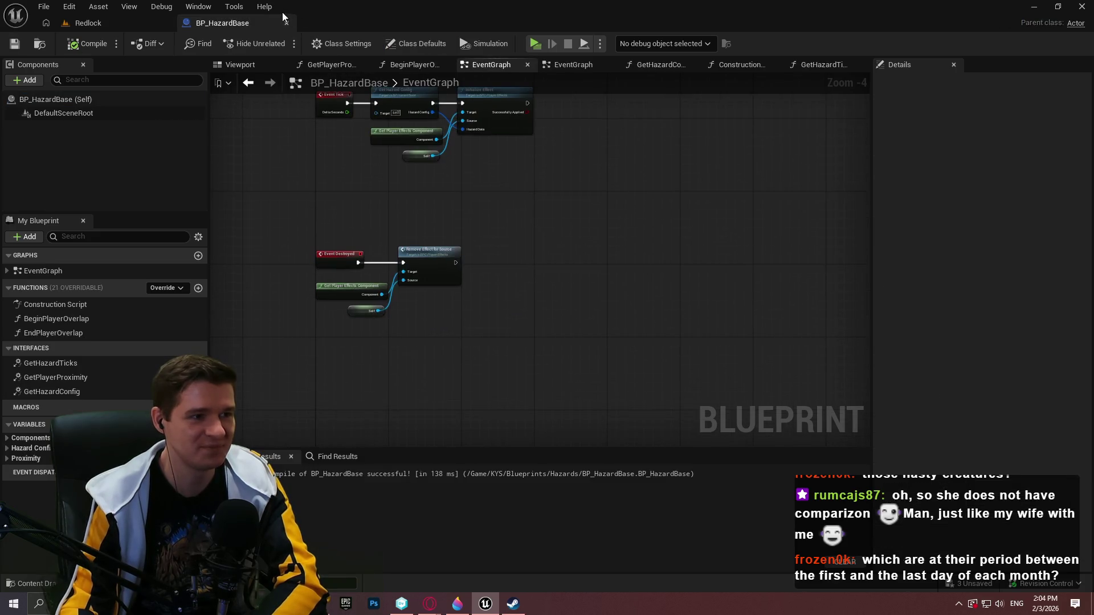
click(286, 23)
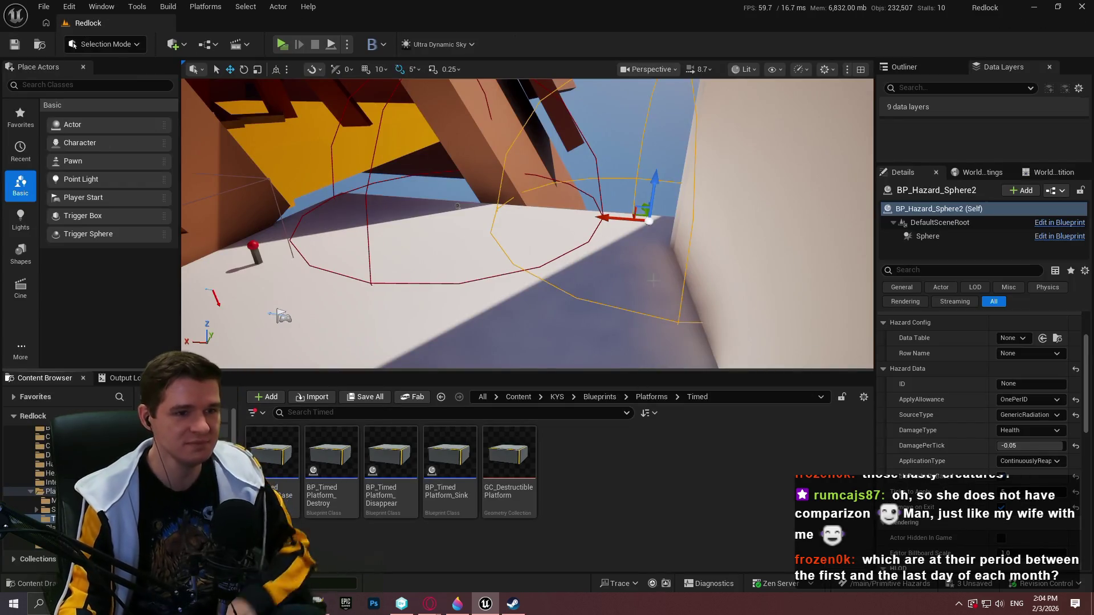
click(513, 604)
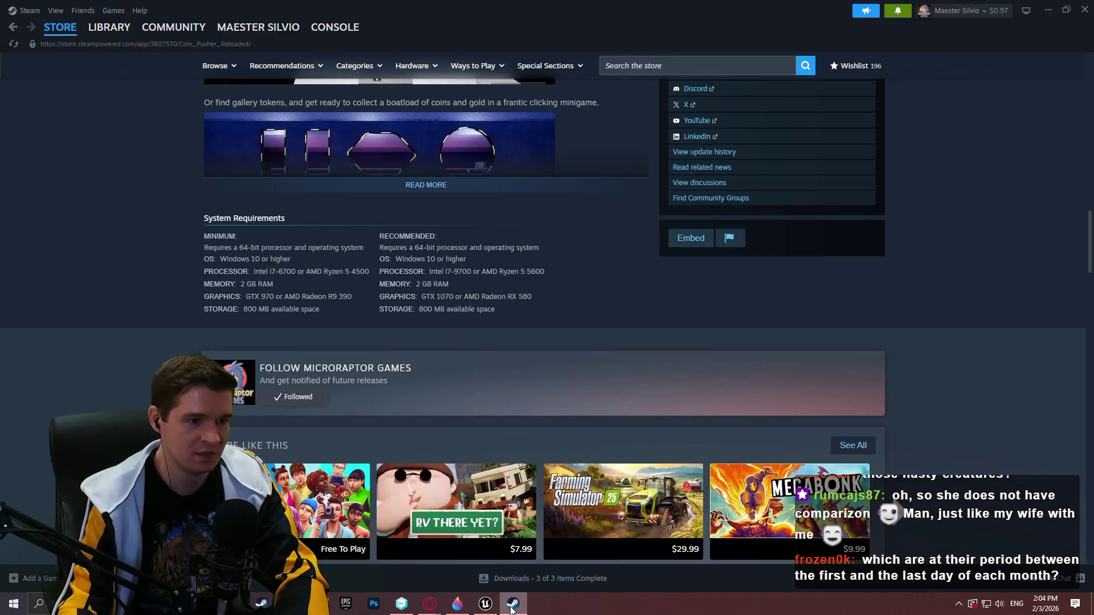
Close the Steam notifications and bring the YouTrack Redlock article forward.
click(898, 10)
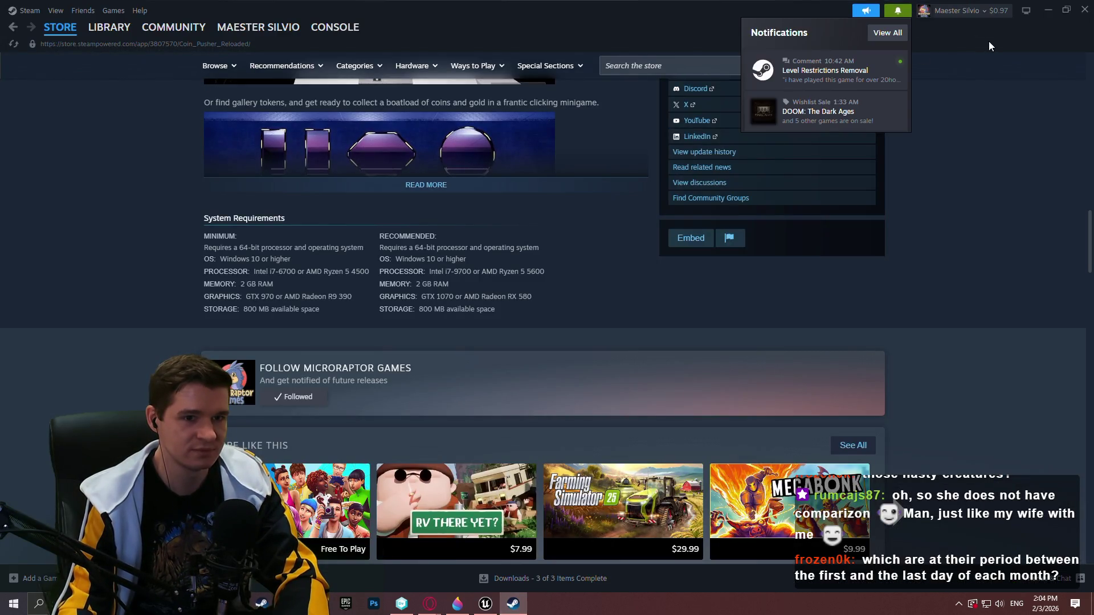
click(1084, 9)
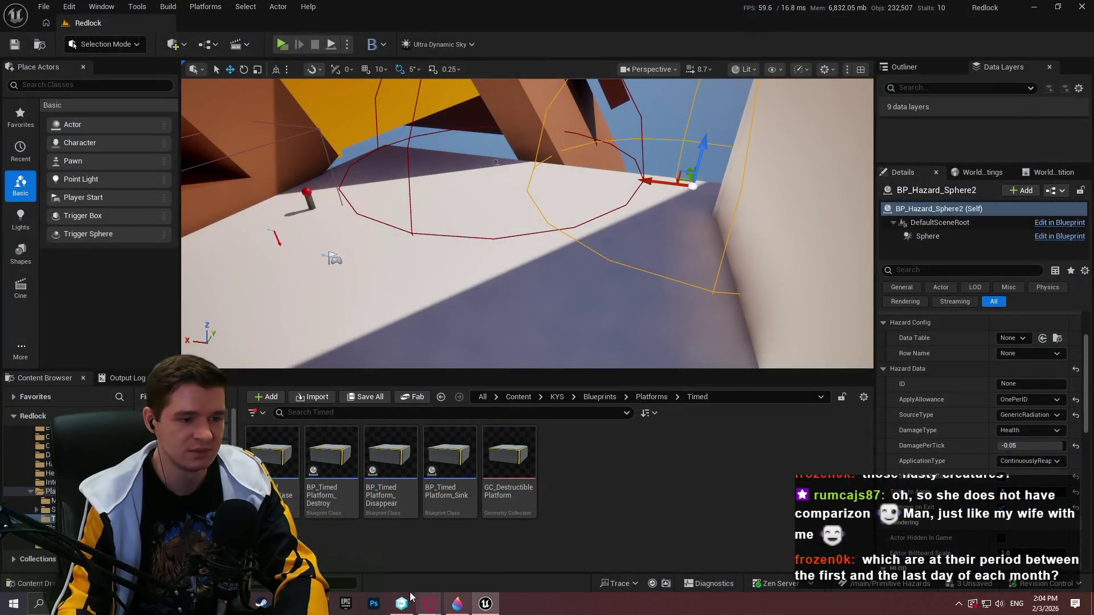
mouse_move(430, 603)
click(450, 547)
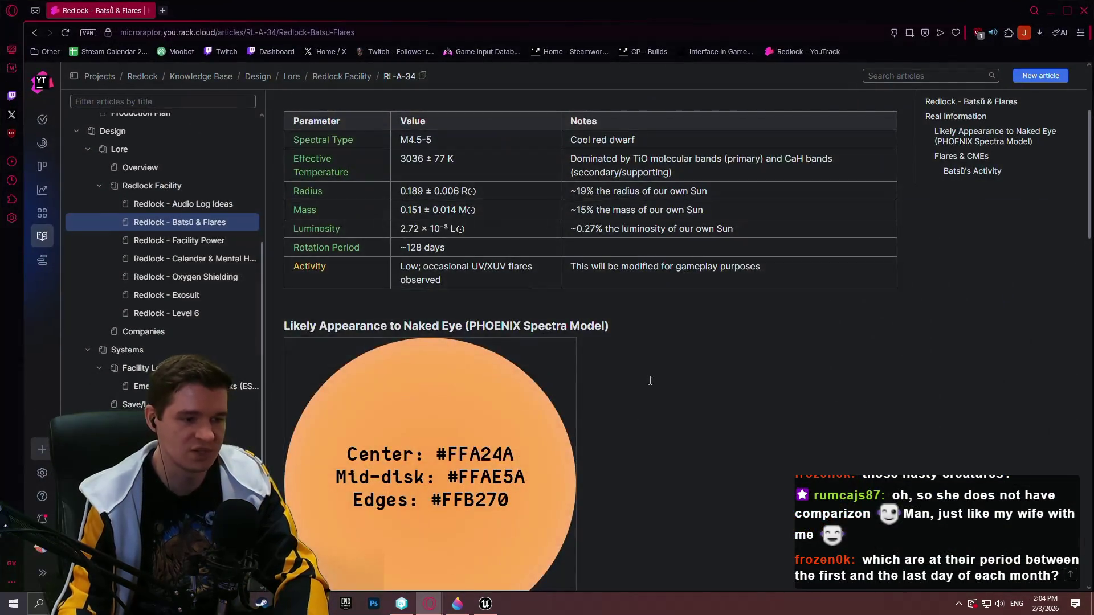
Switch to hazards.txt in Notepad++ and select the notes on lines 5–7, including unique sources.
key(alt+Tab)
click(689, 253)
drag(776, 241, 413, 235)
click(506, 250)
click(488, 257)
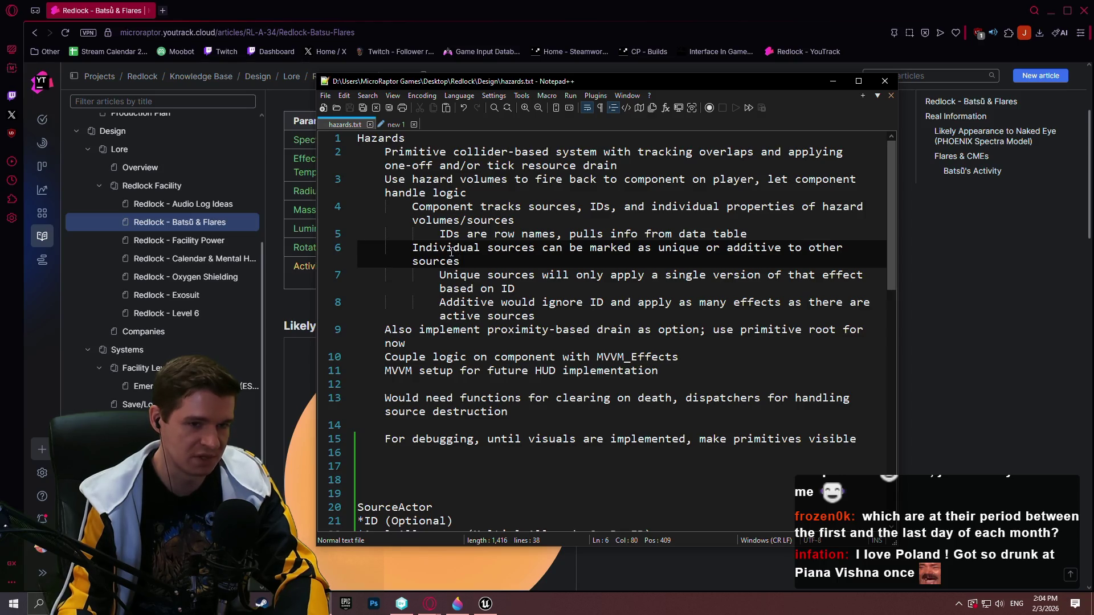
drag(439, 274, 515, 289)
Select the additive-sources and proximity-drain notes in hazards.txt.
click(516, 288)
mouse_move(566, 320)
mouse_down()
mouse_move(422, 303)
mouse_move(464, 302)
mouse_up()
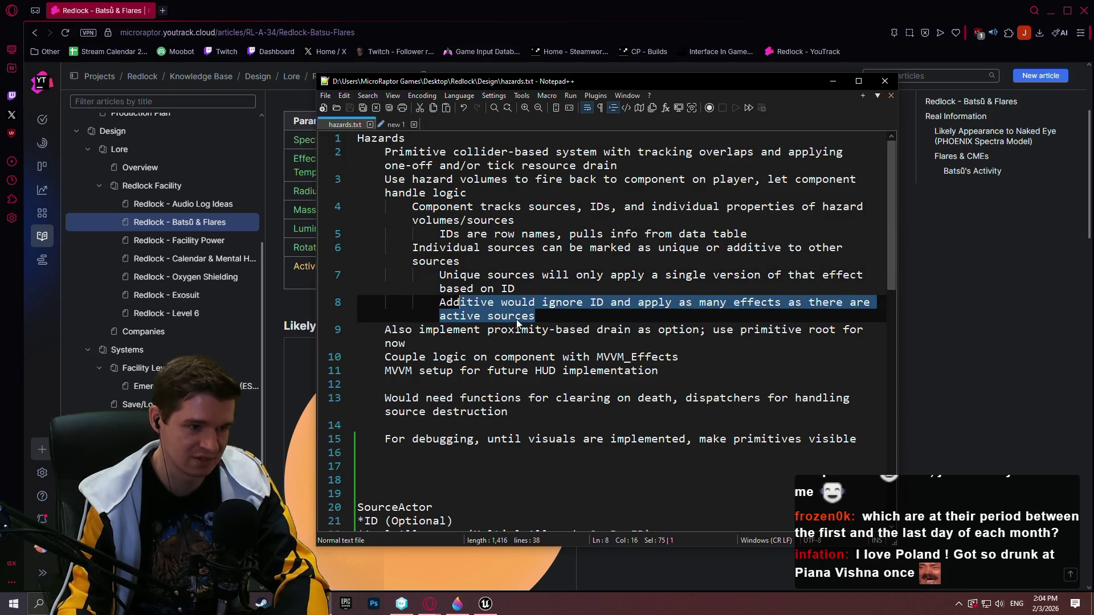
click(513, 370)
click(468, 344)
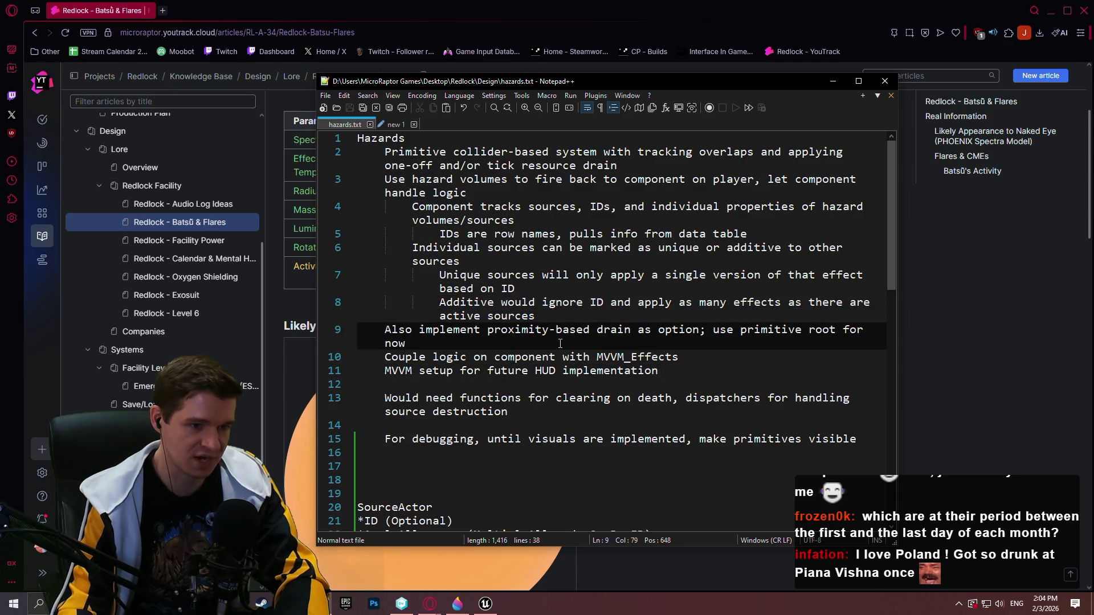
triple_click(467, 344)
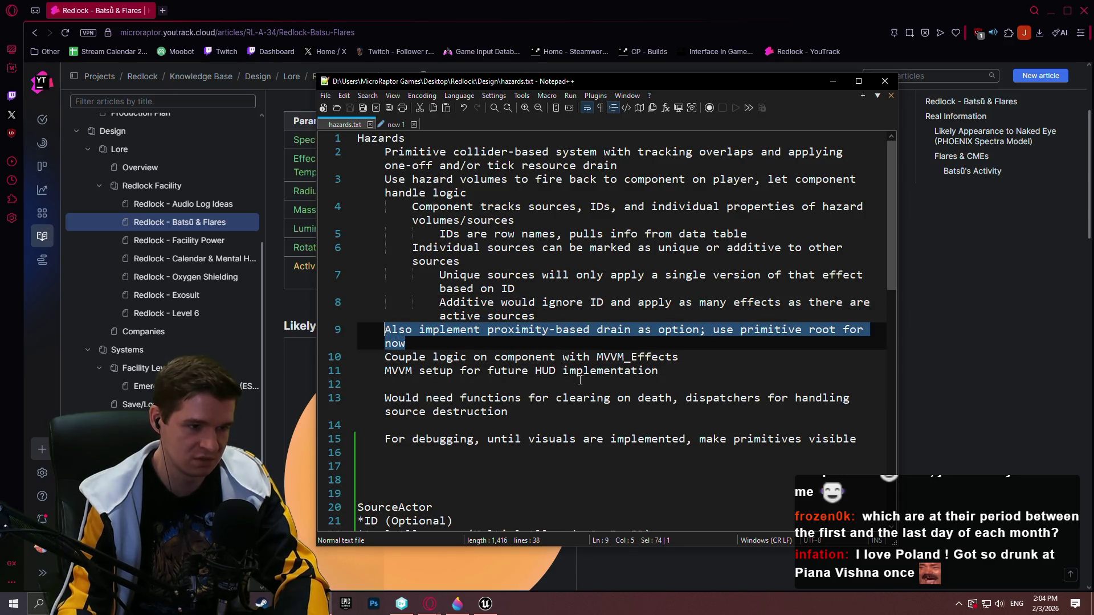
Select the two MVVM notes on lines 10–11, then bring Unreal Engine forward.
click(678, 384)
click(706, 354)
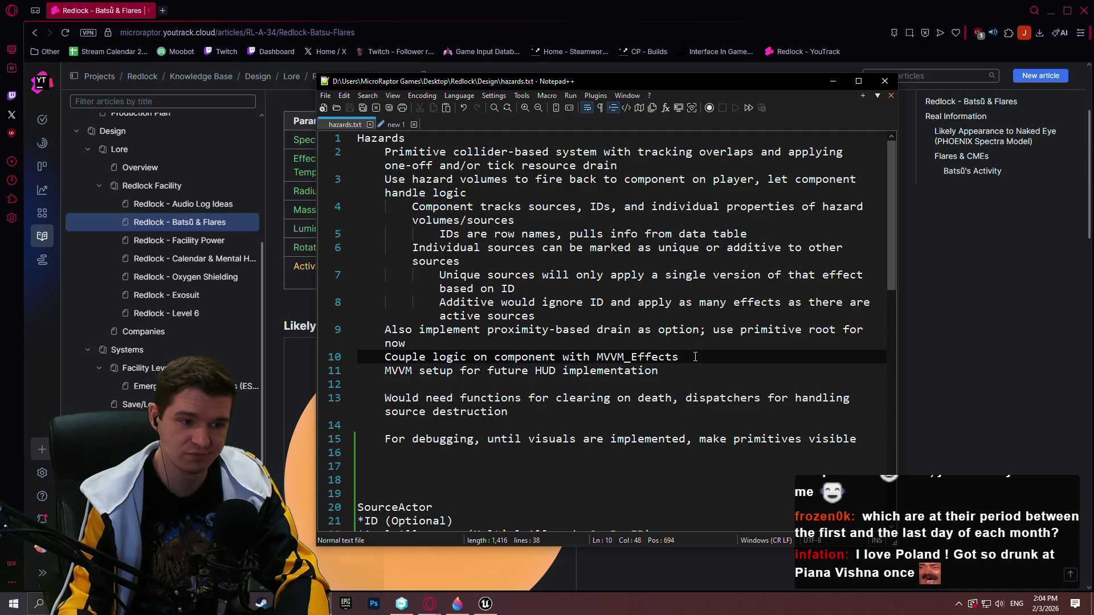
drag(695, 370, 385, 358)
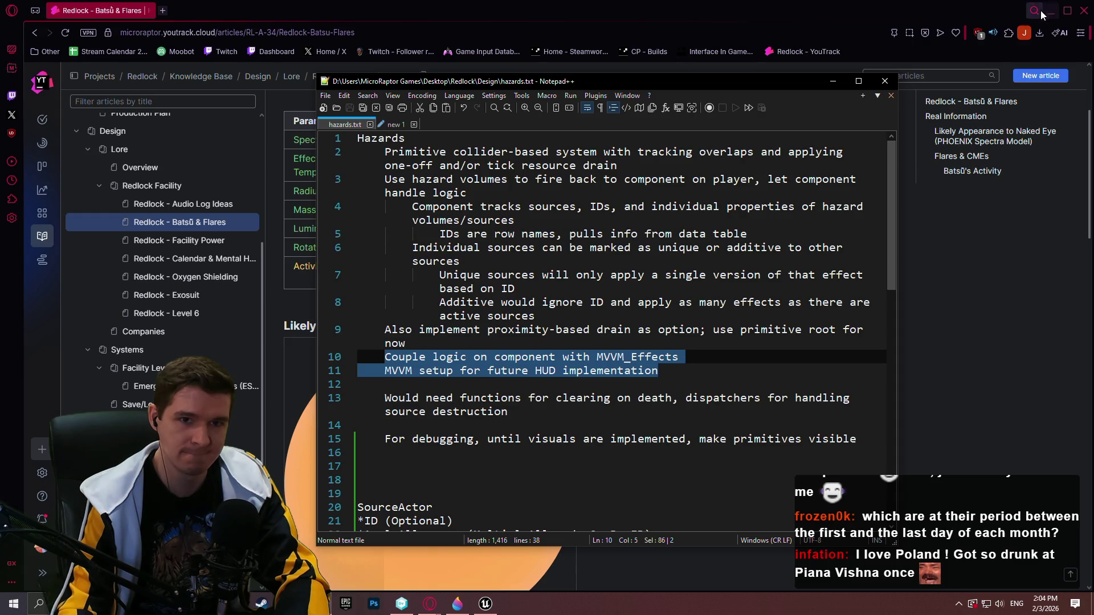
key(alt+Tab)
click(449, 33)
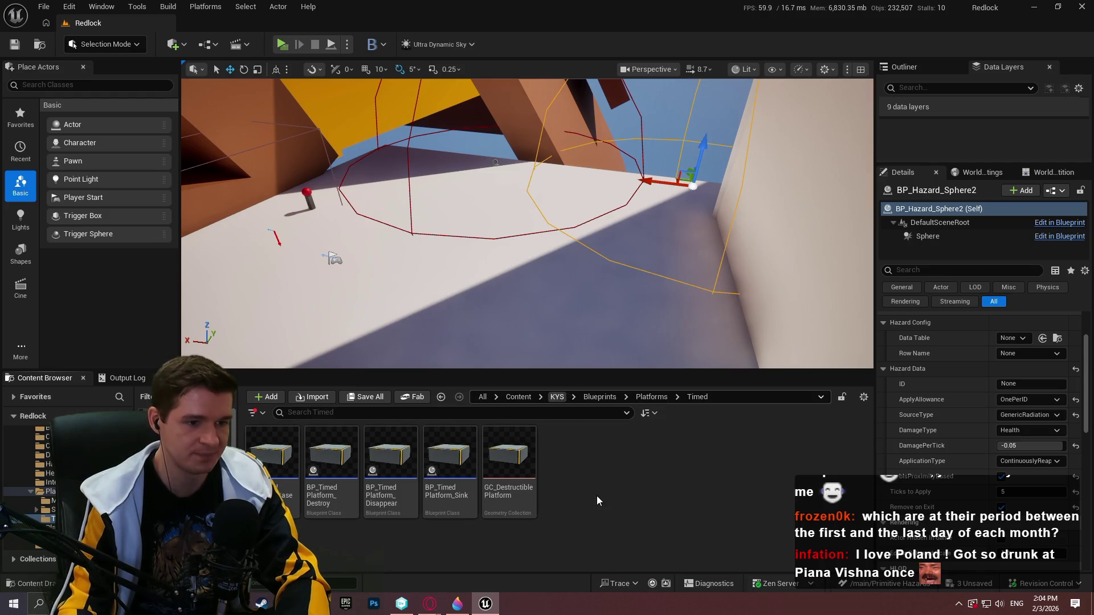
Navigate the Content Browser from KYS into UI and then the MVVM folder.
click(559, 398)
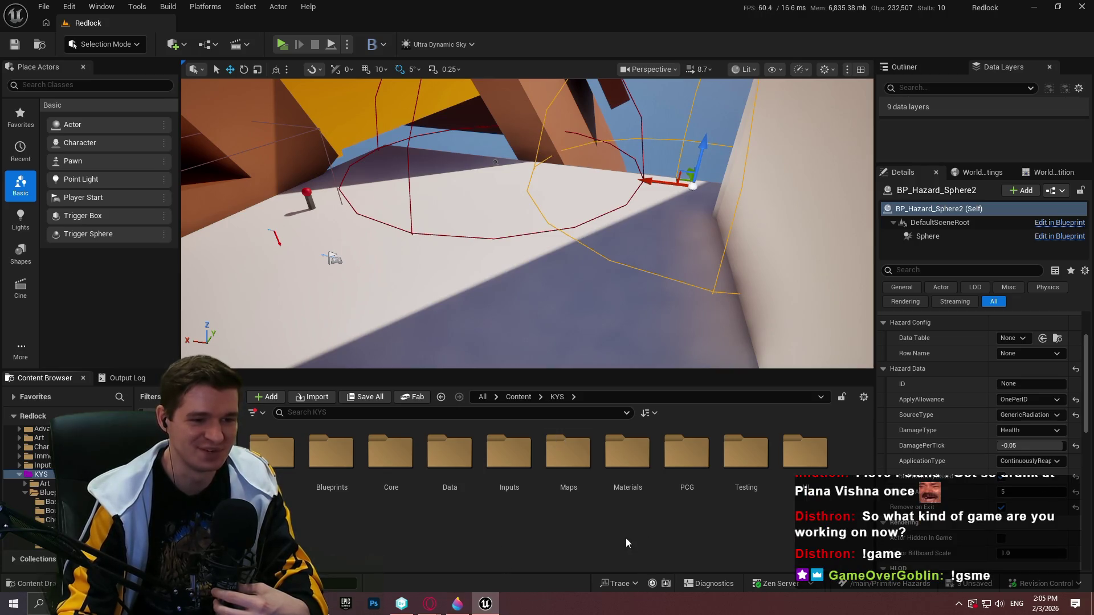
click(690, 510)
click(547, 547)
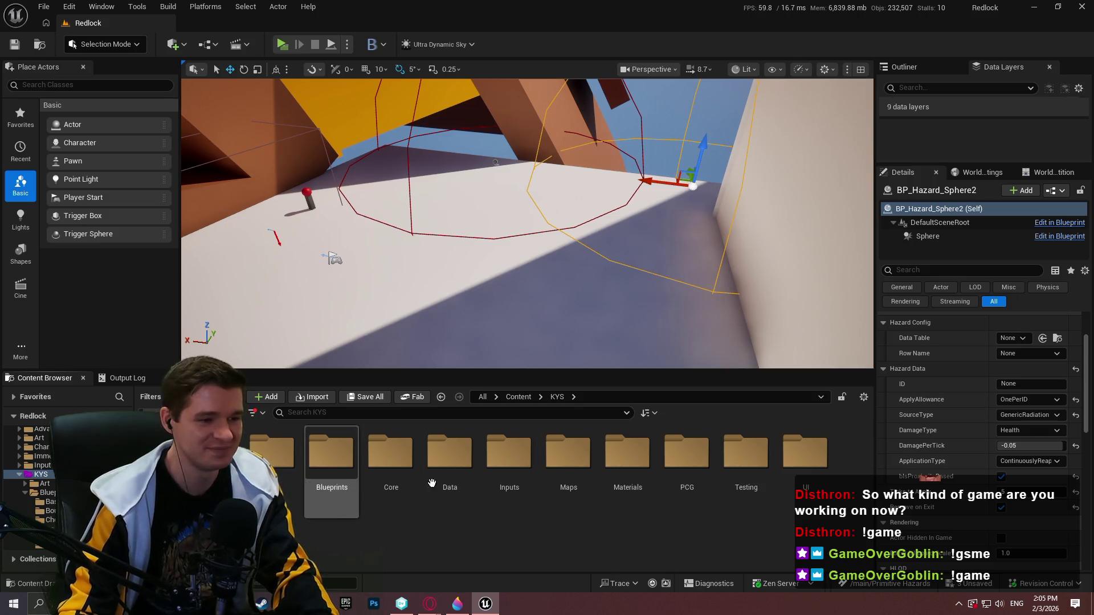
double_click(800, 455)
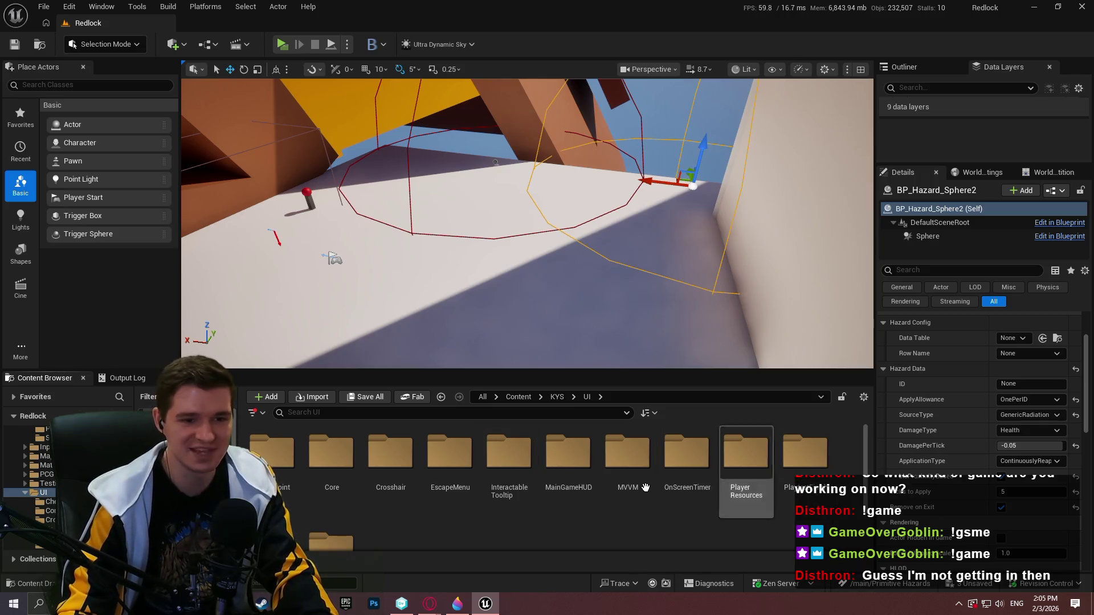
double_click(627, 453)
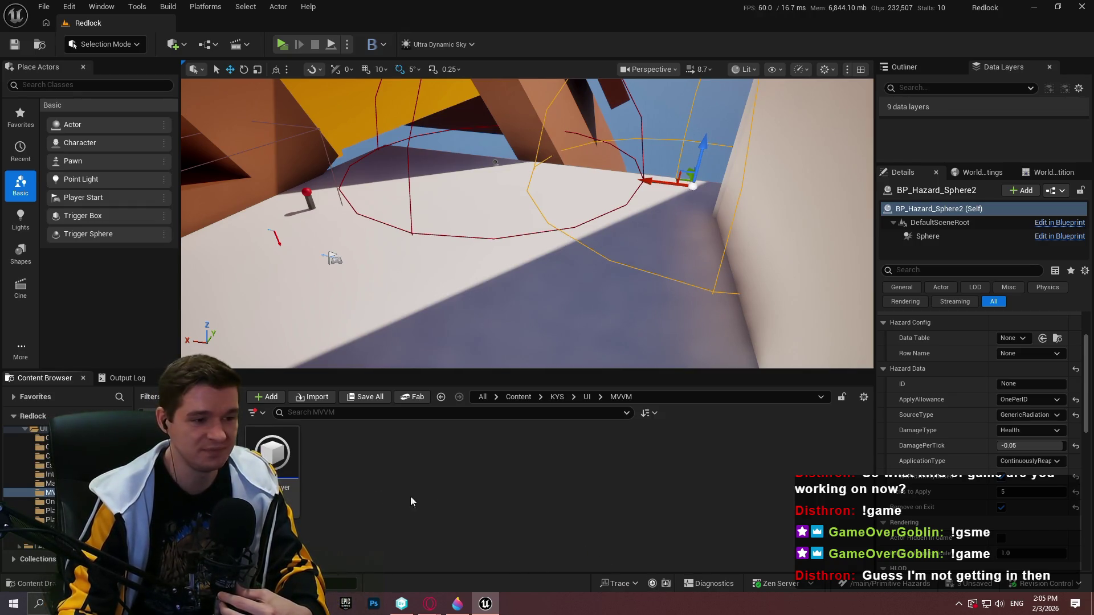
right_click(328, 482)
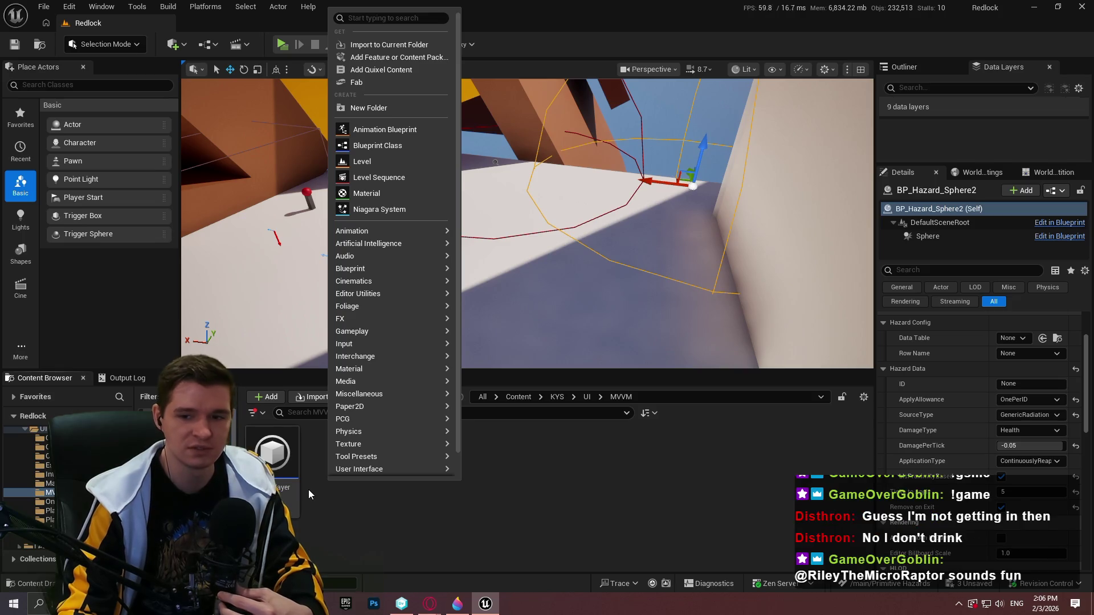
Create a Blueprint Class parented to MVVMViewModelBase, named MVVM_PlayerEffects.
mouse_move(387, 313)
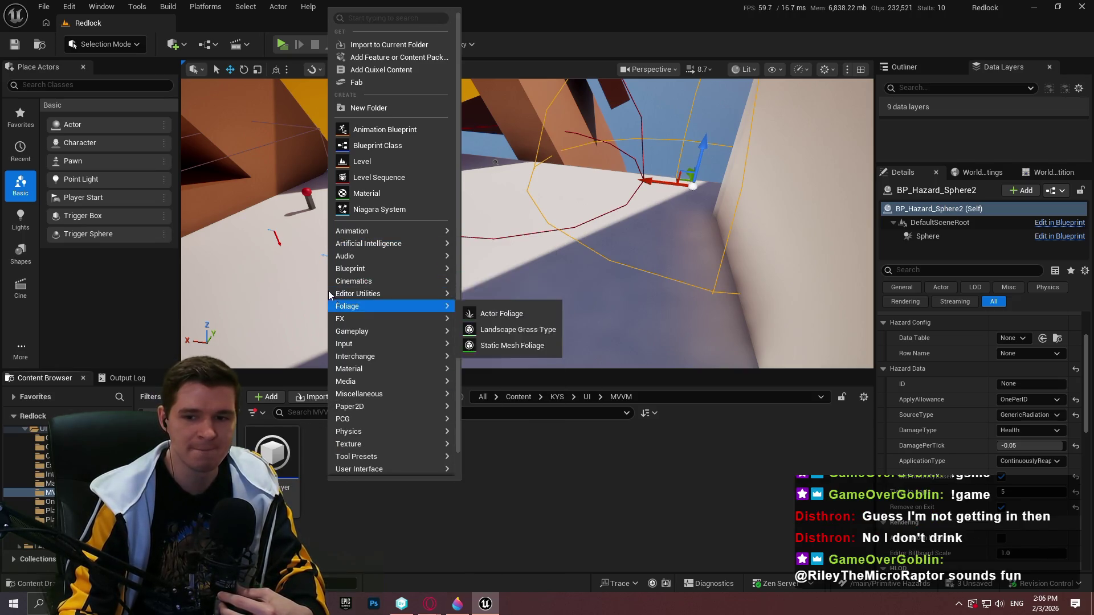
mouse_move(397, 232)
mouse_move(392, 421)
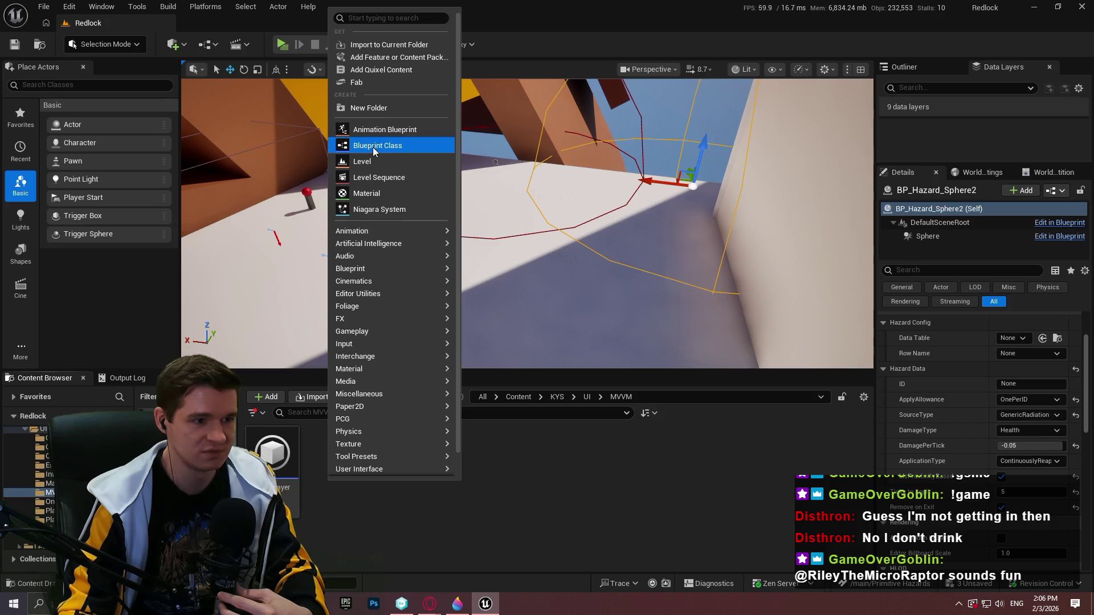
click(373, 146)
text(MVVM)
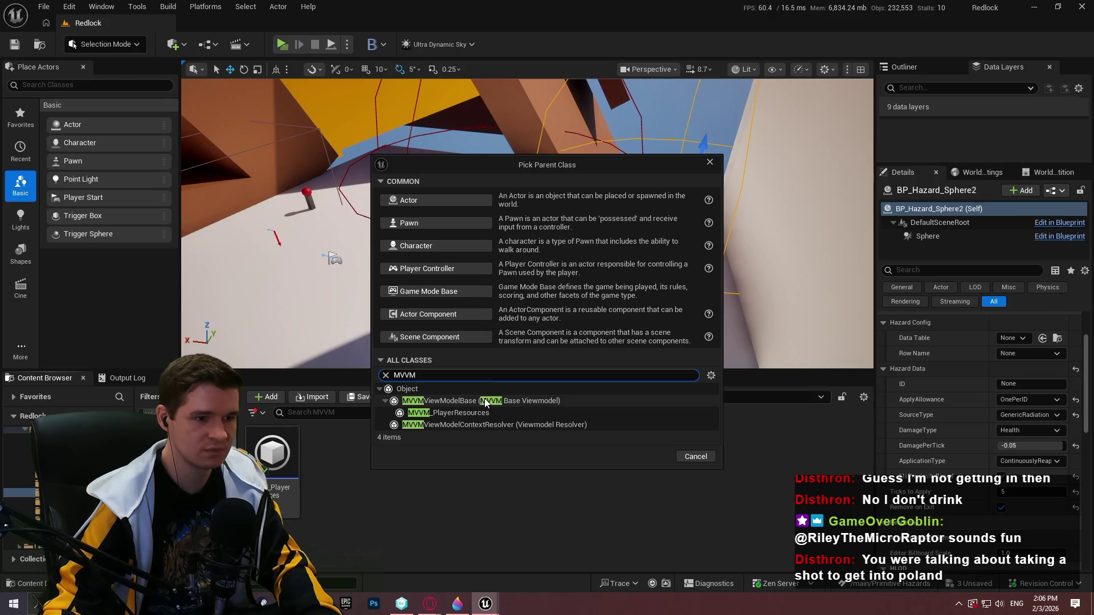
click(646, 456)
text(M)
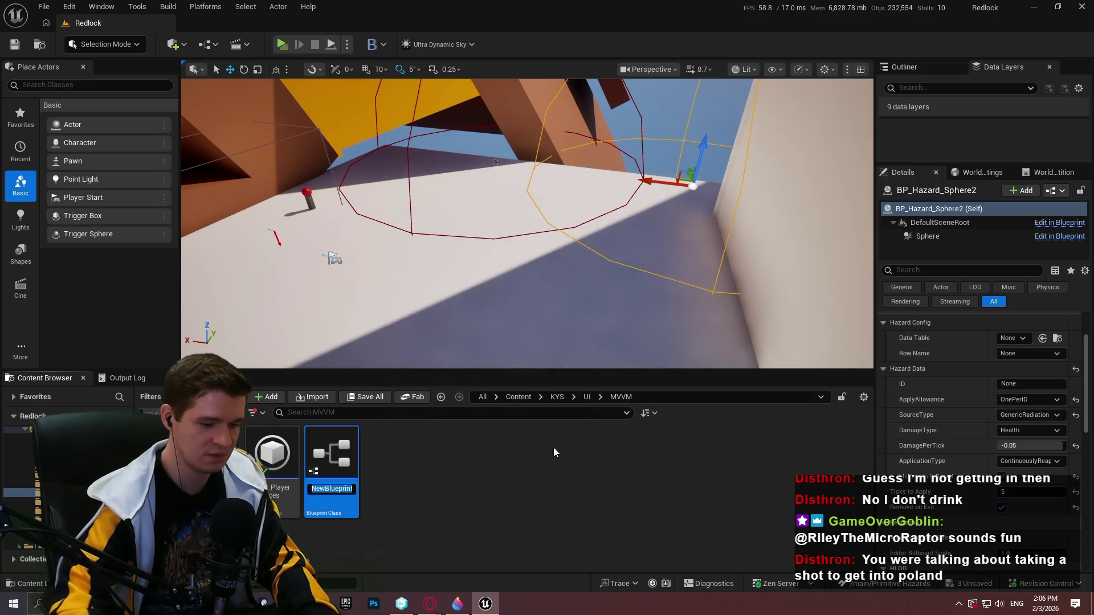
text(VVM_)
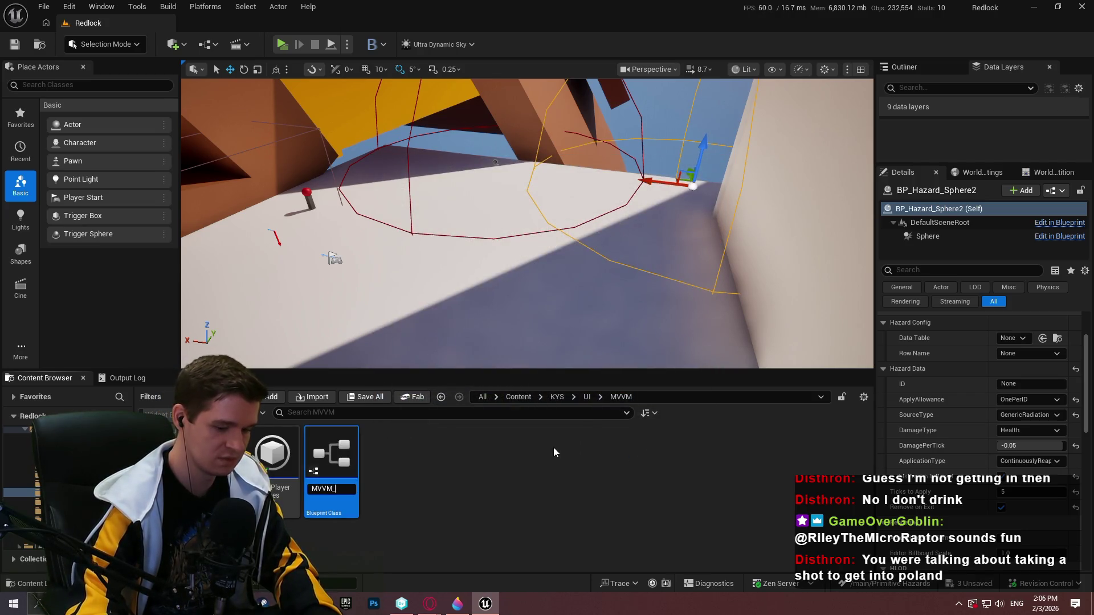
text(PlayerEffects)
key(Return)
Open MVVM_PlayerEffects, dock its tab beside the Redlock level, then return to Redlock.
double_click(281, 486)
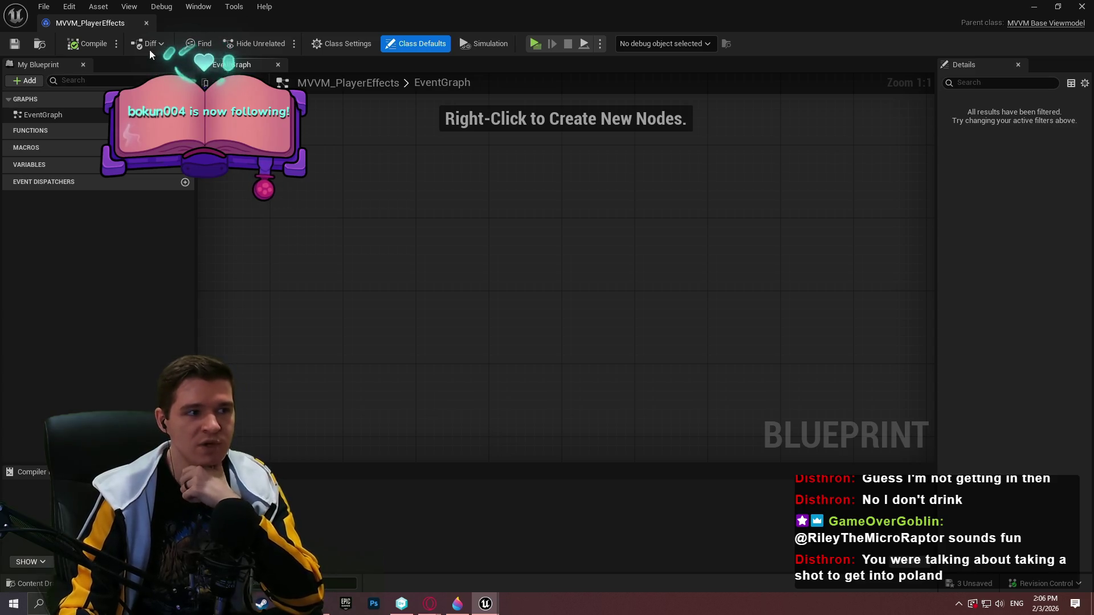
drag(114, 25, 291, 29)
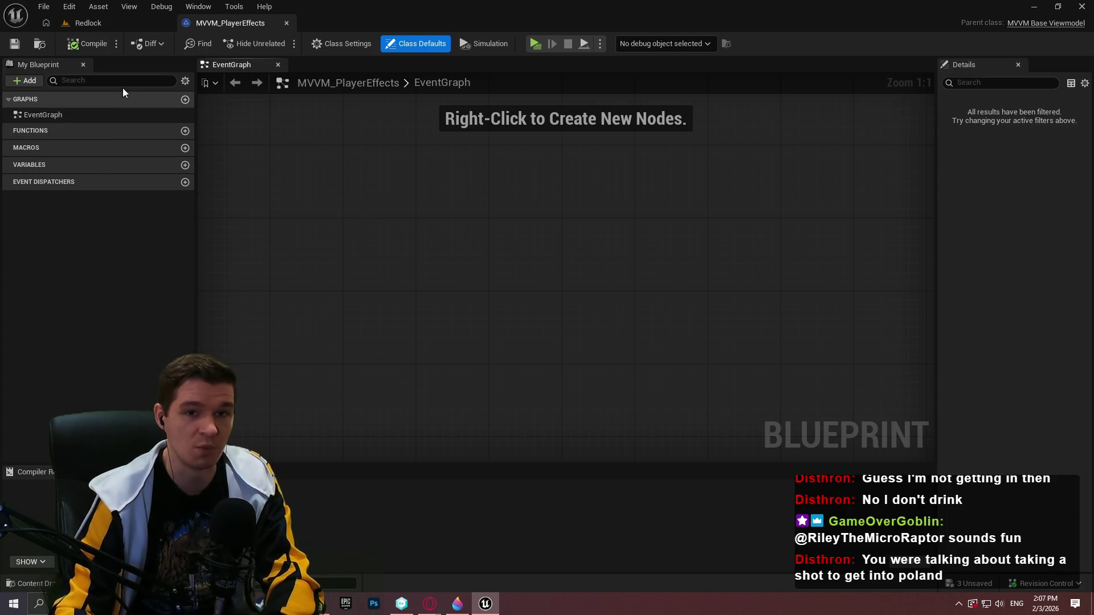
click(110, 22)
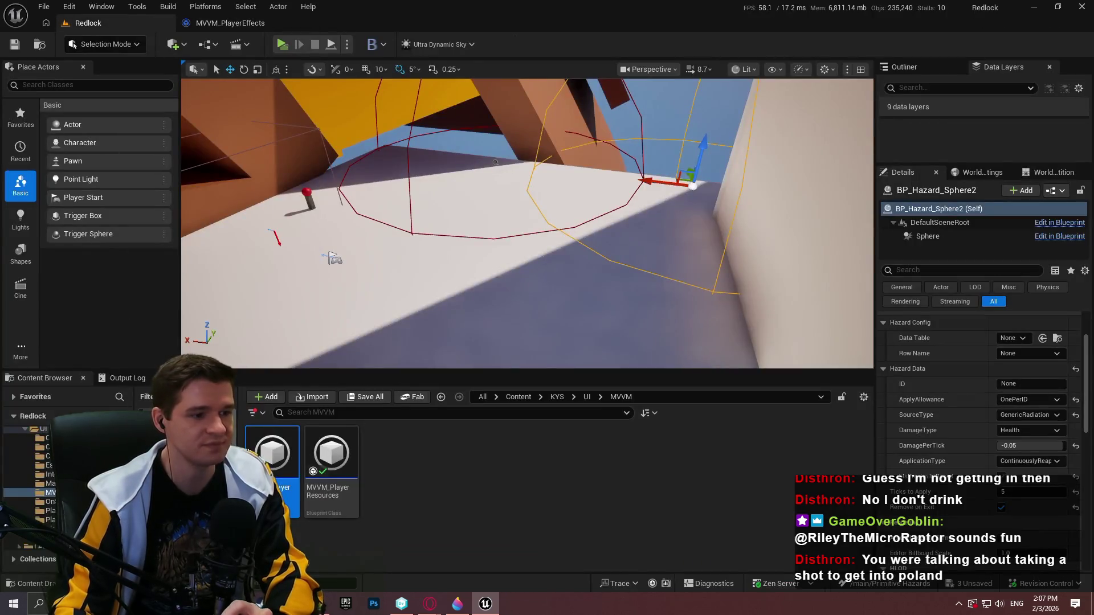
Add NewVar of type ST Hazard Config to MVVM_PlayerResources and compile it.
double_click(316, 494)
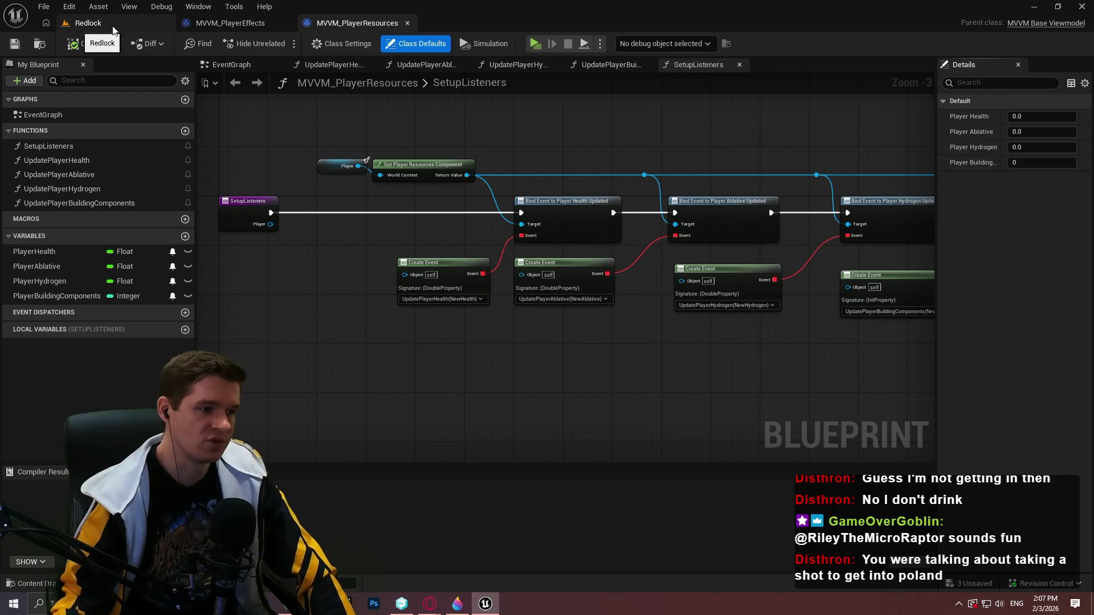
click(181, 237)
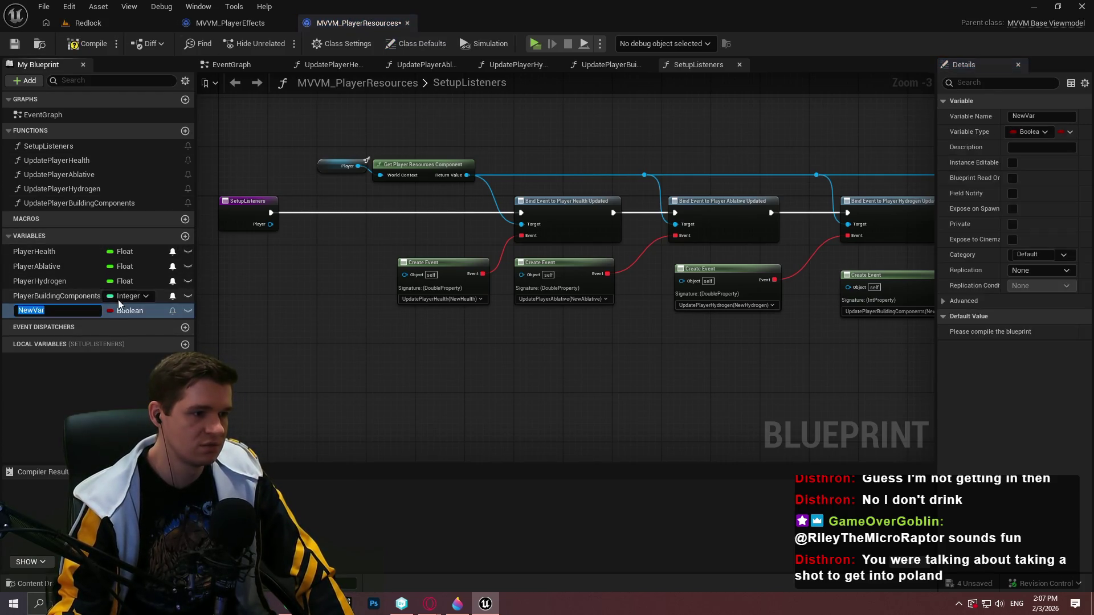
click(129, 310)
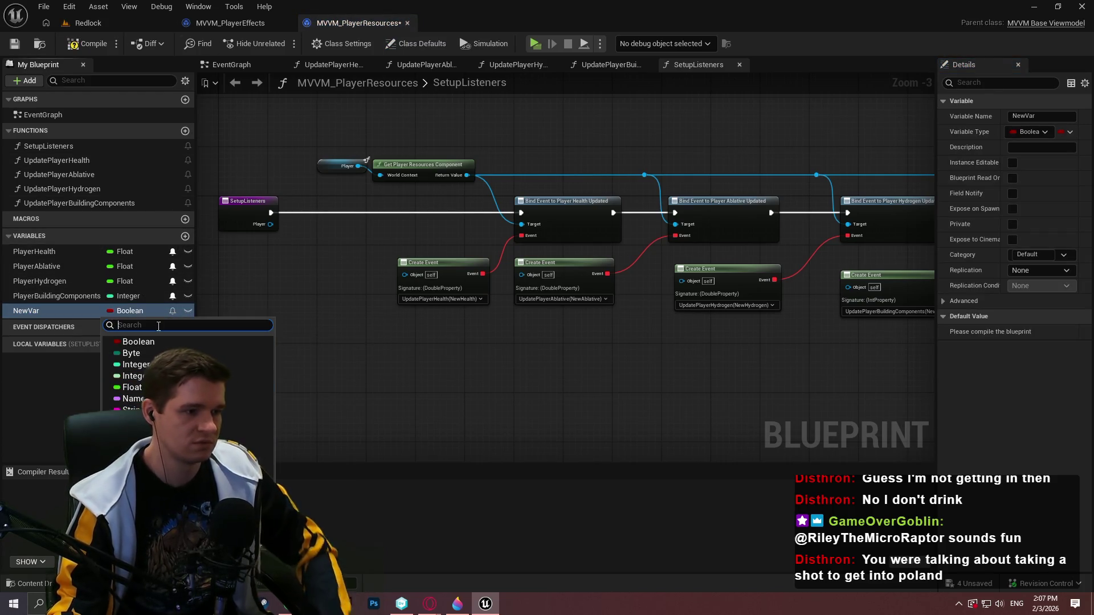
text(haz)
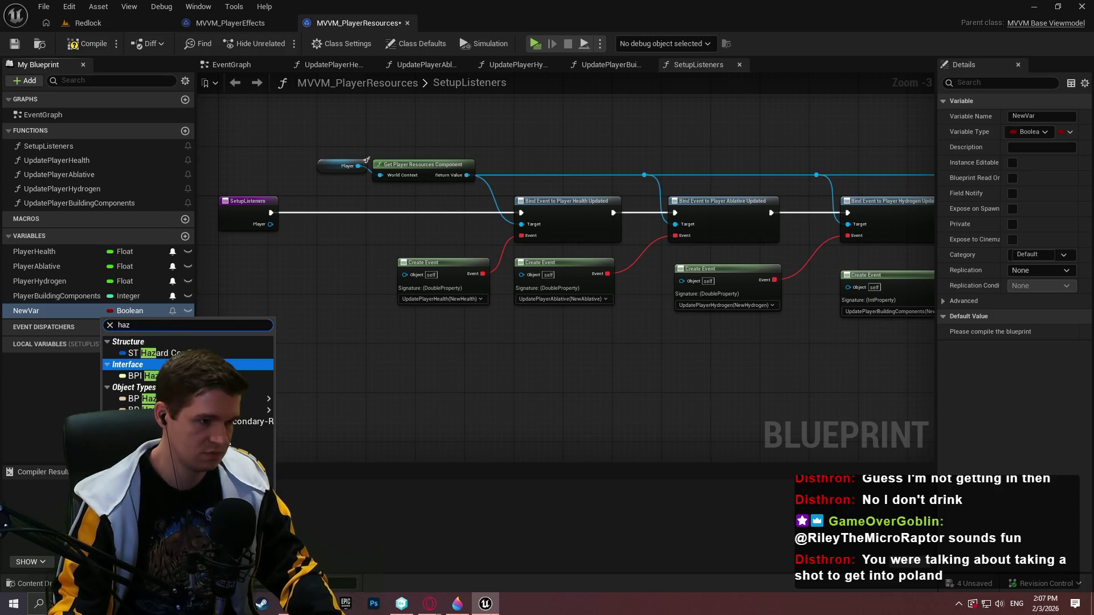
click(148, 357)
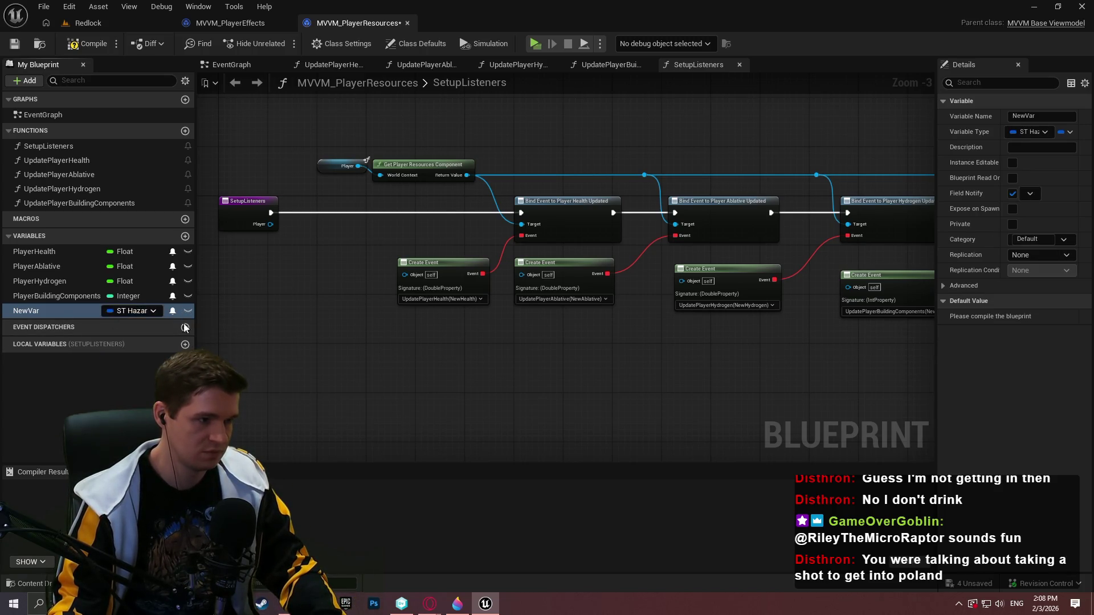
click(88, 43)
click(88, 23)
Open WBP_PlayerResources from UI > PlayerResources and place a new Text Block at the canvas centre.
click(588, 396)
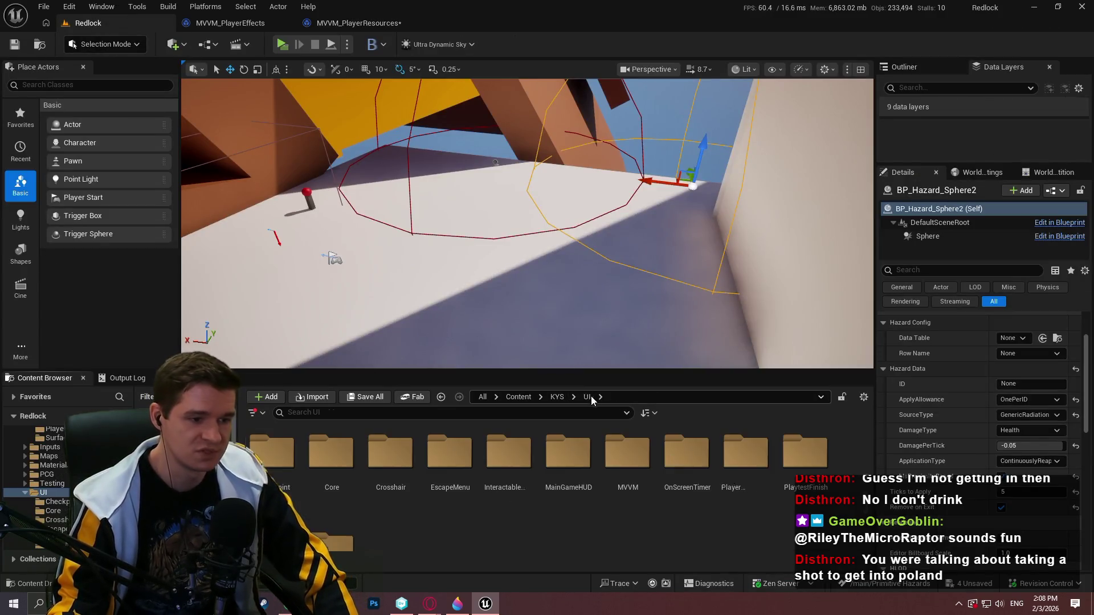
double_click(741, 456)
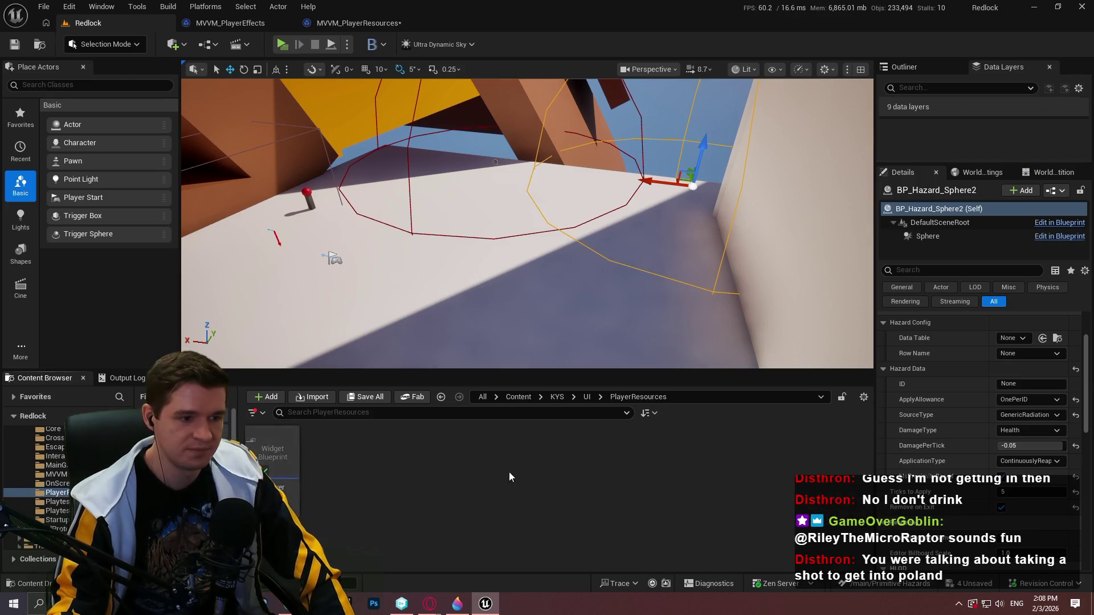
double_click(269, 476)
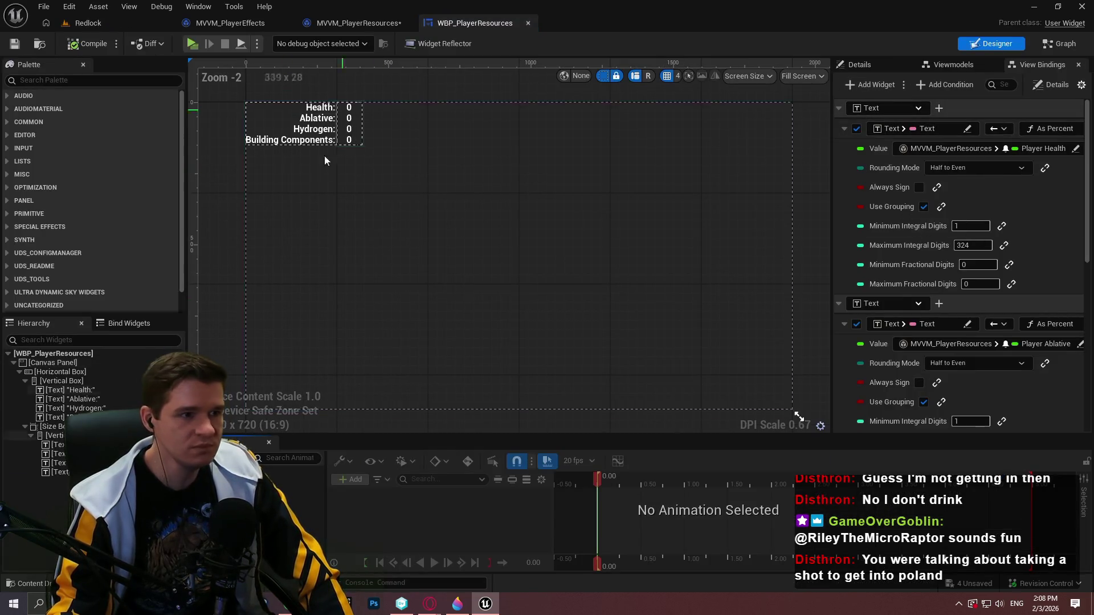
click(8, 123)
mouse_move(45, 236)
mouse_down()
mouse_move(442, 214)
mouse_move(467, 224)
mouse_up()
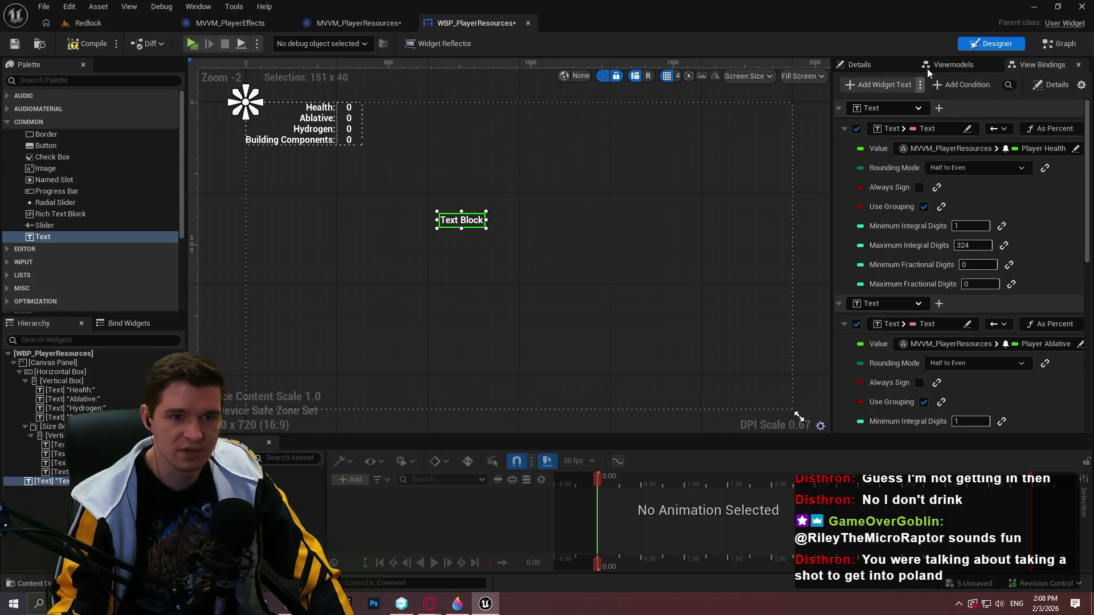
Collapse the existing View Bindings groups, add a new Widget Text binding, and widen the panel.
click(837, 109)
click(839, 127)
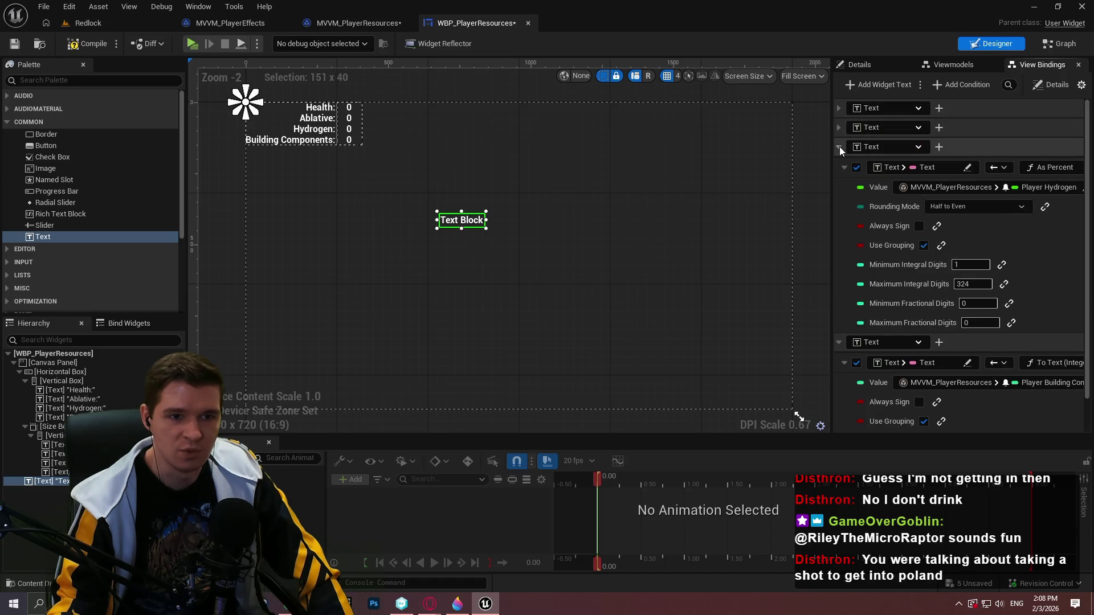
click(839, 147)
click(838, 166)
click(900, 88)
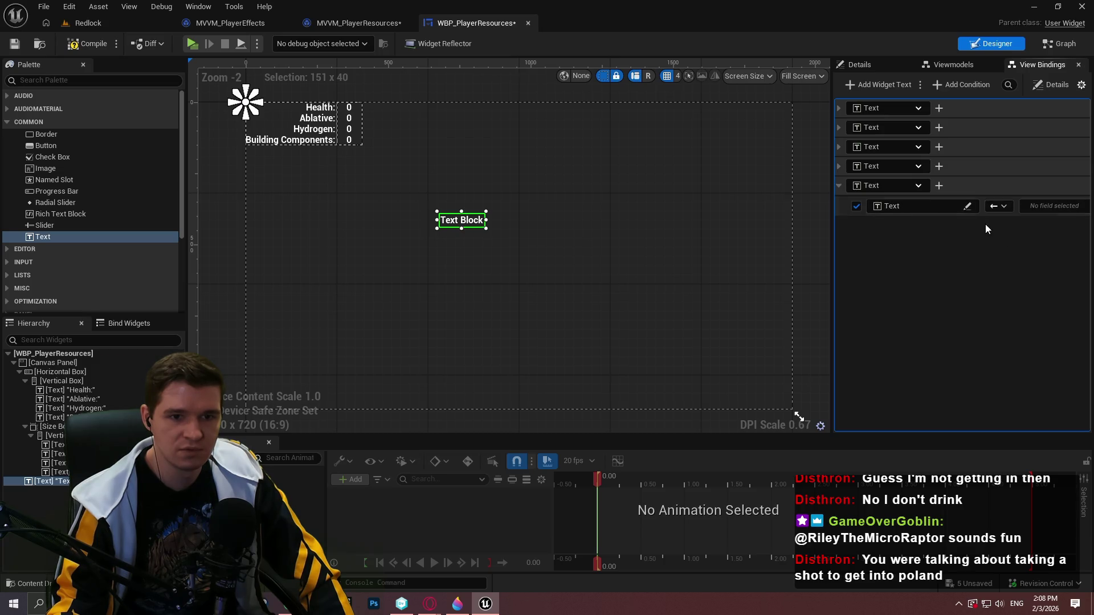
click(921, 212)
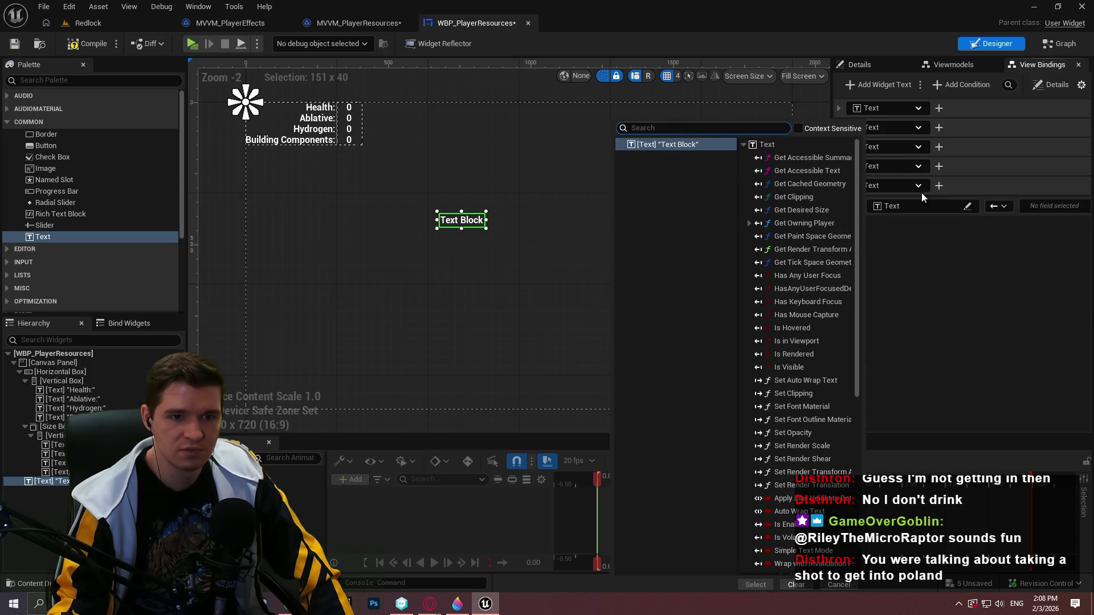
click(890, 182)
drag(830, 153, 615, 157)
Set the new binding's source to MVVM_PlayerResources > New Var.
click(844, 206)
click(861, 240)
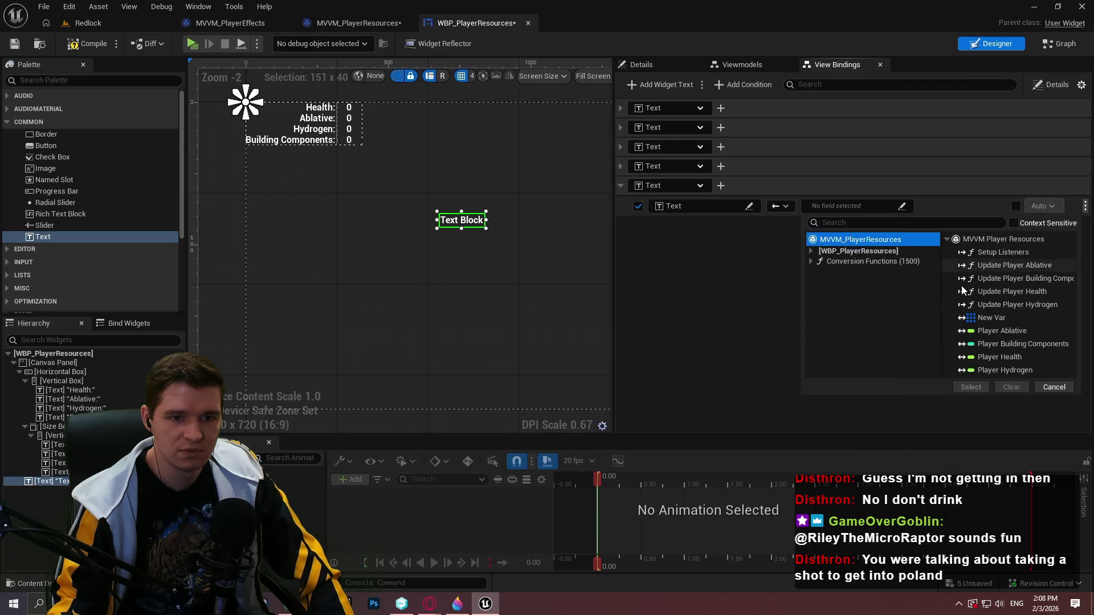
click(990, 317)
click(968, 387)
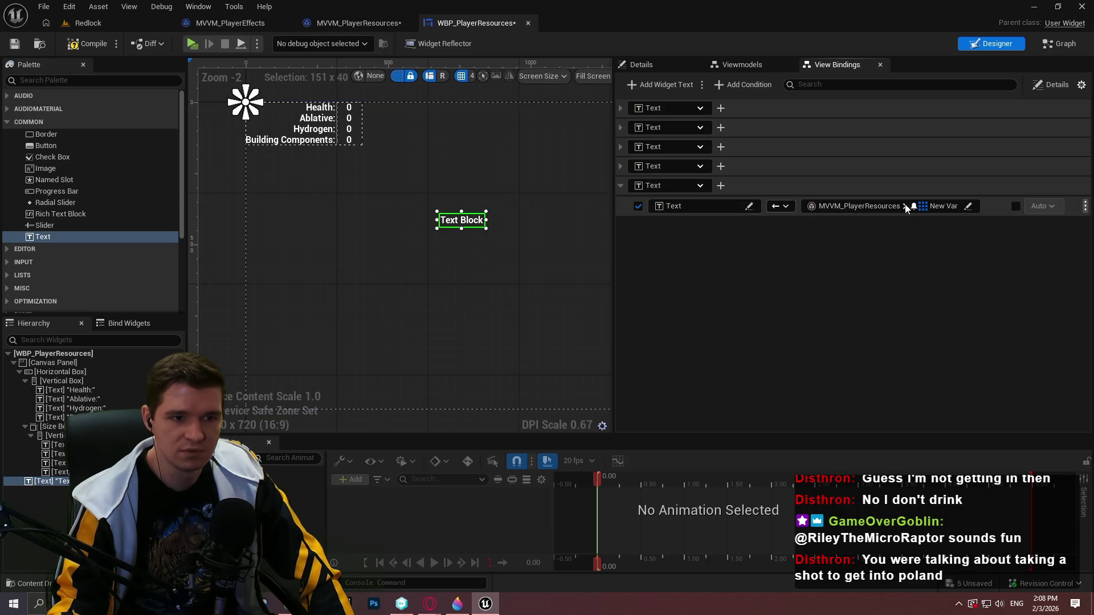
click(619, 169)
click(626, 186)
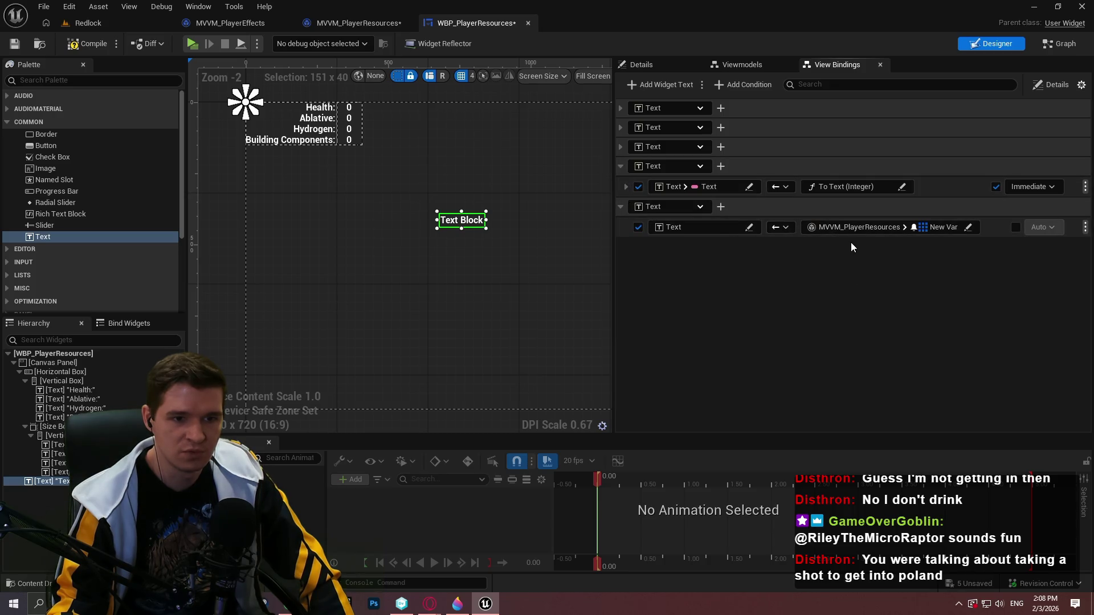
Browse the binding's Conversion Functions, looking through the Utilities and Array categories.
click(884, 227)
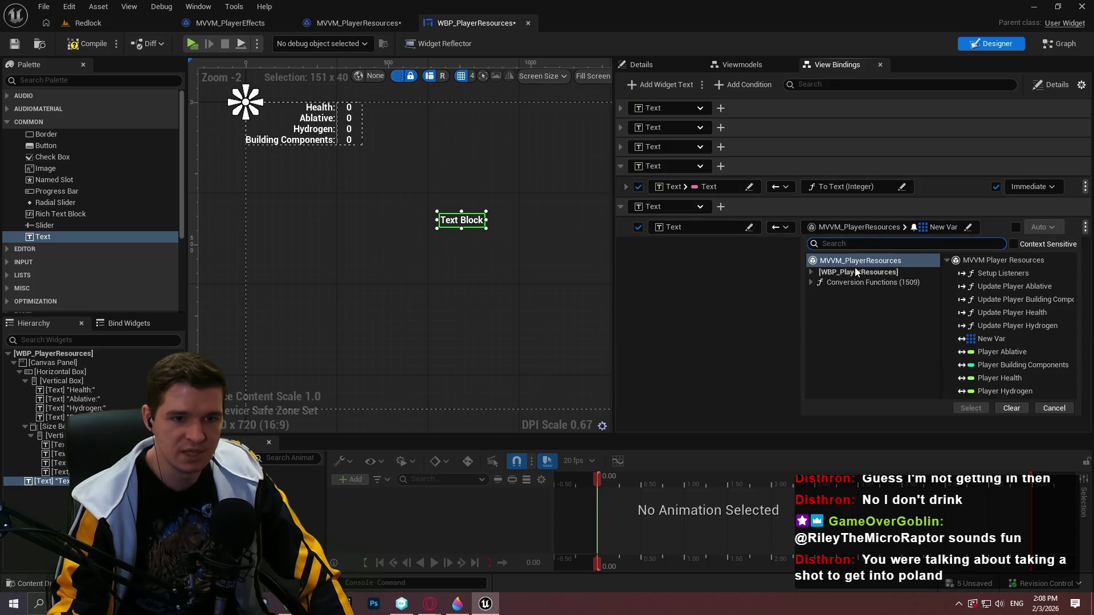
click(810, 282)
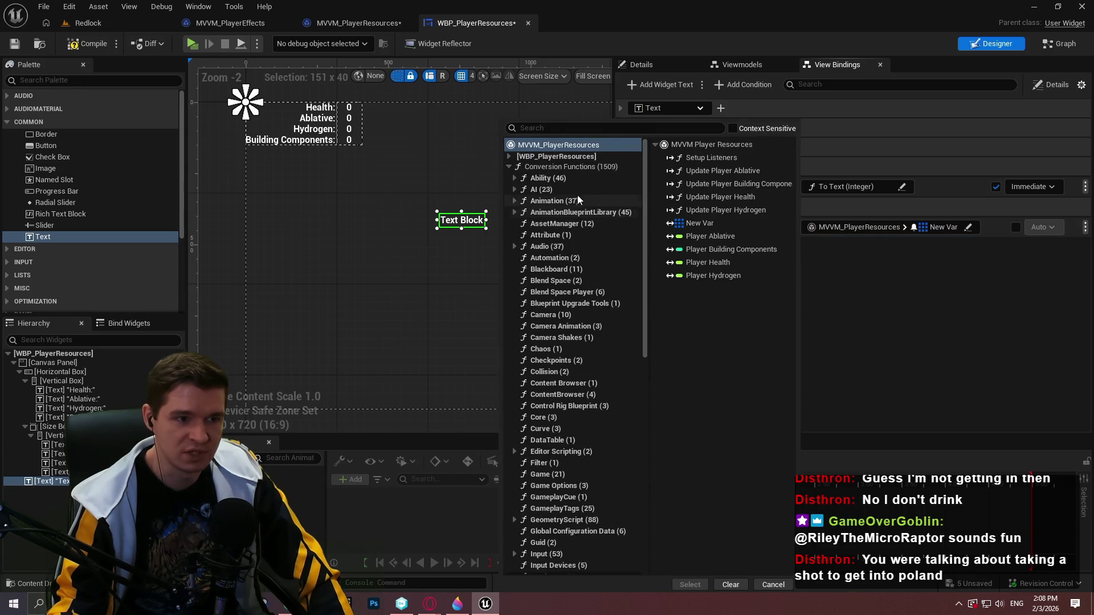
scroll(583, 230, down, 1)
scroll(507, 185, up, 1)
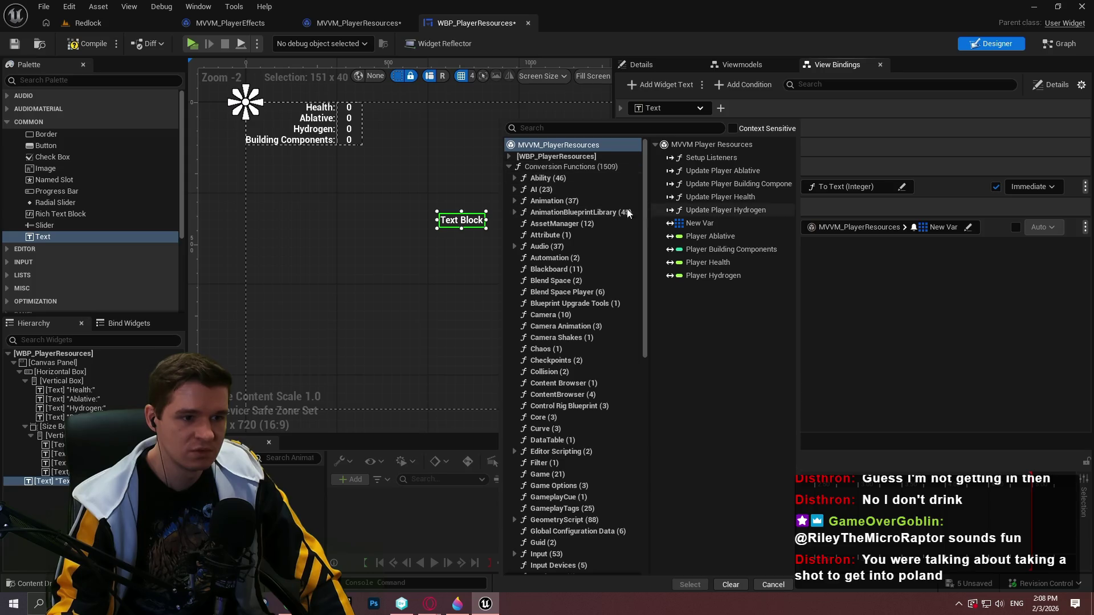
scroll(611, 237, down, 2)
scroll(611, 257, down, 5)
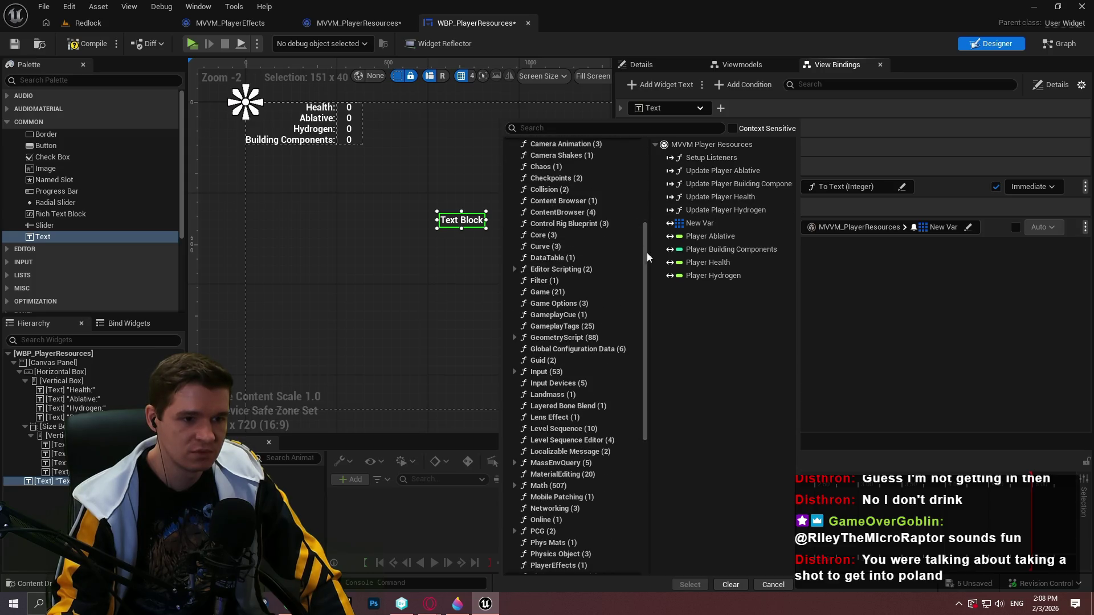
drag(645, 258, 639, 452)
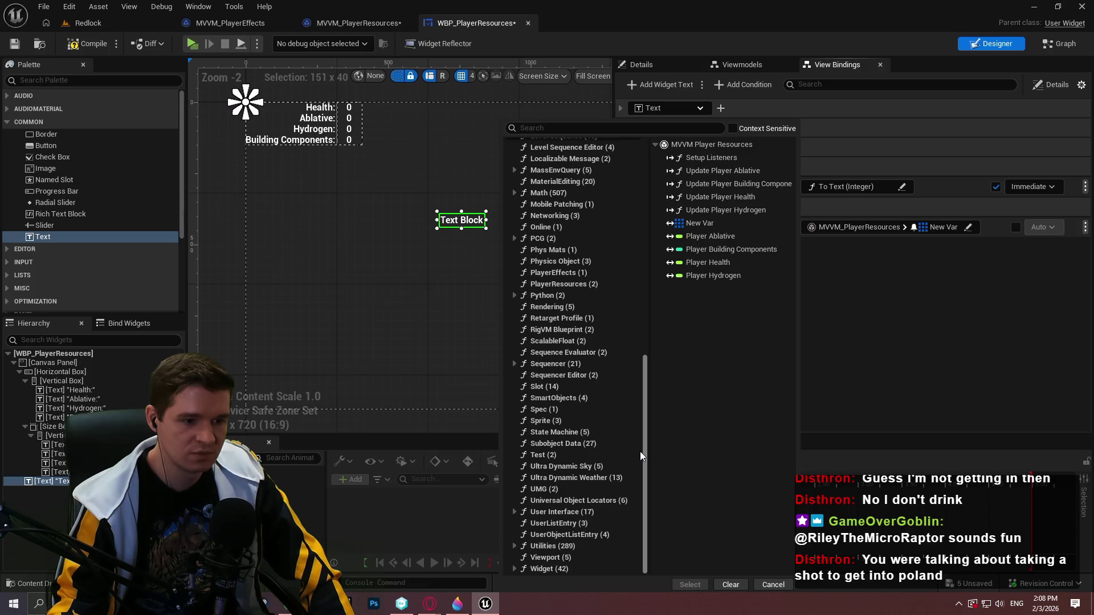
click(515, 546)
click(615, 496)
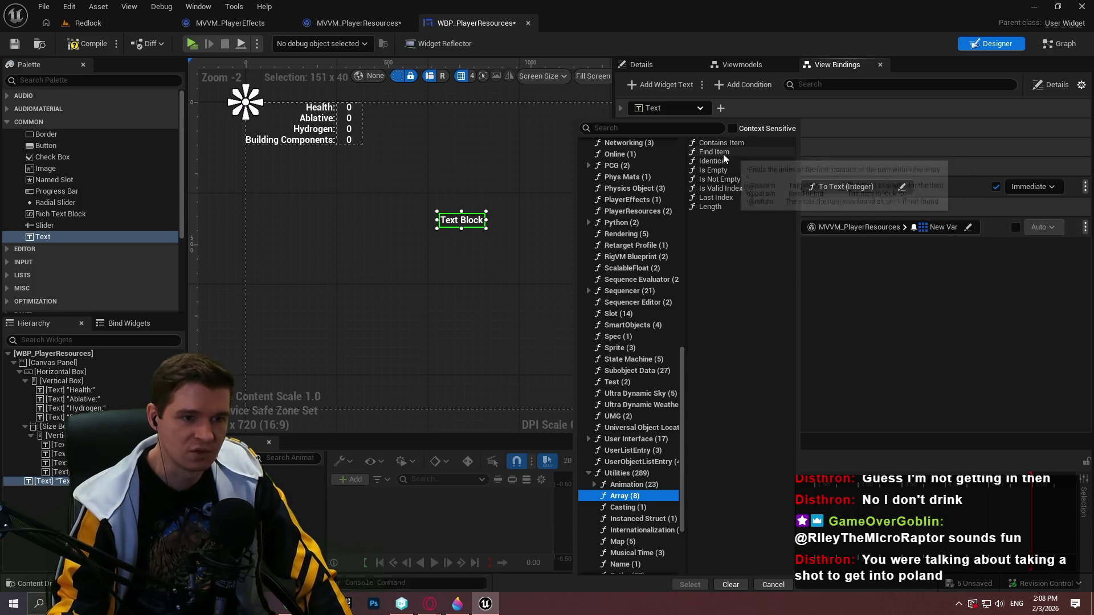
scroll(686, 376, down, 4)
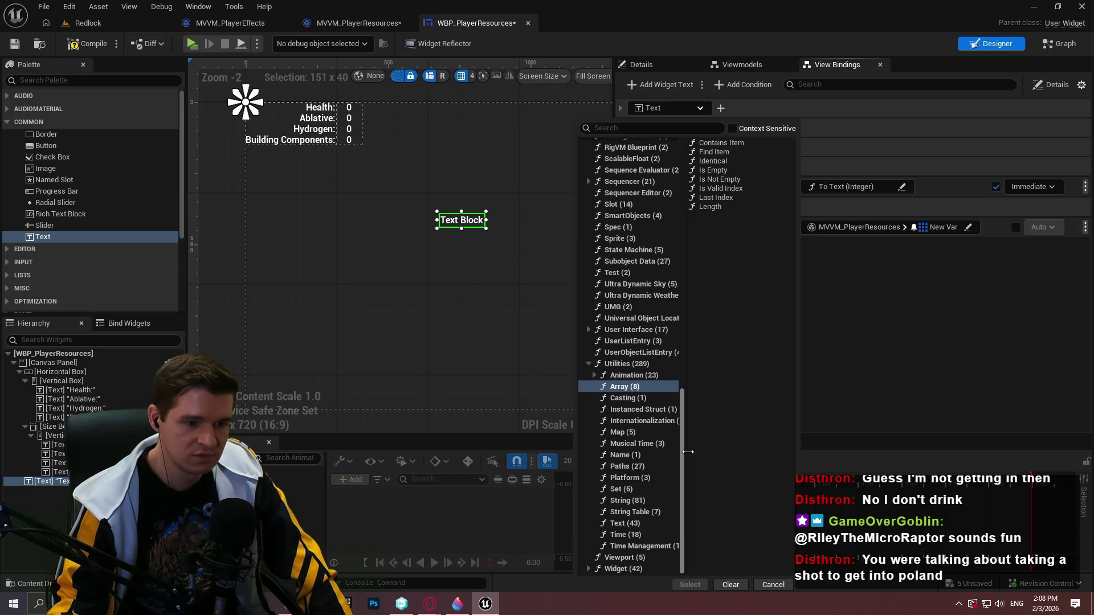
scroll(672, 171, up, 15)
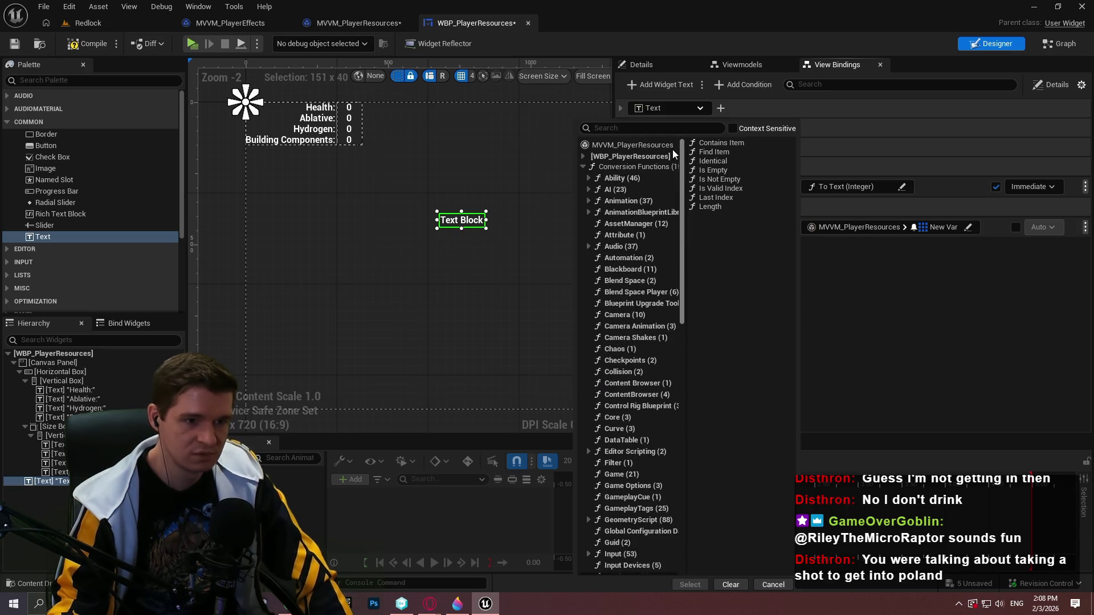
Search conversion functions for 'arra', review the array conversions, and dismiss without choosing.
click(659, 128)
text(arra)
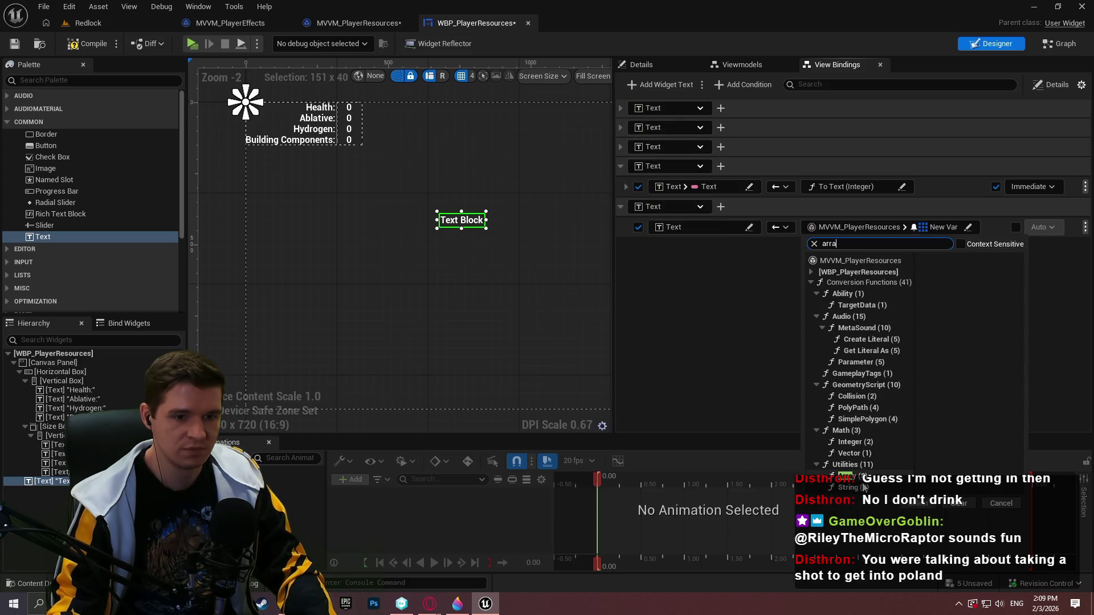
click(860, 487)
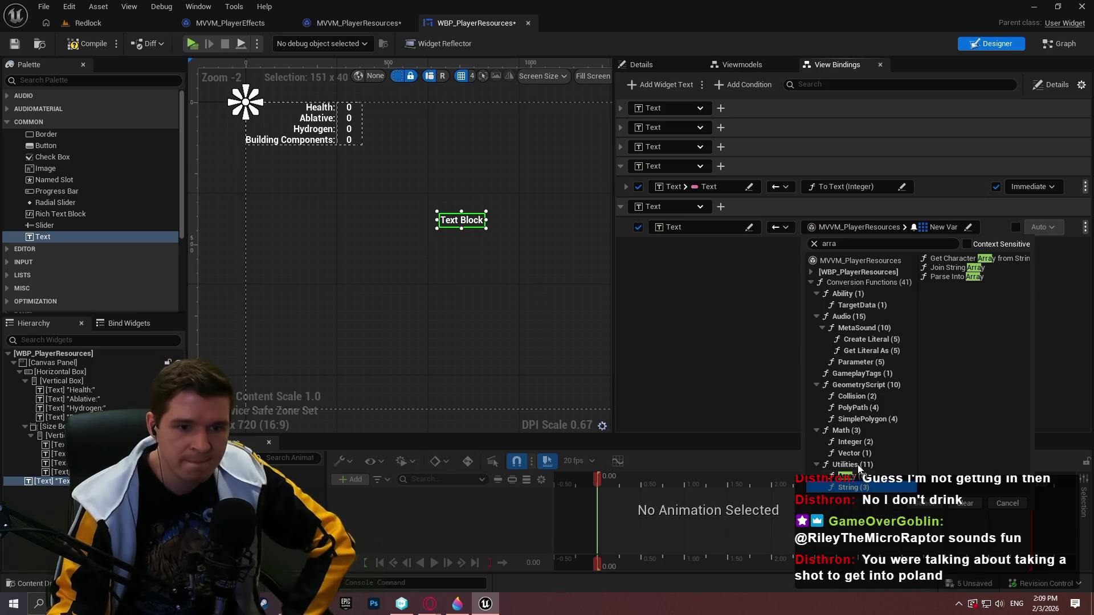
click(880, 446)
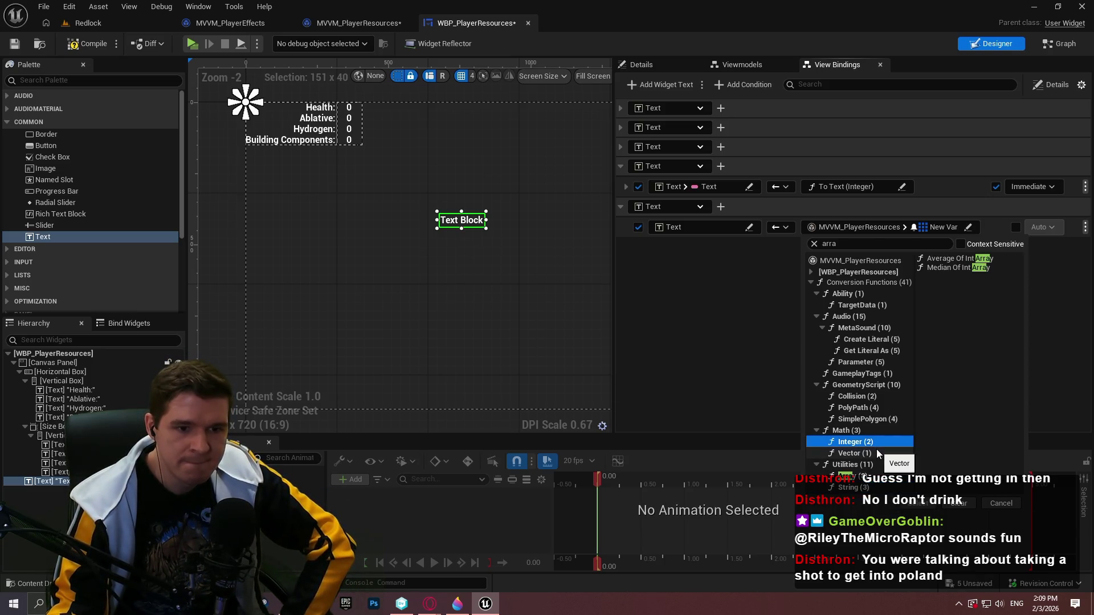
click(876, 450)
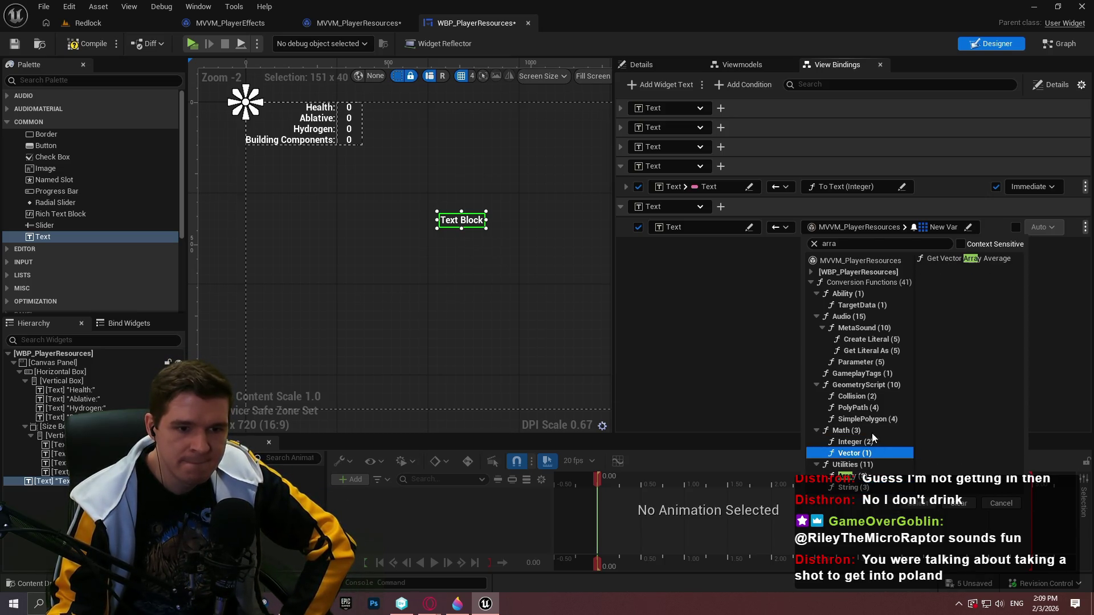
click(874, 306)
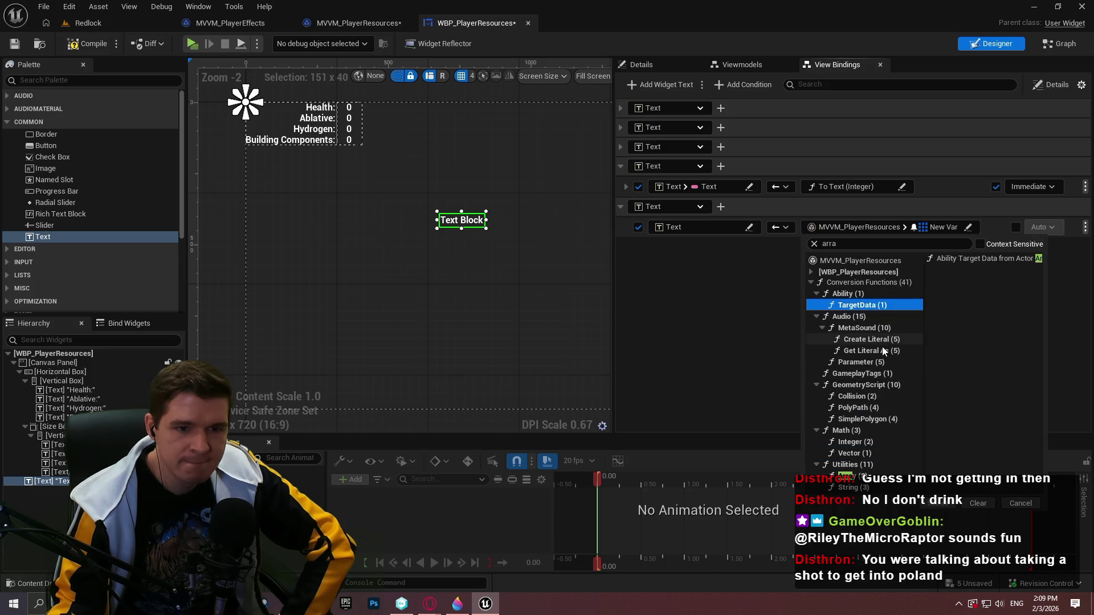
click(871, 363)
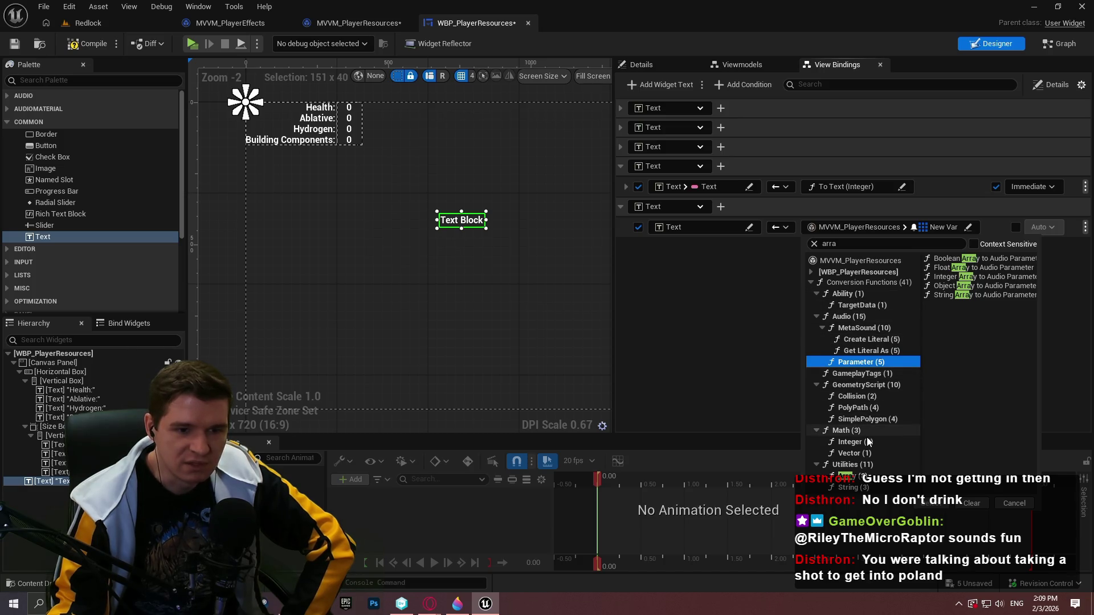
click(860, 468)
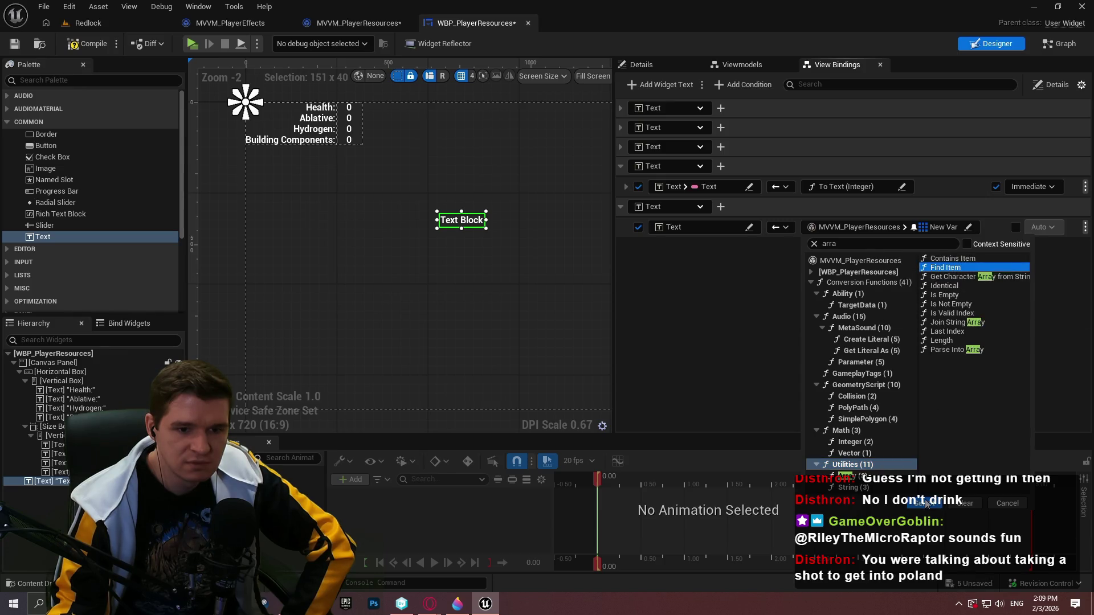
key(Escape)
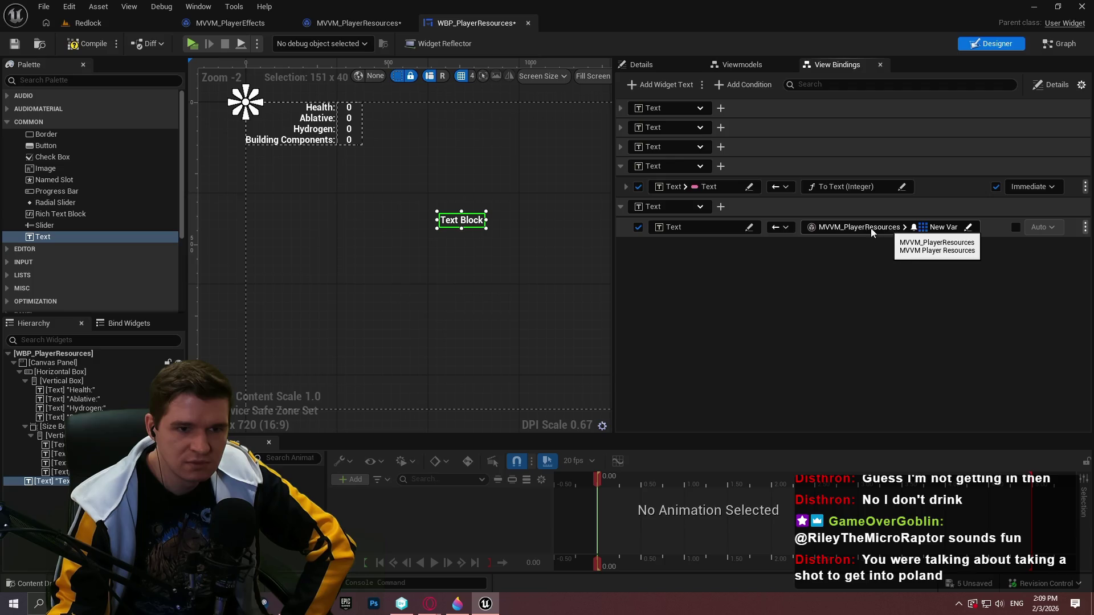
Reopen the binding source choices and browse the WBP_PlayerResources widget members.
click(939, 228)
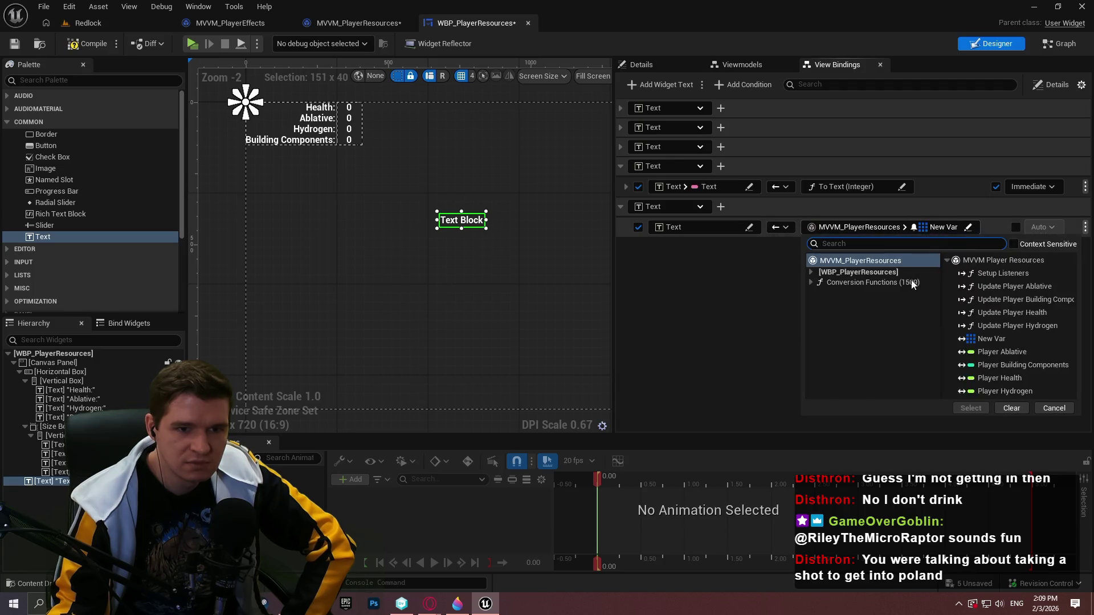
click(896, 272)
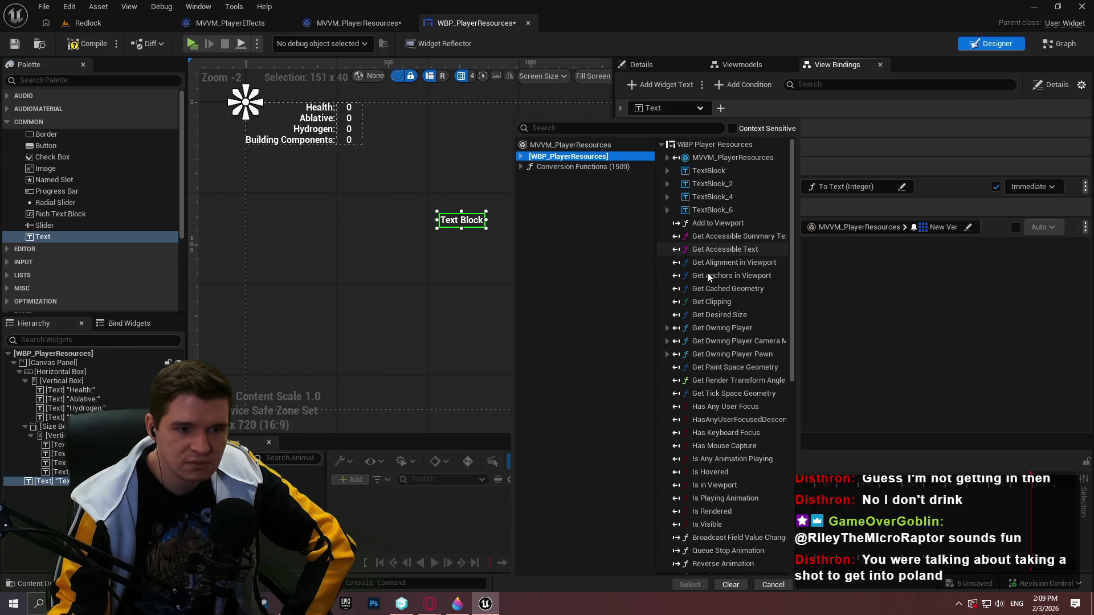
scroll(712, 268, down, 5)
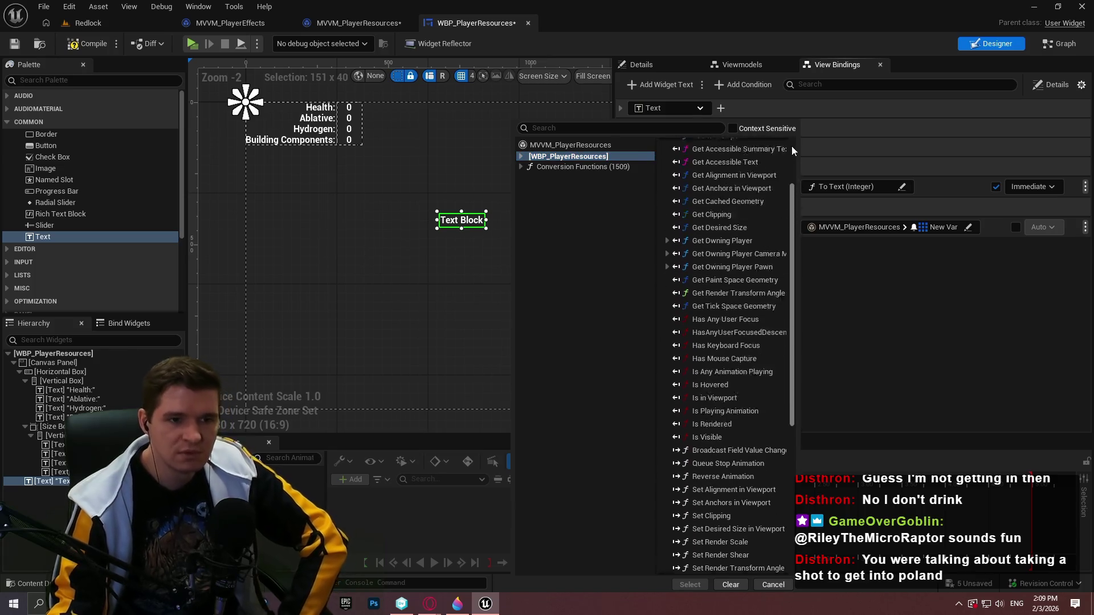
click(792, 150)
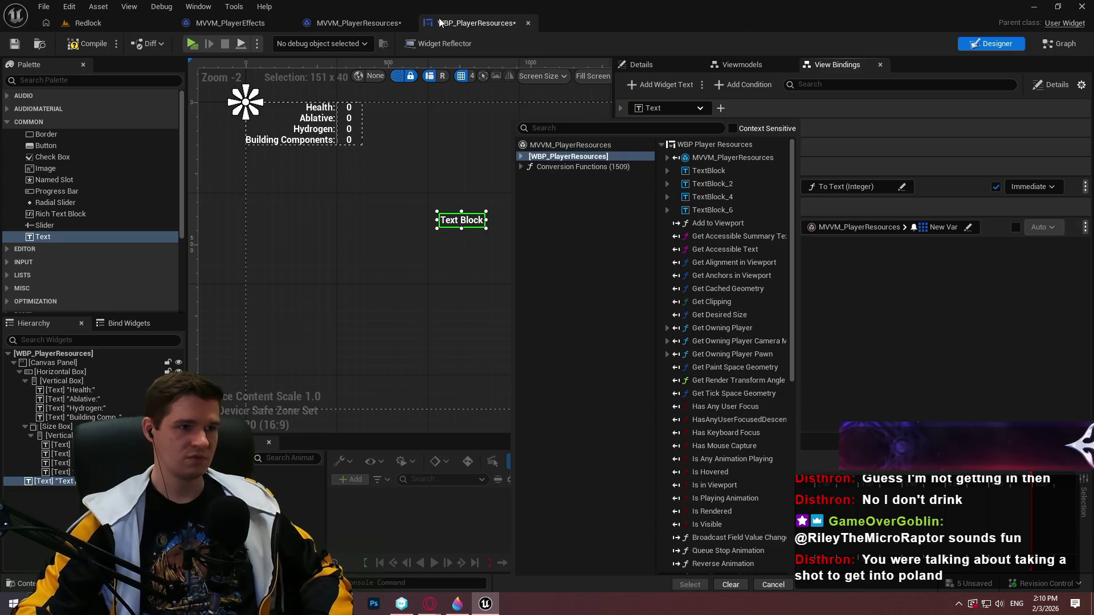
Add a GetTest function with a Float input parameter to MVVM_PlayerResources.
click(339, 27)
click(185, 131)
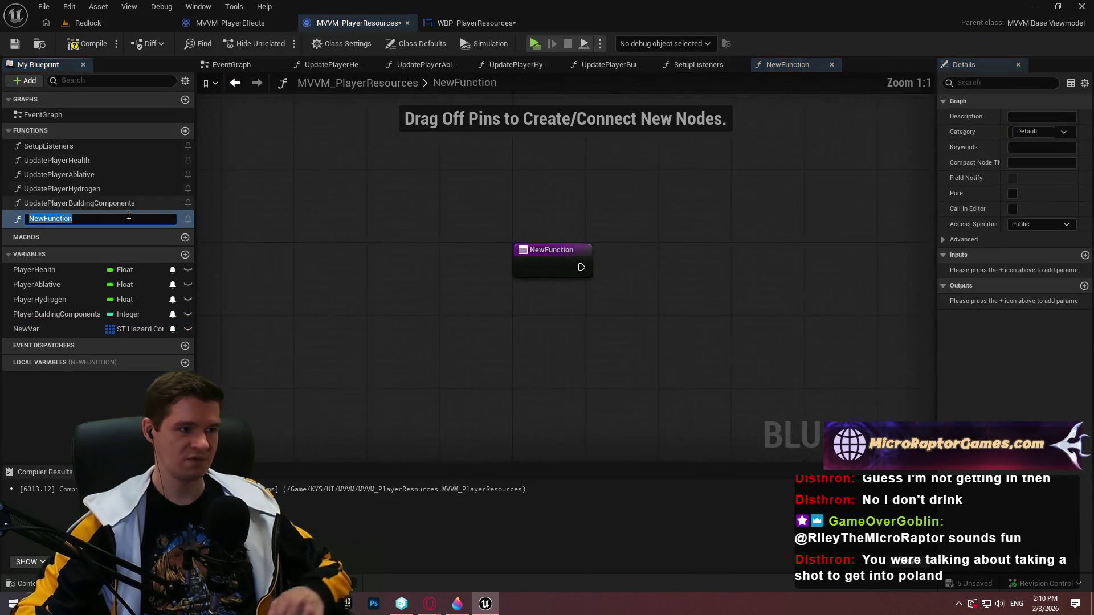
text(GetTest)
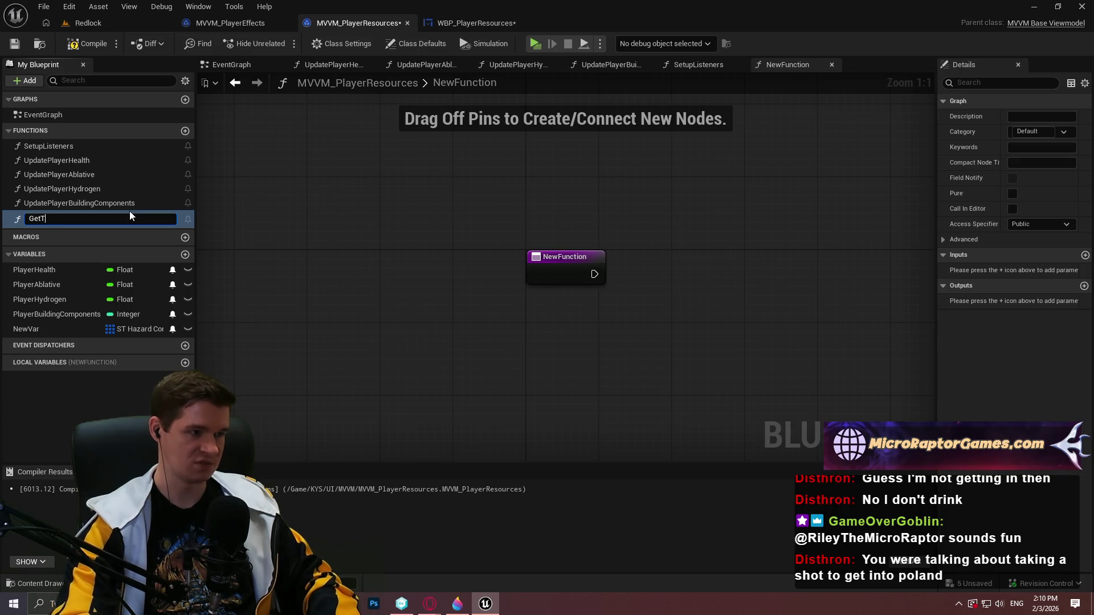
key(Return)
click(1084, 254)
click(1020, 270)
click(958, 347)
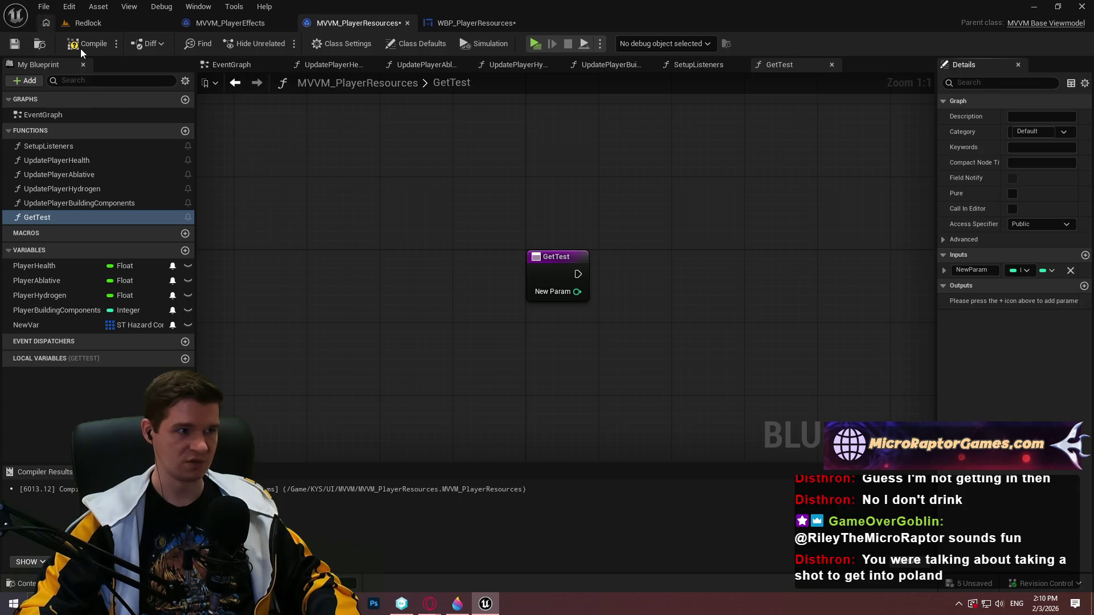
In WBP_PlayerResources, bind the text block's Text to Get Test.
click(488, 23)
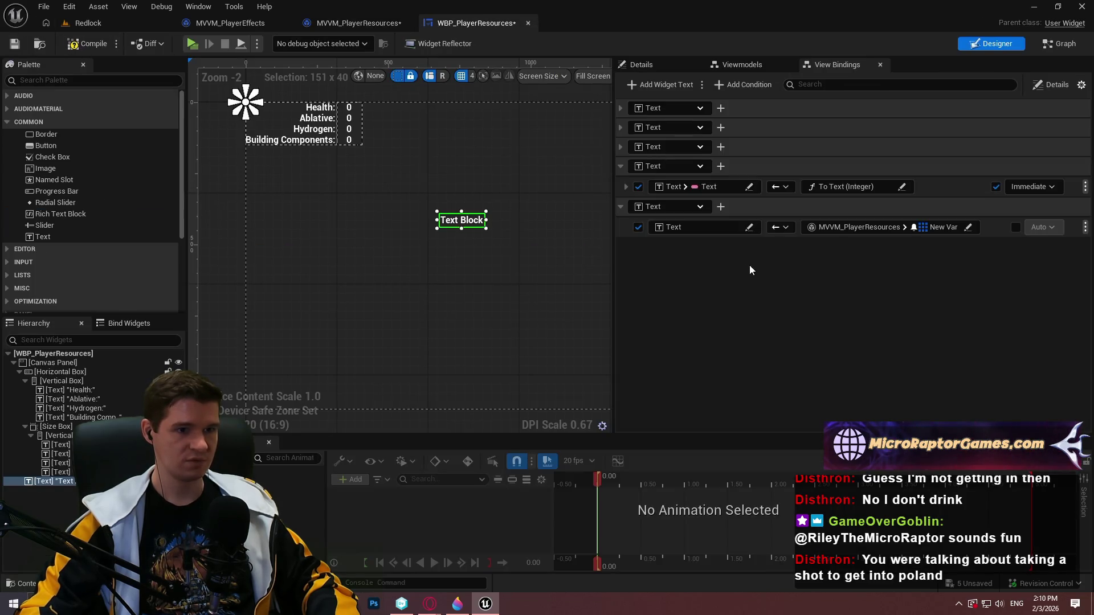
click(886, 228)
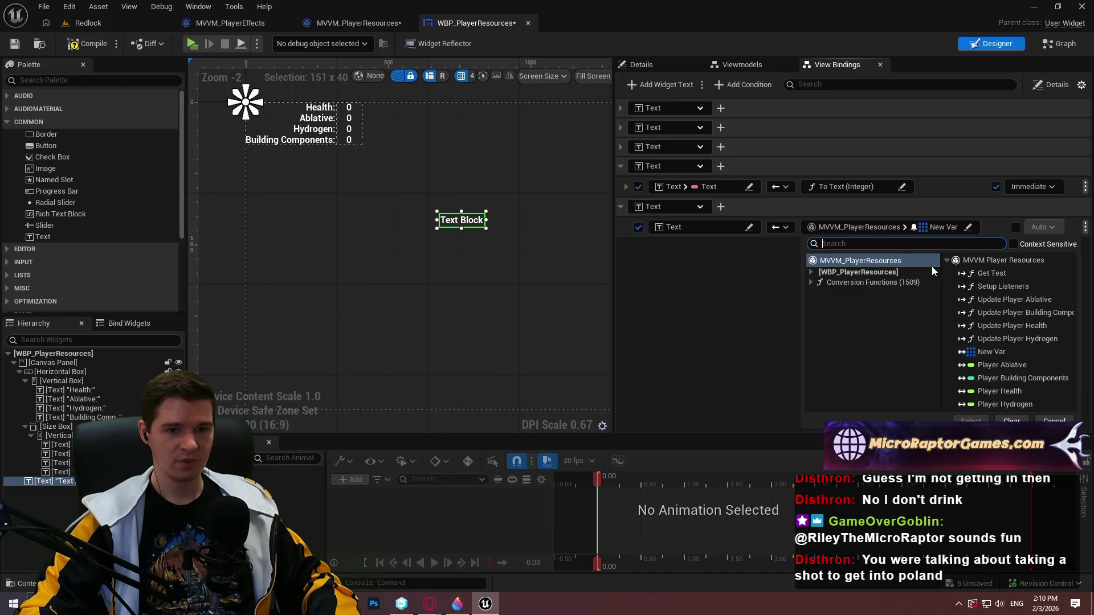
click(991, 273)
click(971, 421)
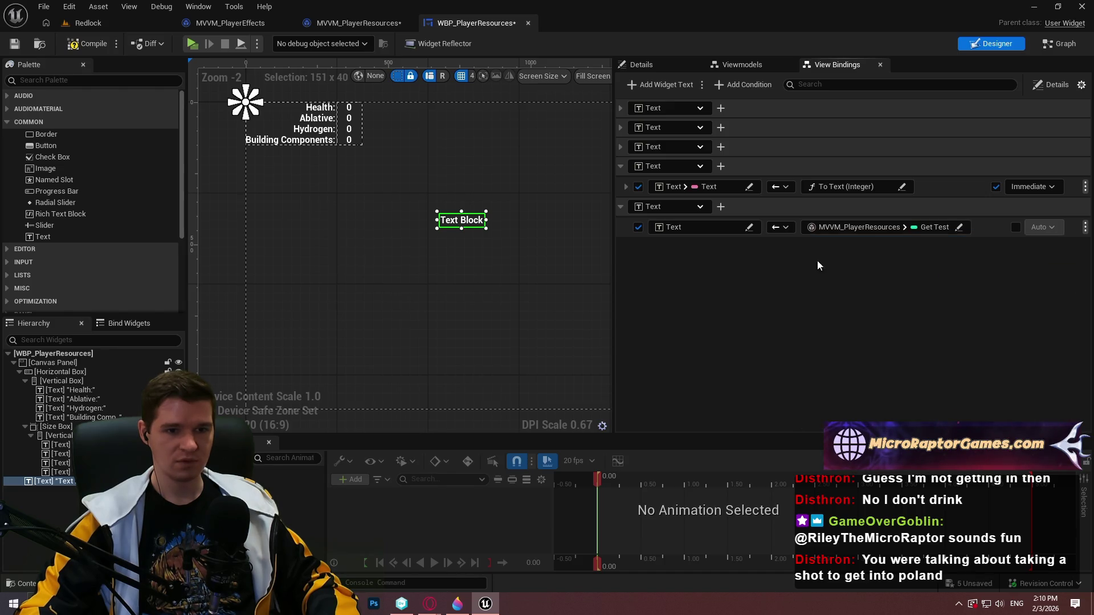
click(960, 228)
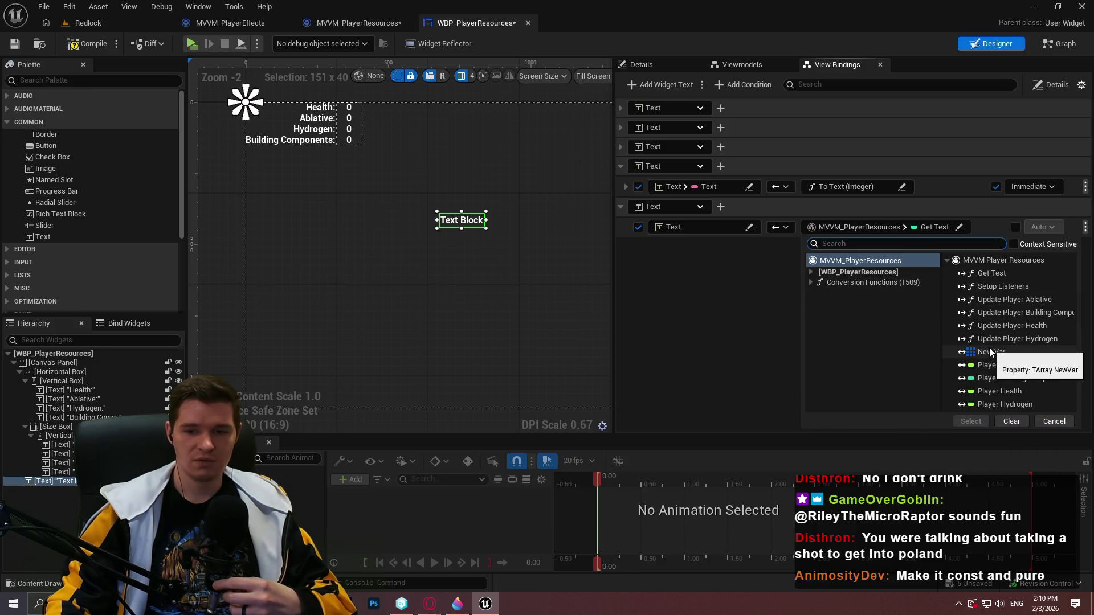
double_click(839, 283)
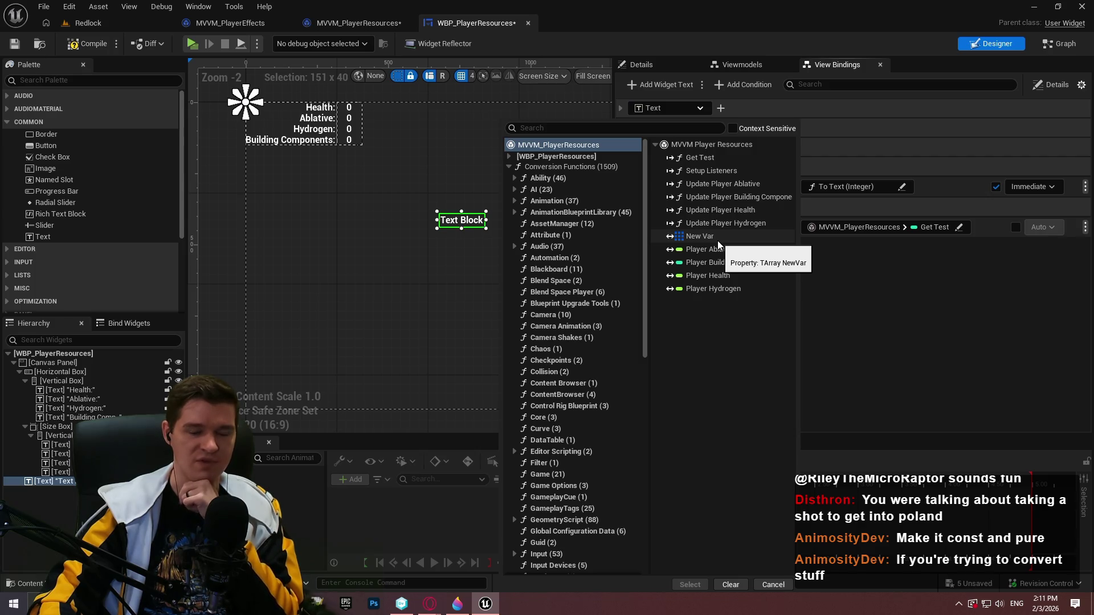
click(700, 157)
click(690, 585)
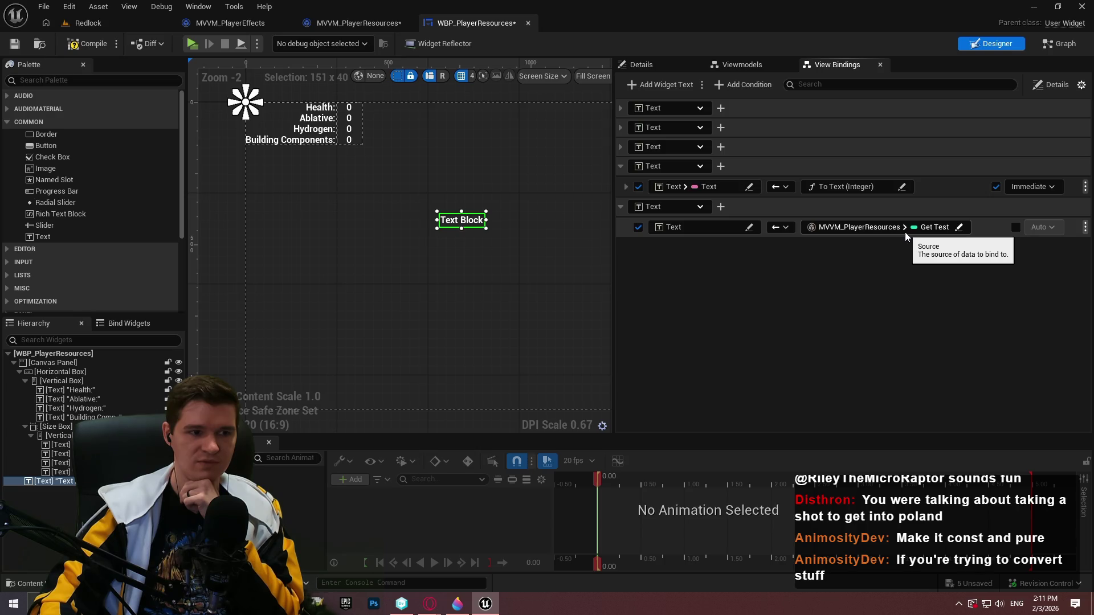
Give GetTest a Text output and compile MVVM_PlayerResources.
click(361, 23)
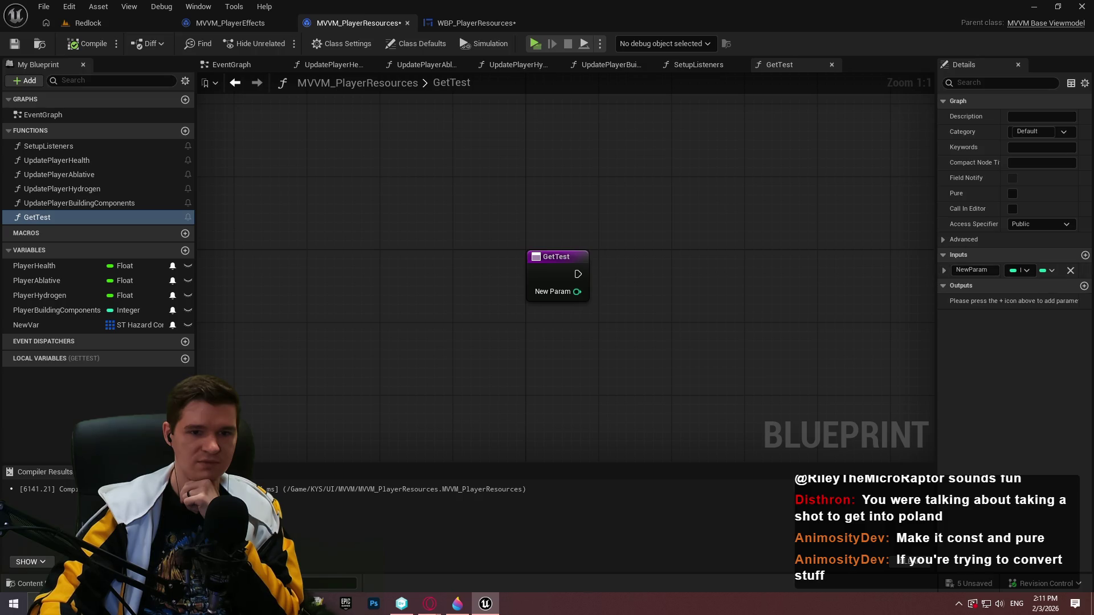
click(1085, 285)
click(1021, 302)
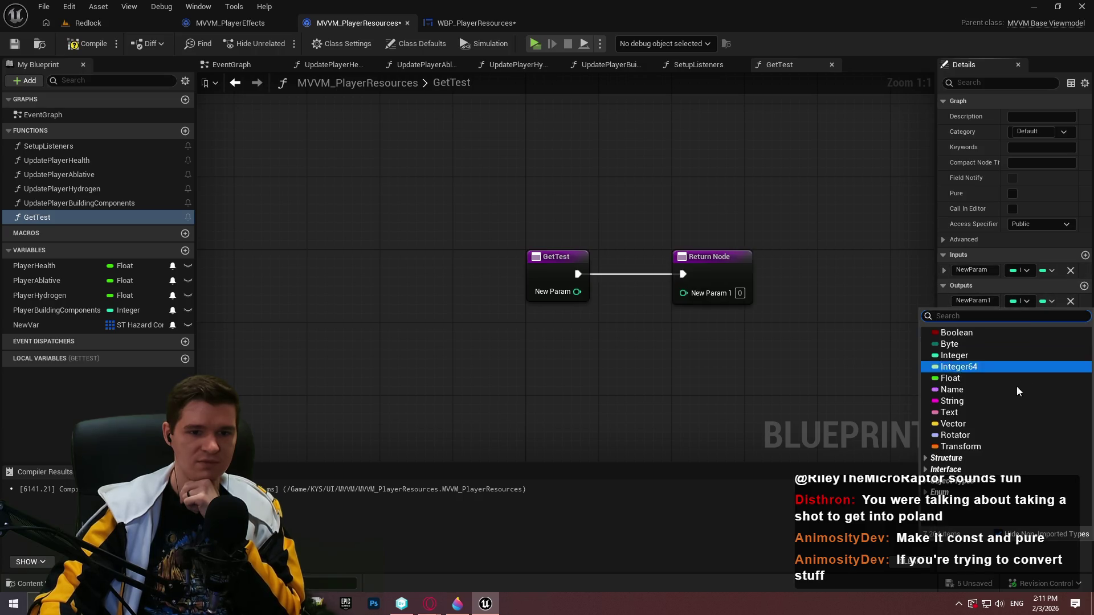
click(982, 412)
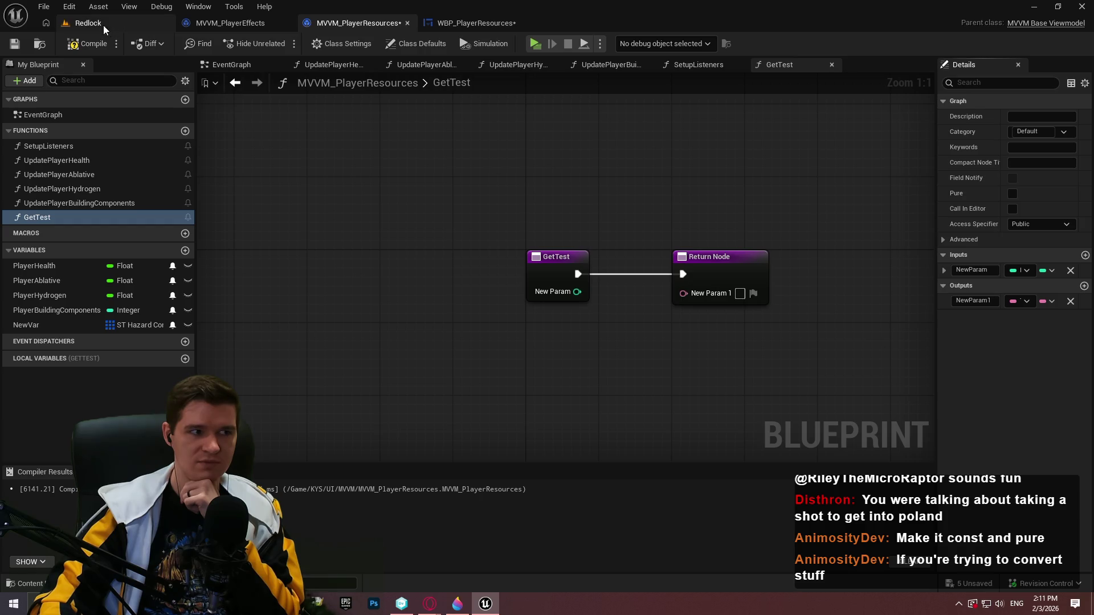
click(89, 44)
Rebind the text block to Update Player Hydrogen and recompile the viewmodel.
click(476, 23)
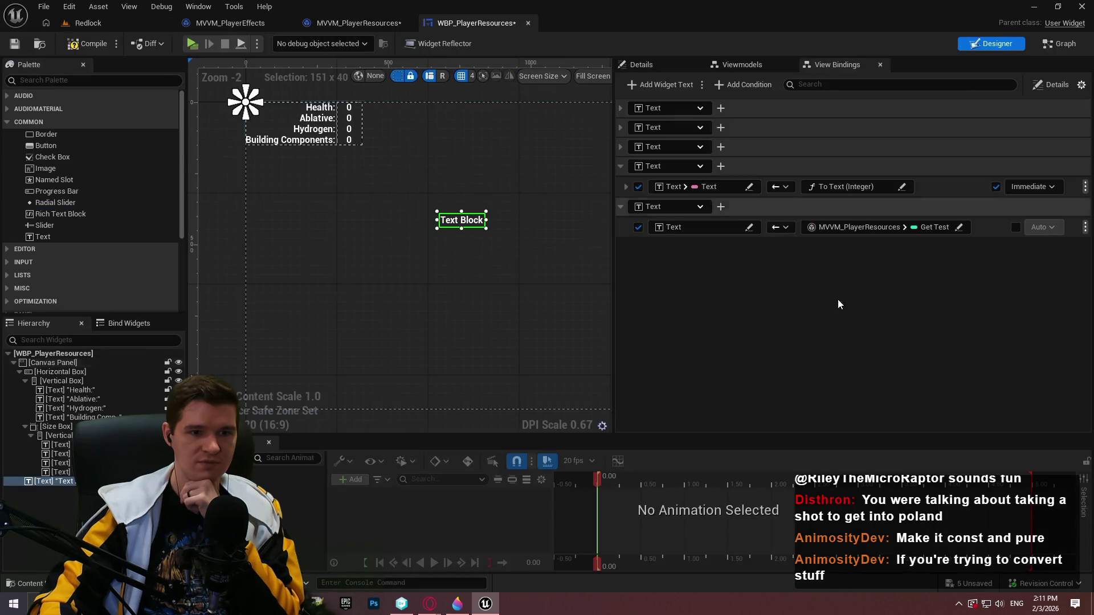
click(911, 226)
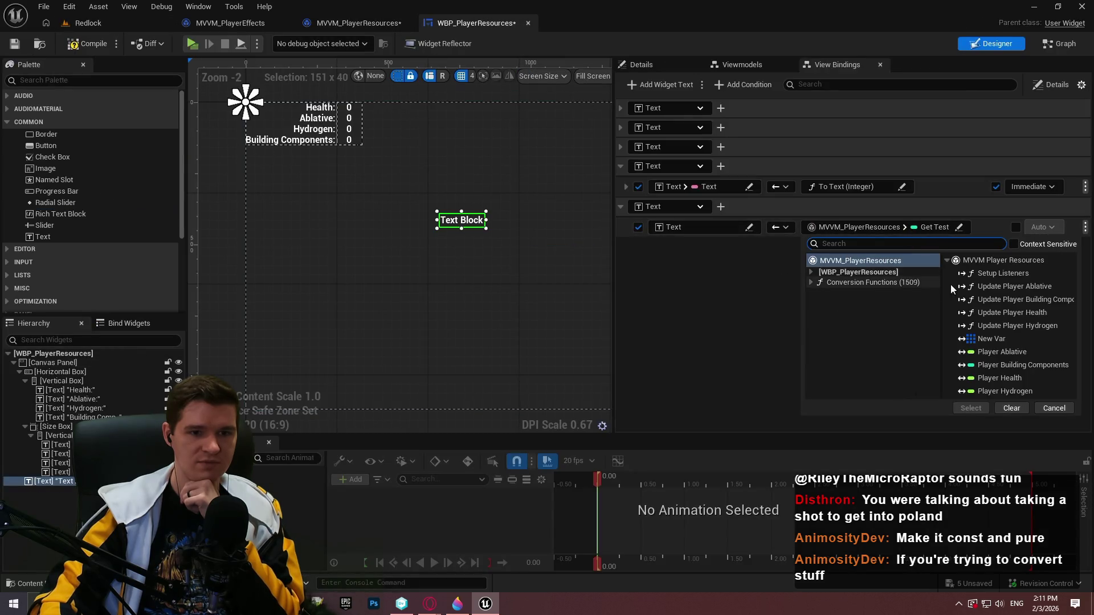
double_click(1014, 325)
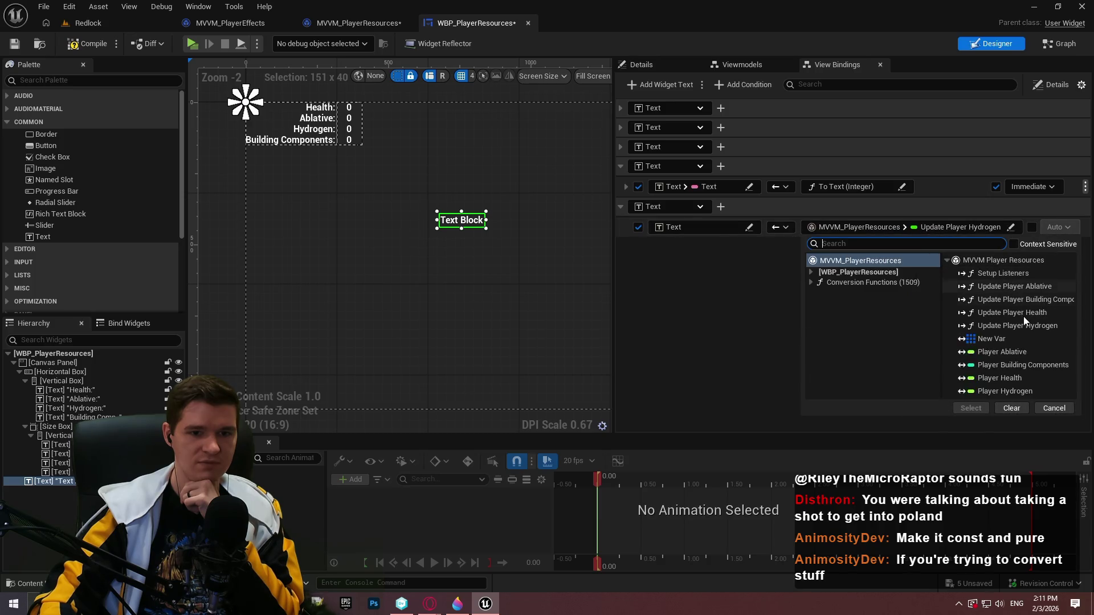
click(359, 22)
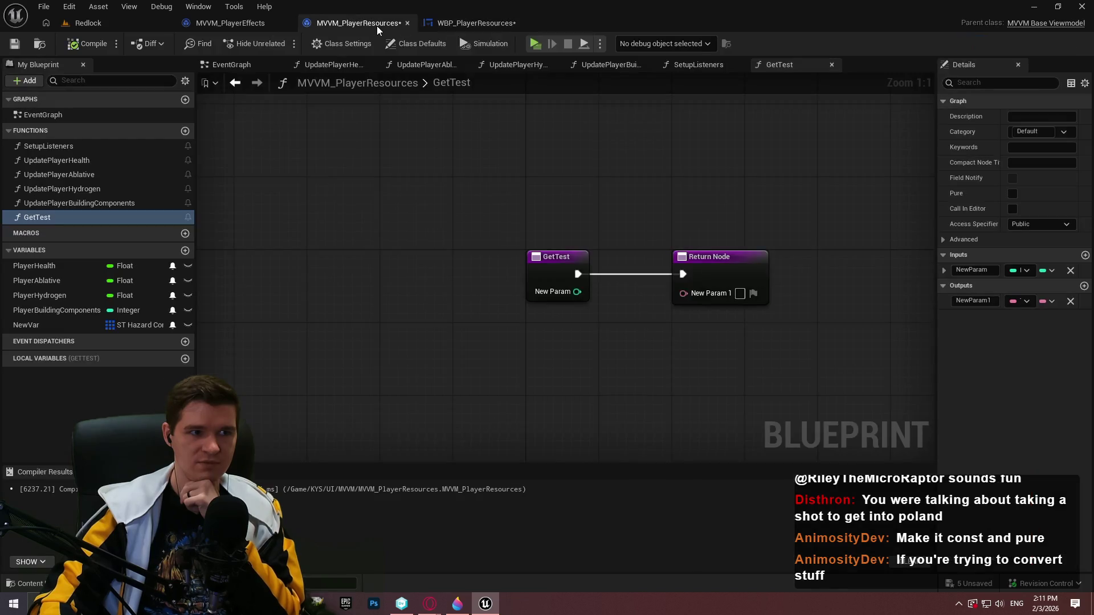
click(80, 39)
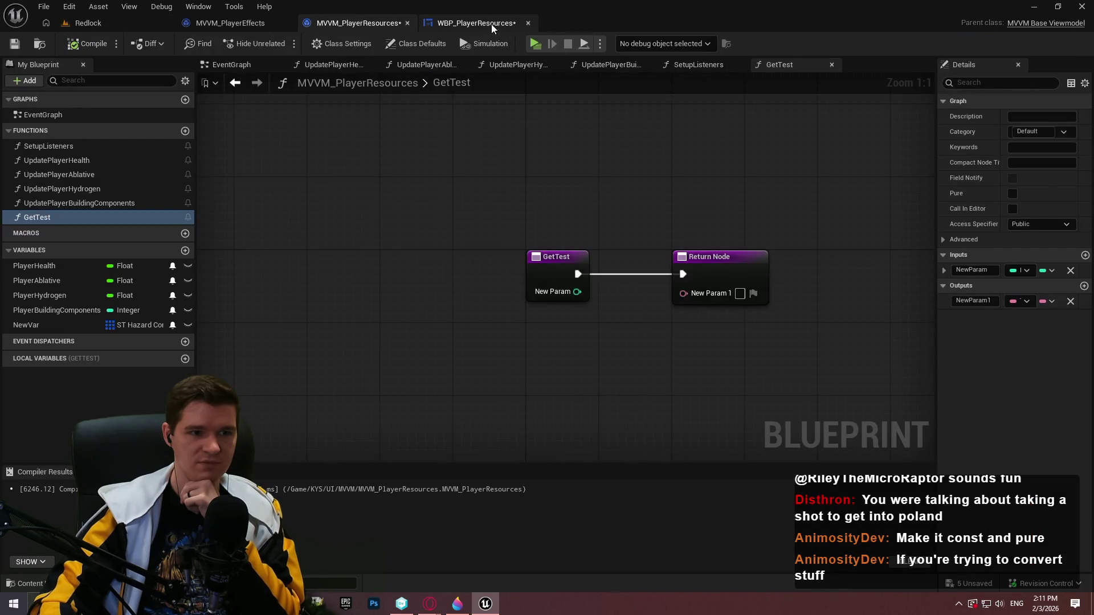
Check the GetTest Return Node details, then reopen the text binding's source choices.
click(733, 267)
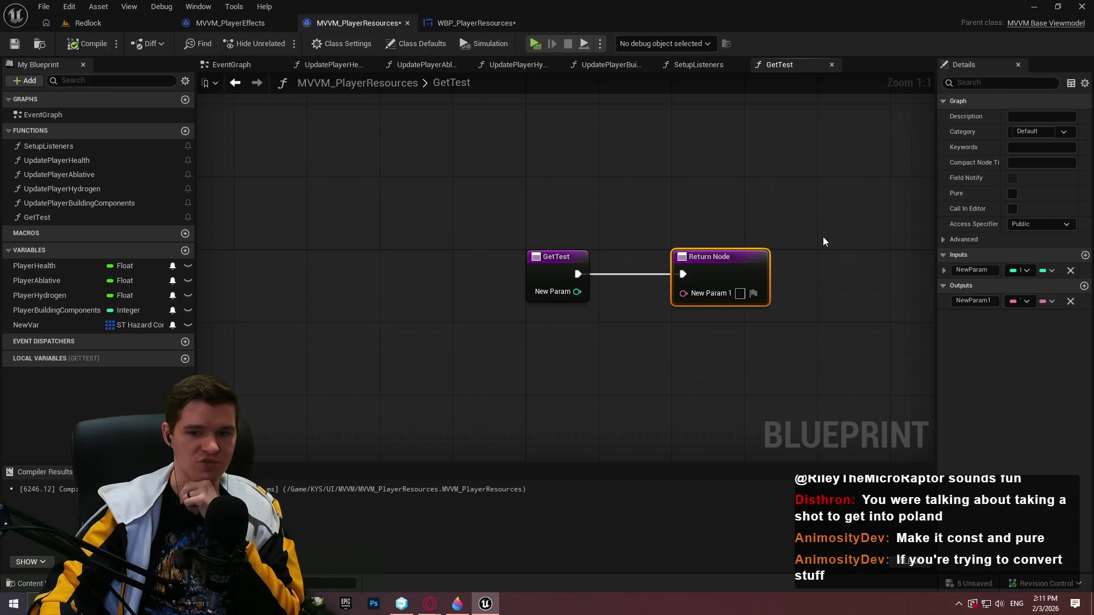
click(822, 239)
click(481, 25)
click(938, 226)
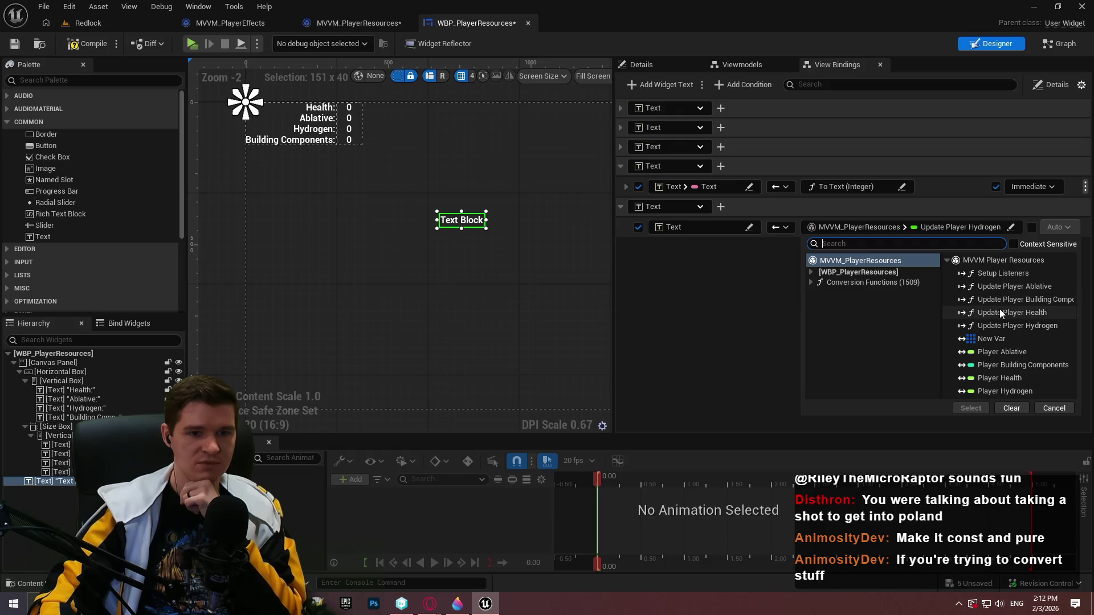
Cycle the binding direction through One Way To Viewmodel and Two Way to One Time To Widget.
click(787, 227)
click(842, 277)
click(779, 226)
click(807, 264)
click(888, 227)
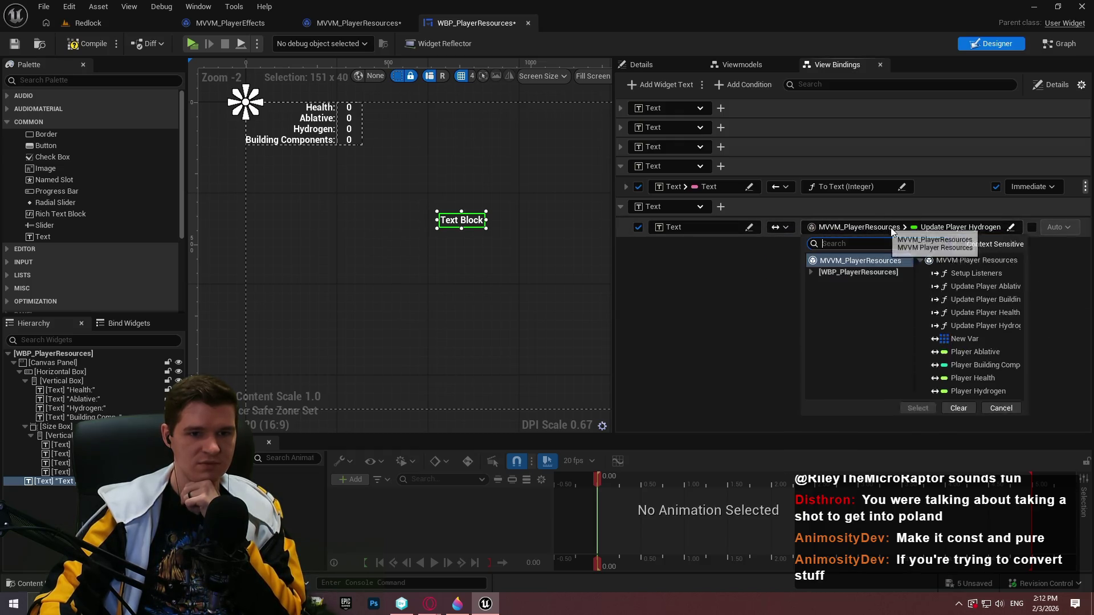
click(782, 227)
click(849, 235)
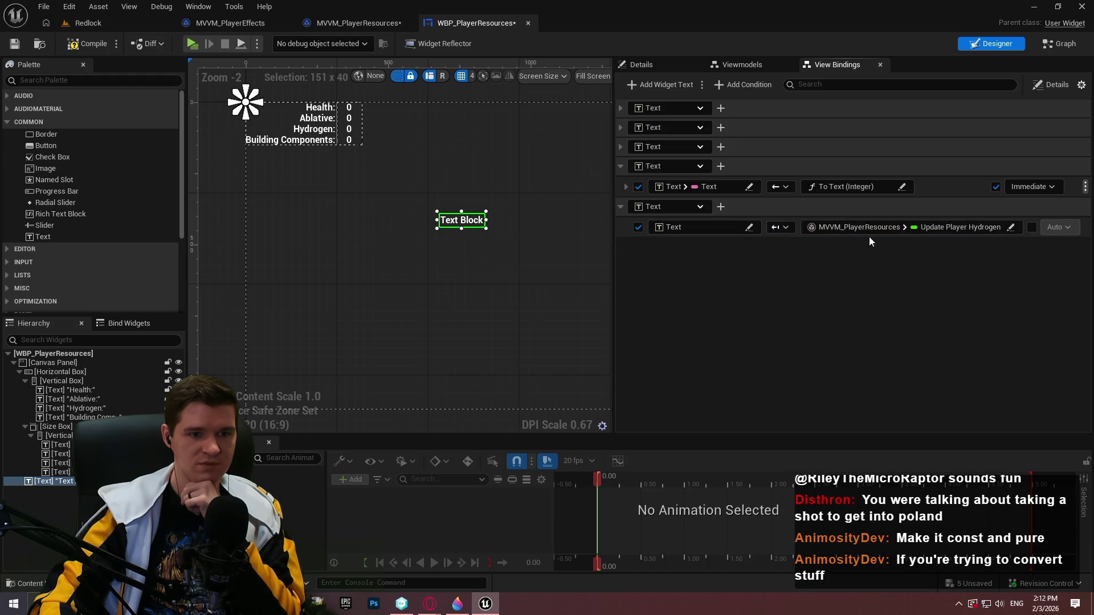
Review the widget property and add-binding options, keeping the mode on One Time To Widget.
click(699, 227)
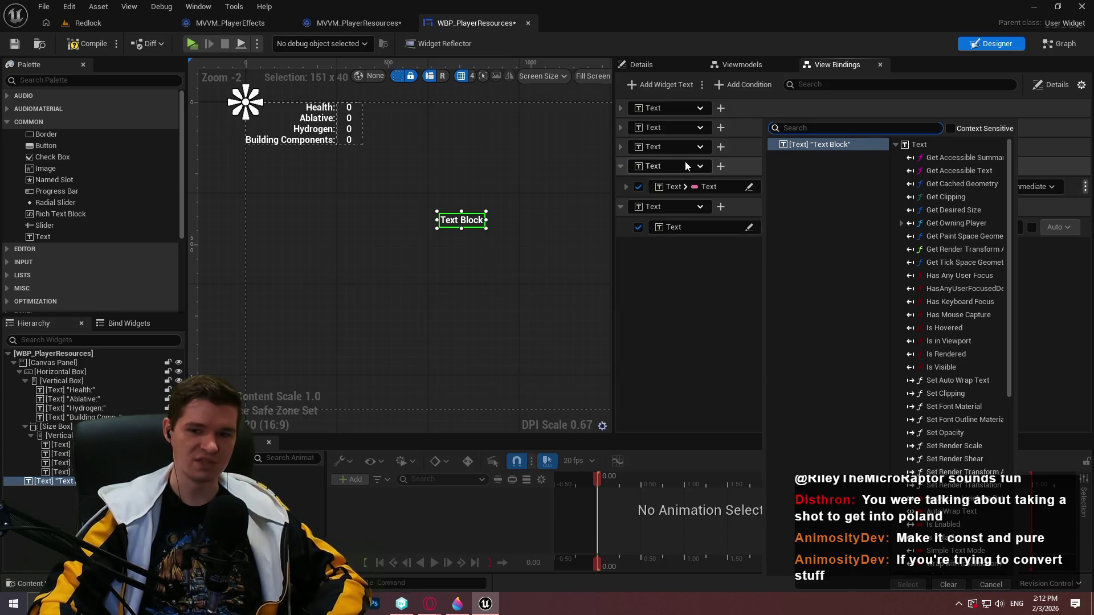
click(670, 253)
click(721, 226)
click(686, 276)
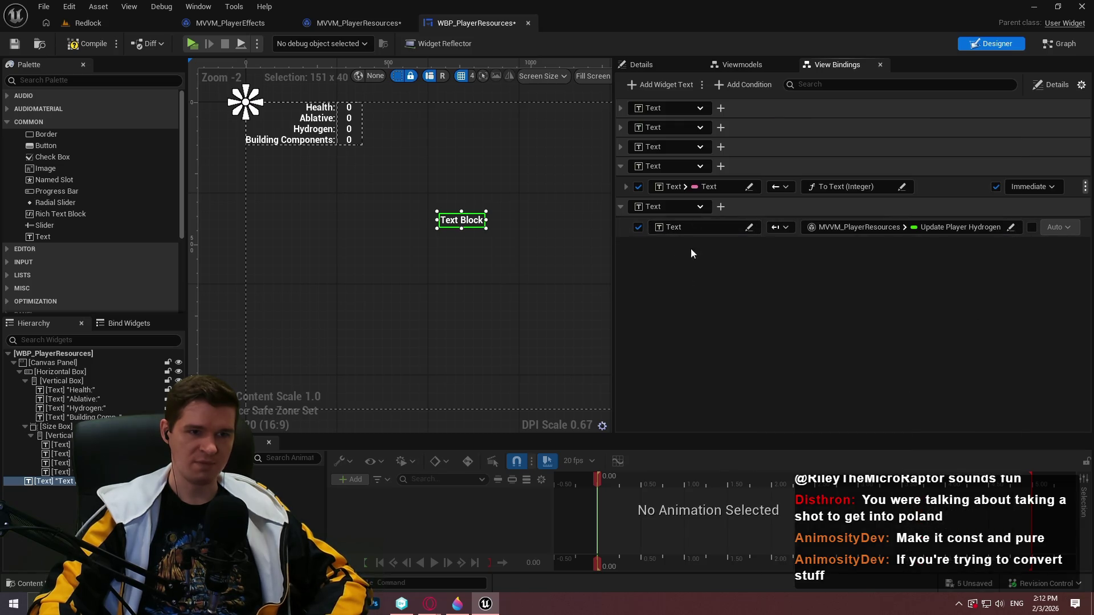
click(702, 85)
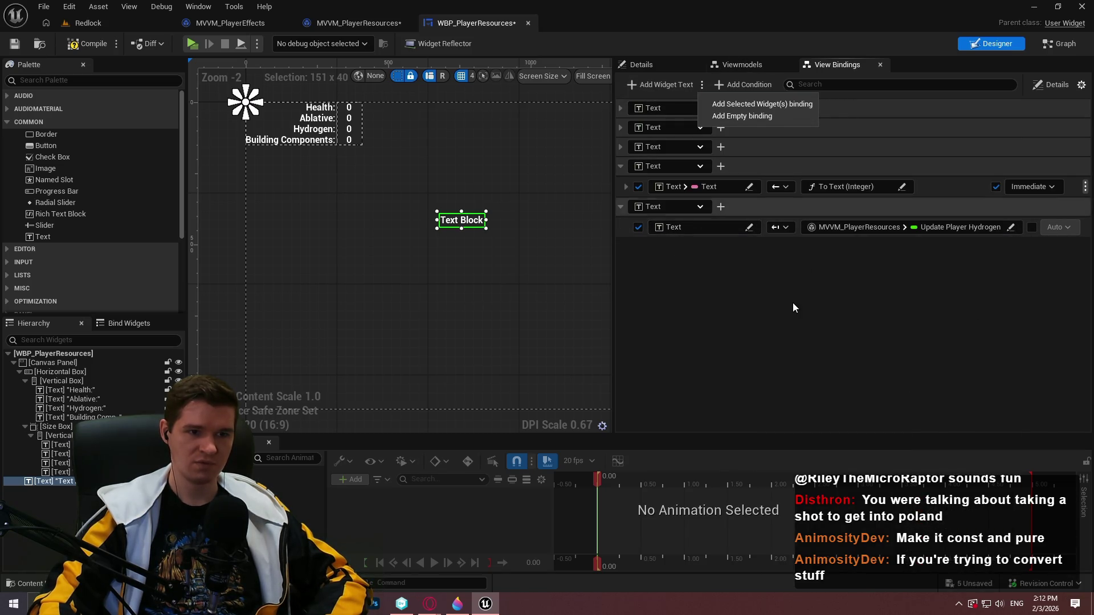
click(781, 228)
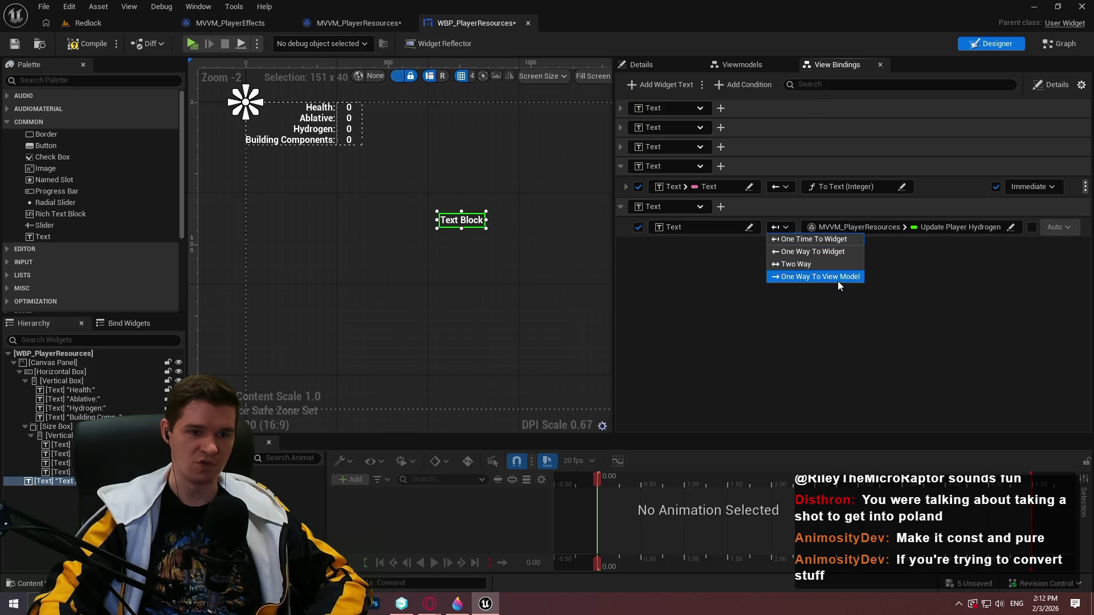
click(700, 252)
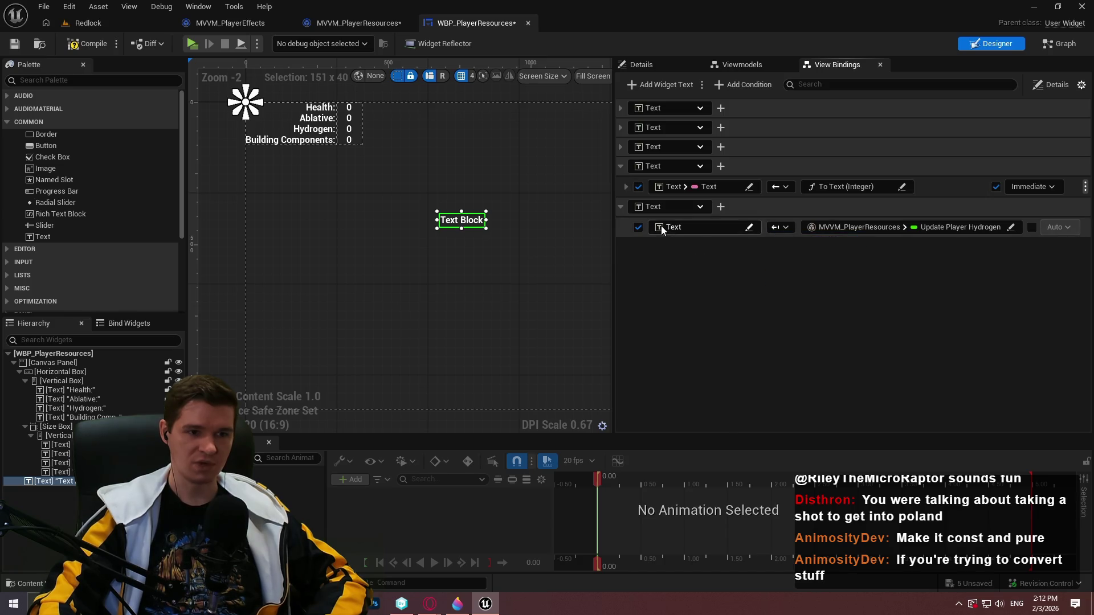
Add a new condition binding and look through the MVVM_PlayerResources fields without picking one.
click(727, 87)
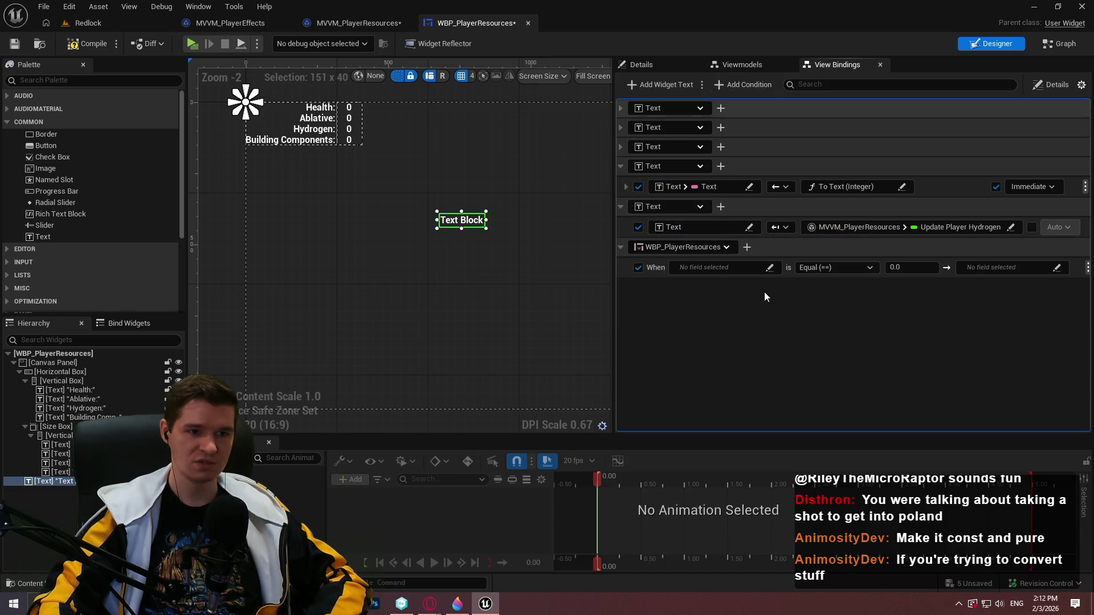
click(703, 268)
click(716, 299)
click(707, 272)
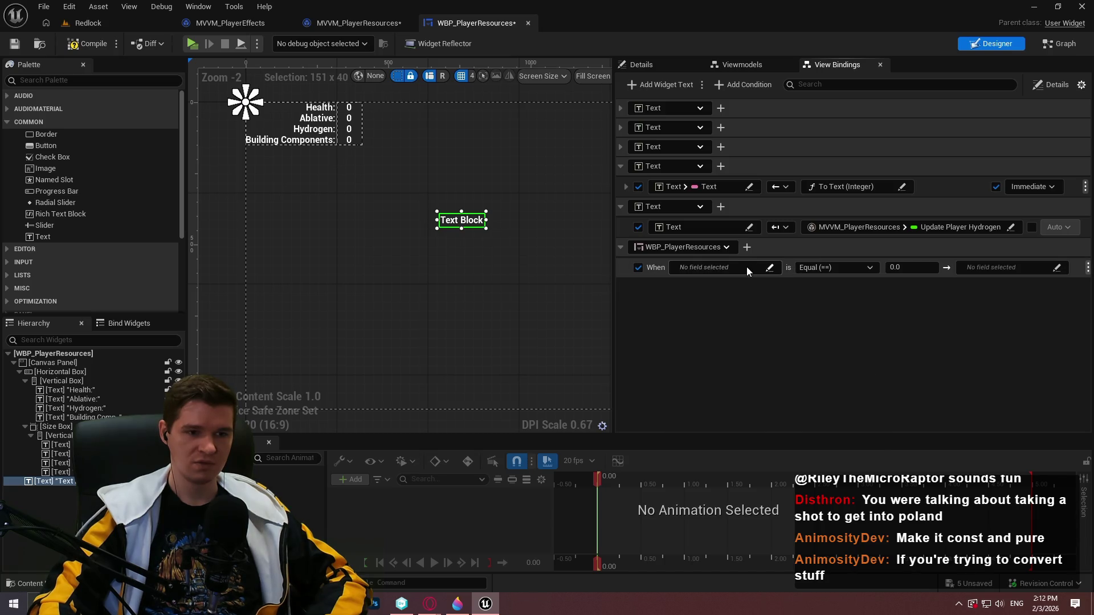
click(735, 266)
click(716, 254)
Point the condition at the Text Block, leaving its source field unchosen.
click(702, 246)
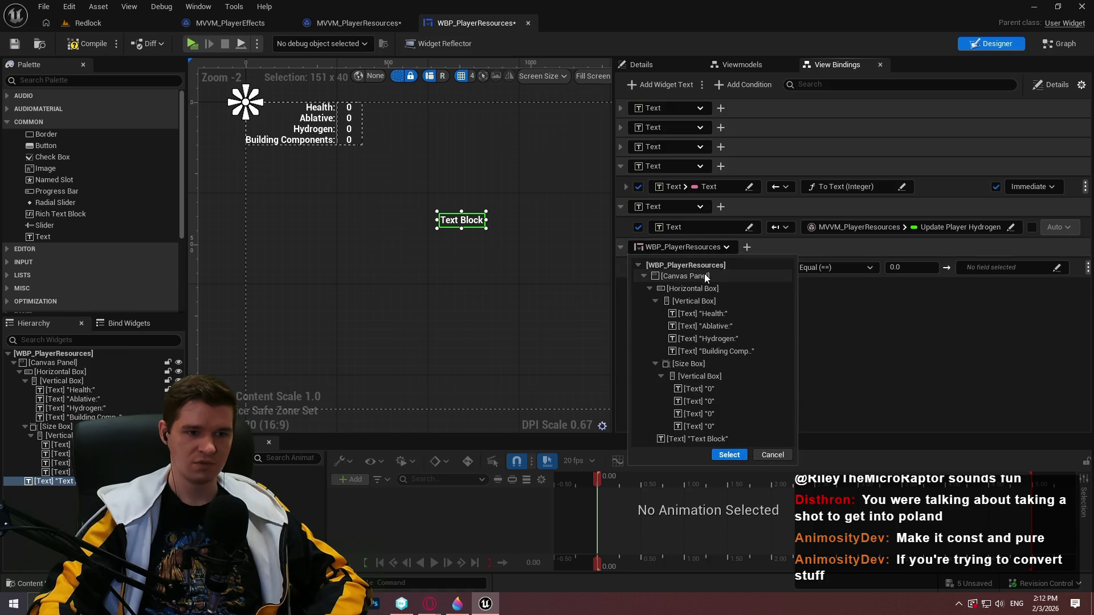
click(708, 440)
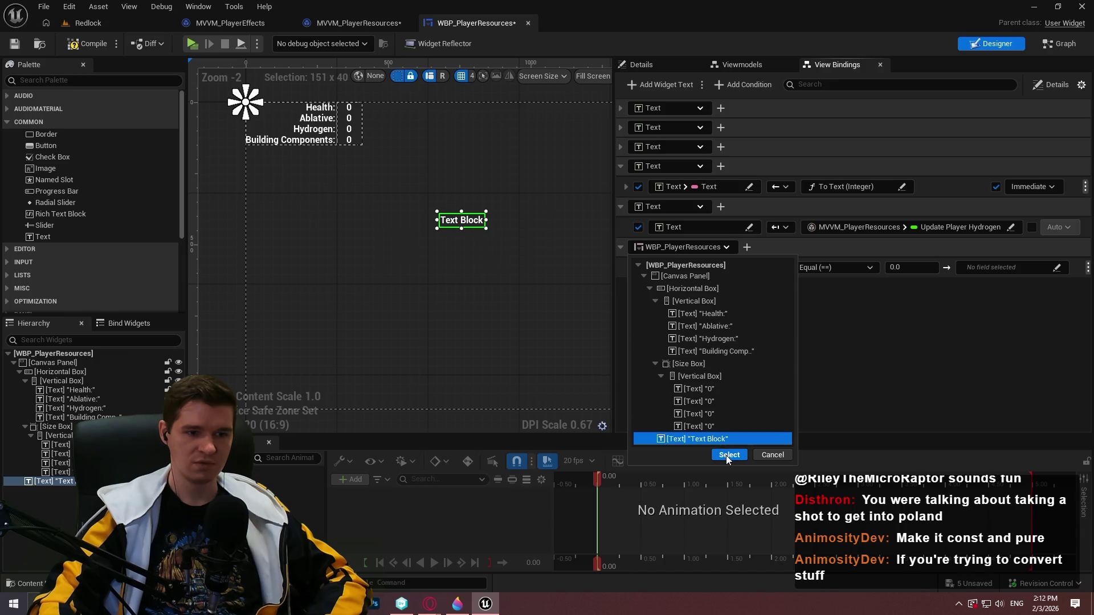
click(729, 455)
click(692, 271)
click(728, 303)
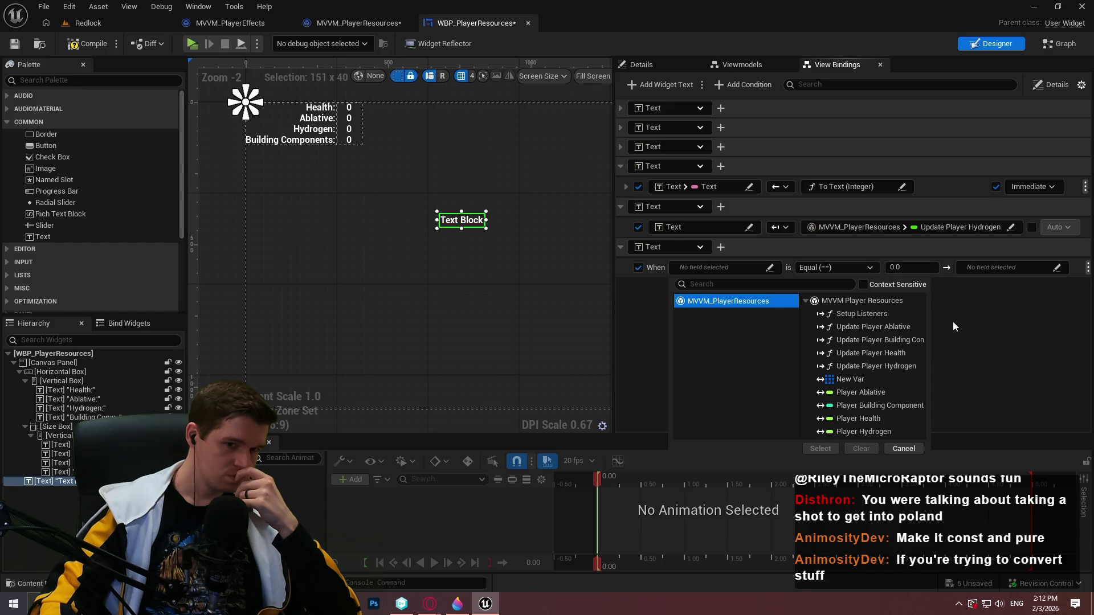
click(946, 268)
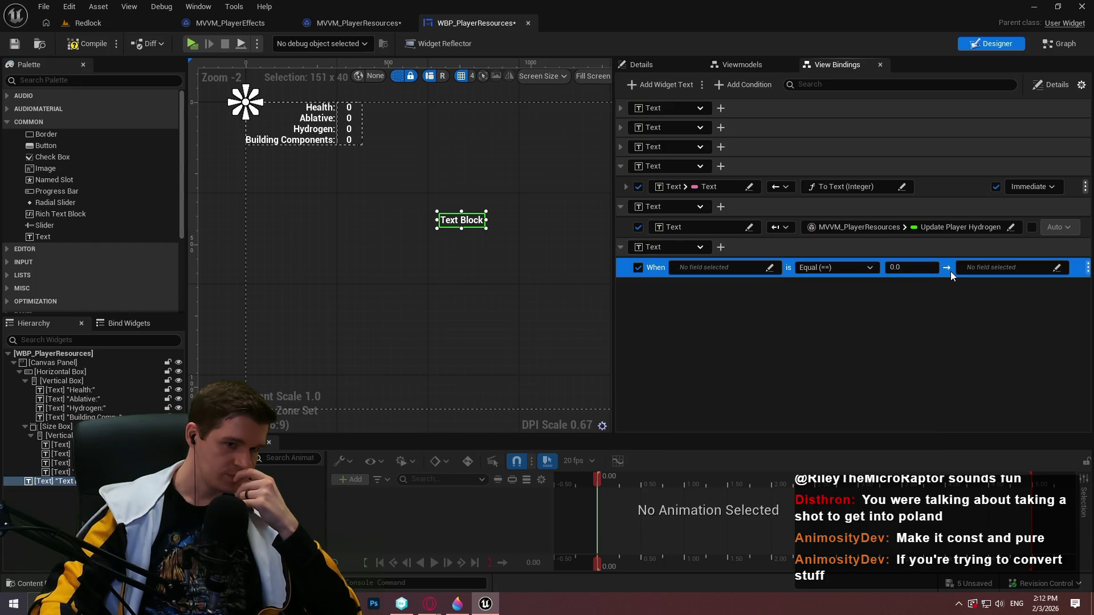
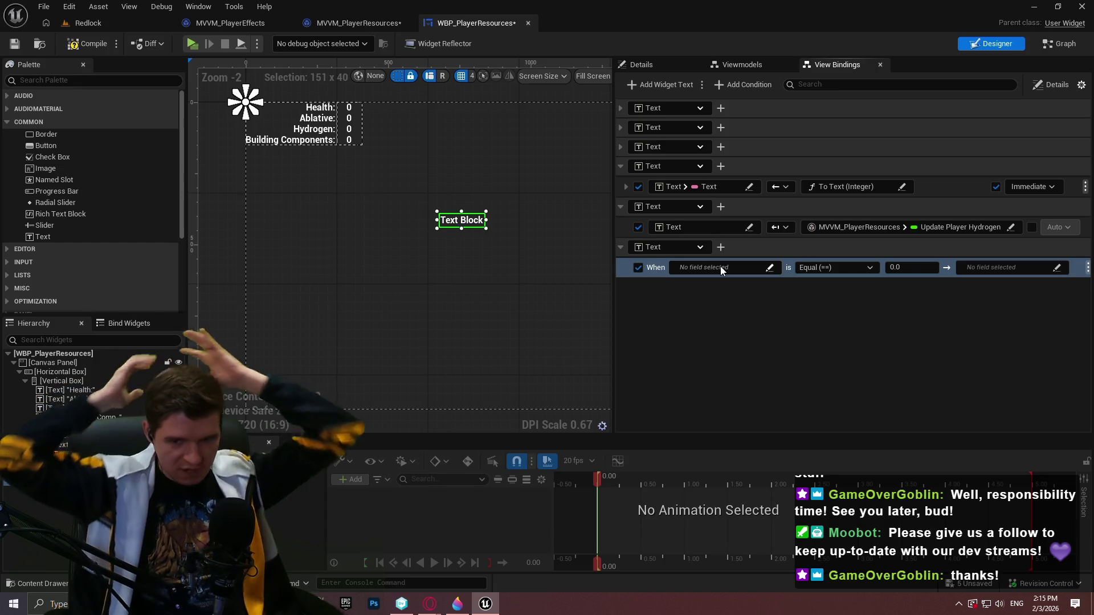
Switch to the red-annotated Paint 3D sketch and bring up its file menu.
click(457, 603)
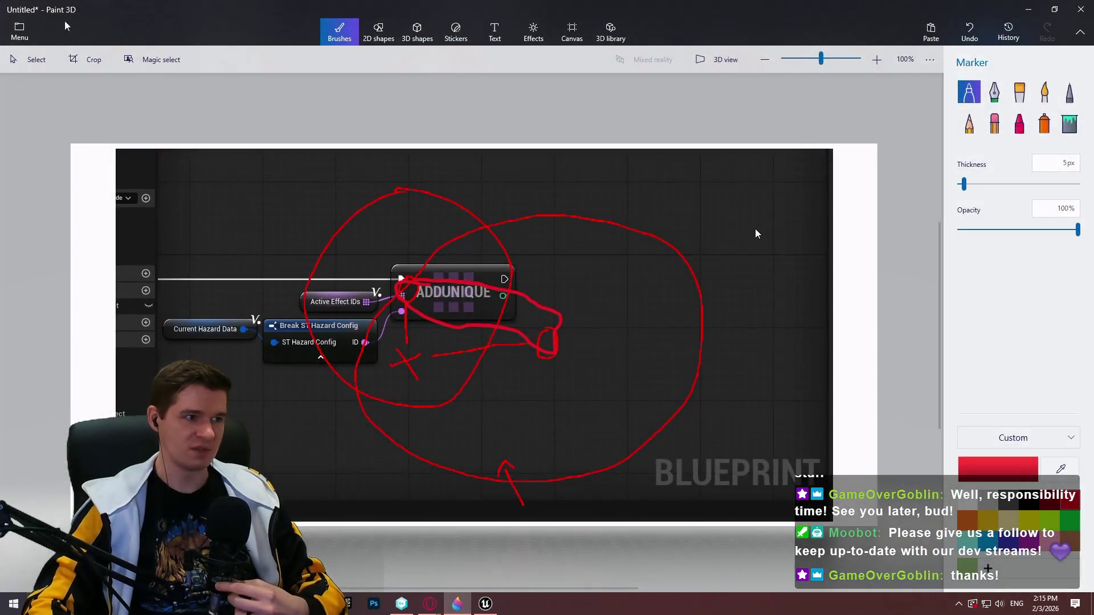
click(36, 53)
Start a new drawing without saving the old sketch and fill the canvas dark grey.
click(64, 66)
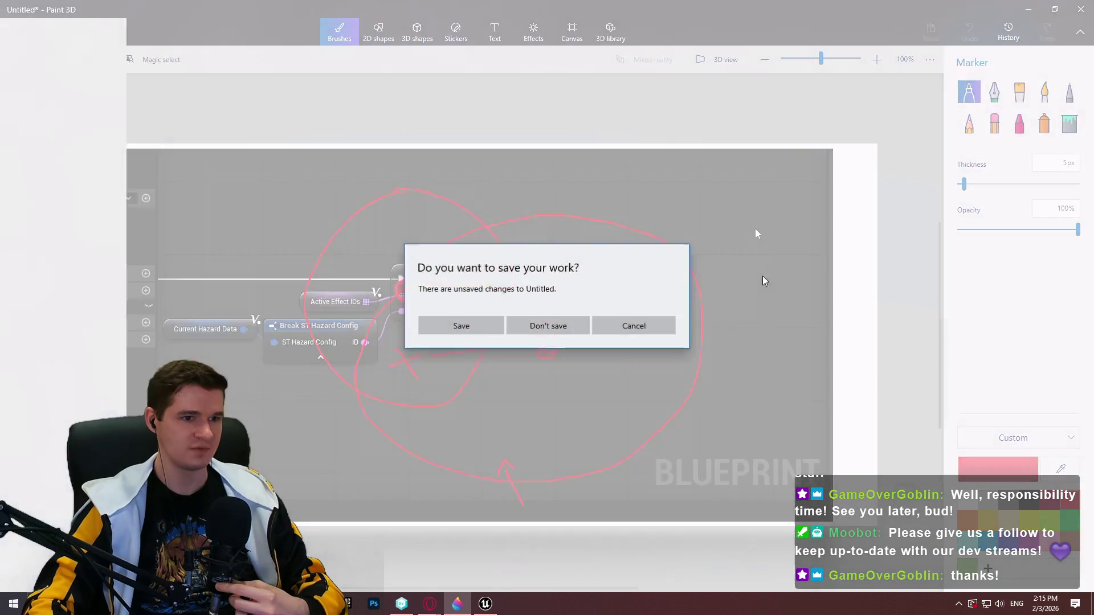
click(548, 326)
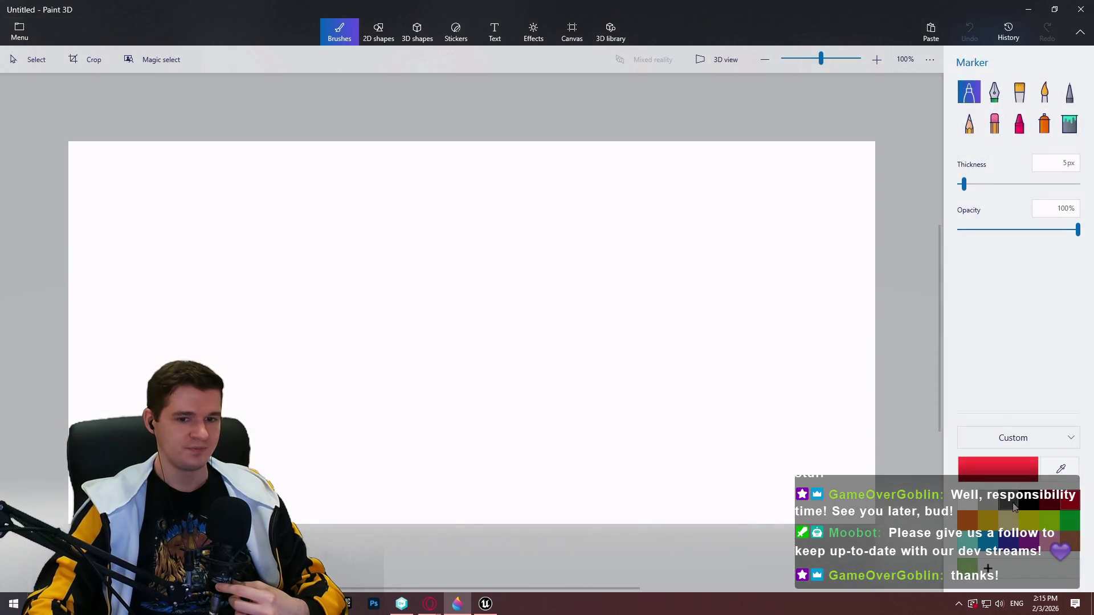
click(1070, 123)
click(778, 265)
click(969, 92)
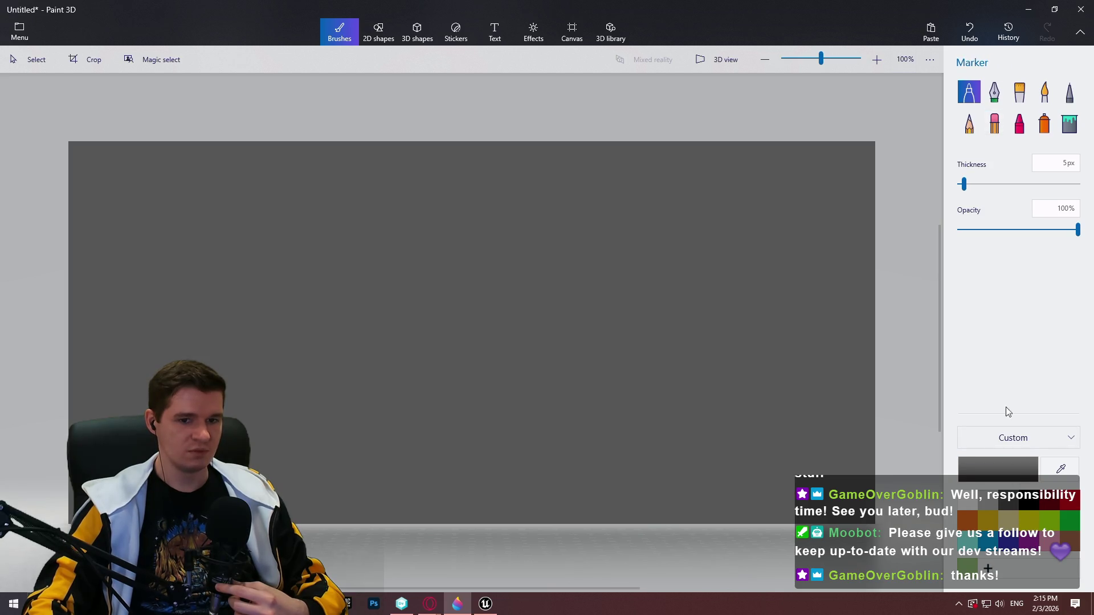
Draw a large black-outlined rectangle frame across the canvas.
click(378, 31)
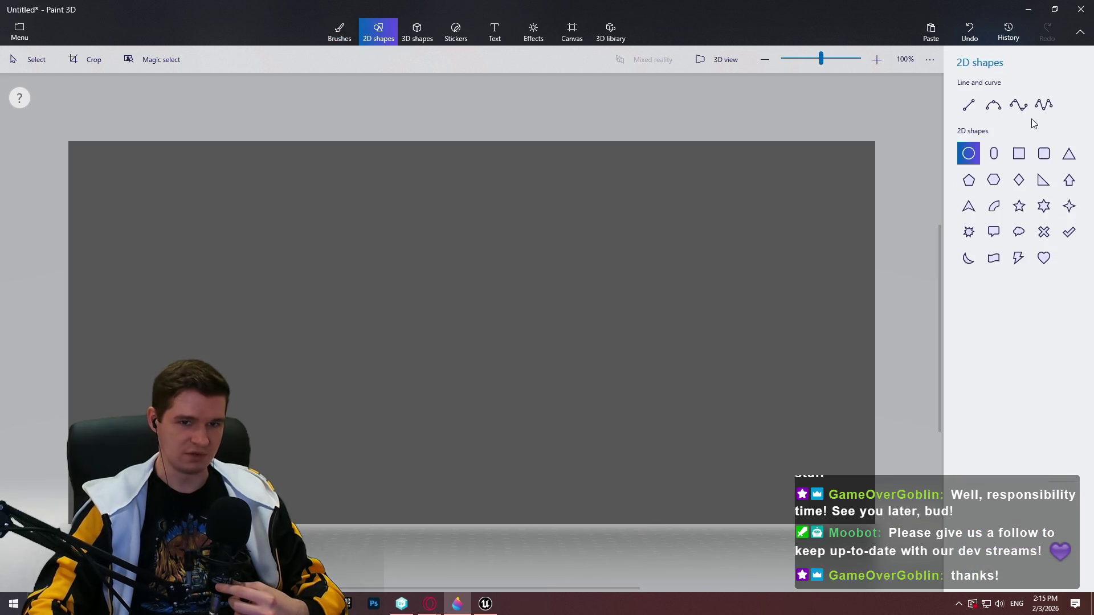
click(1019, 153)
mouse_move(249, 178)
mouse_down()
mouse_move(640, 501)
mouse_move(771, 463)
mouse_move(762, 471)
mouse_up()
drag(636, 316, 606, 313)
click(733, 116)
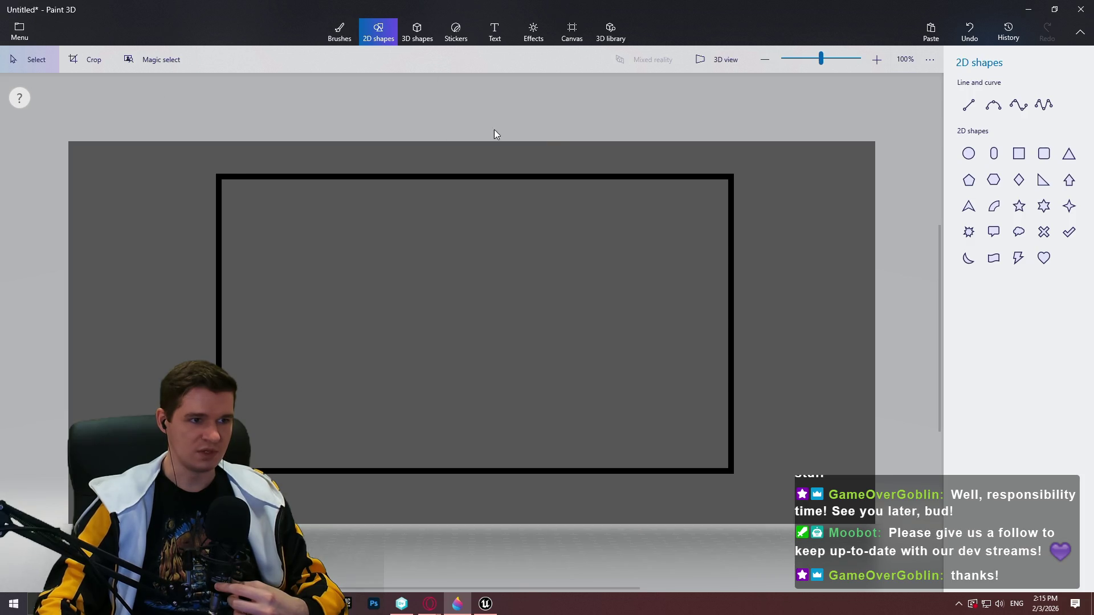
Add a smaller rectangle with a thicker outline inside the frame's top-right area.
click(1019, 154)
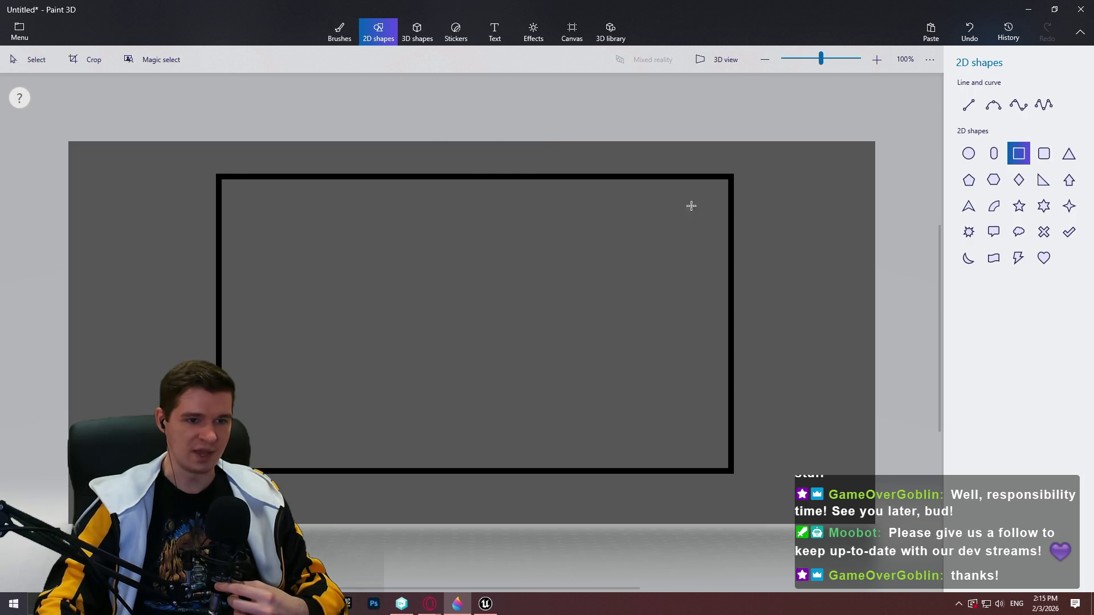
drag(523, 188, 675, 226)
drag(970, 215, 963, 218)
click(698, 207)
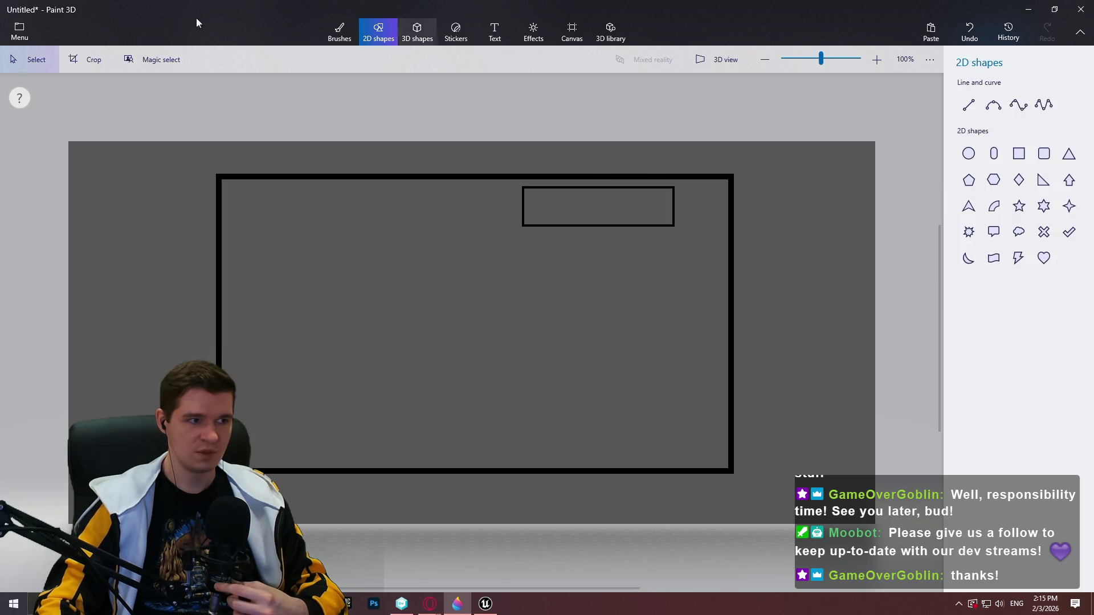
scroll(602, 190, up, 2)
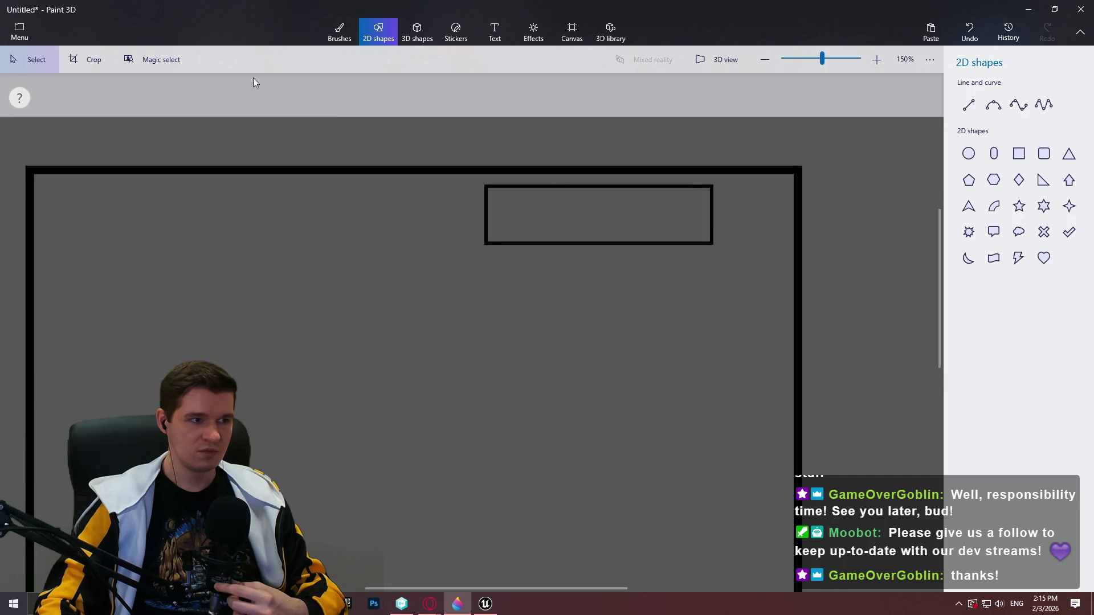
Draw magenta marker slots in the small box, redoing a misdrawn stroke, and number them.
click(341, 32)
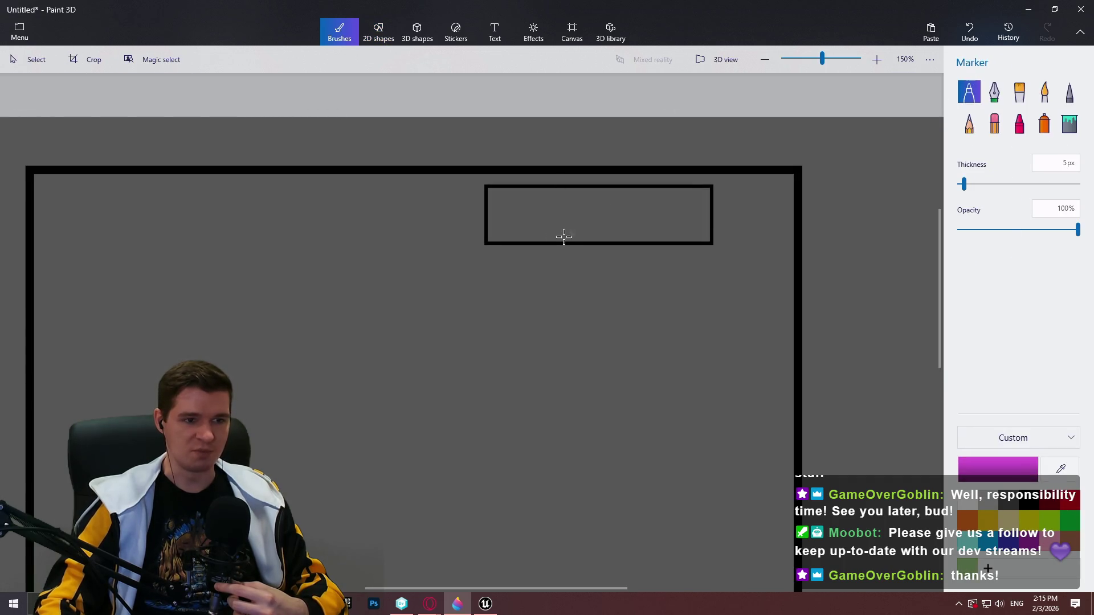
mouse_move(496, 194)
mouse_down()
mouse_move(495, 233)
mouse_move(520, 225)
mouse_move(496, 190)
mouse_up()
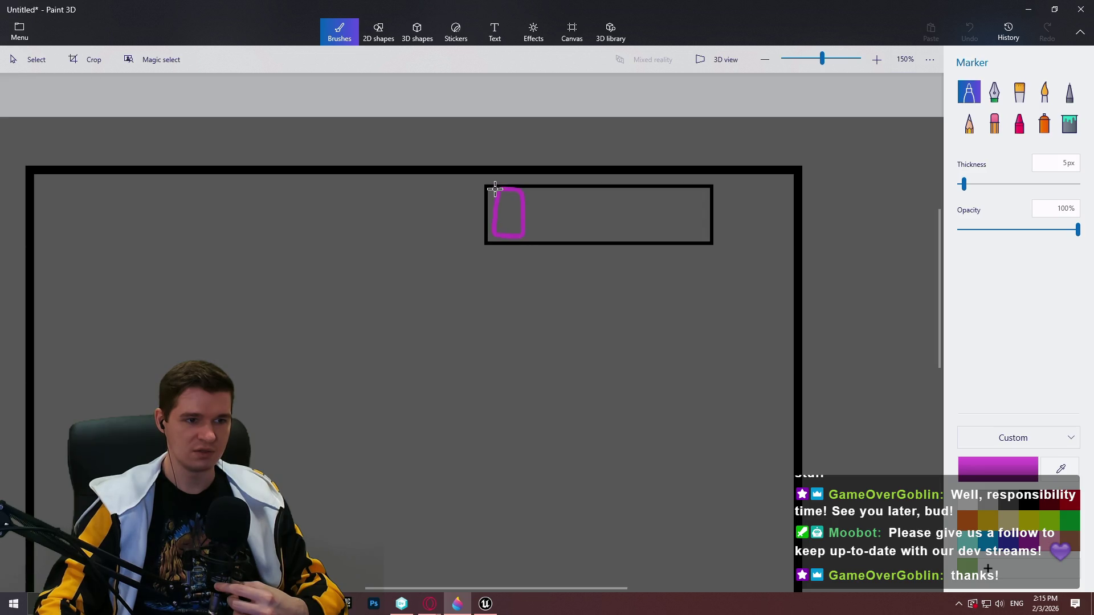
key(ctrl+z)
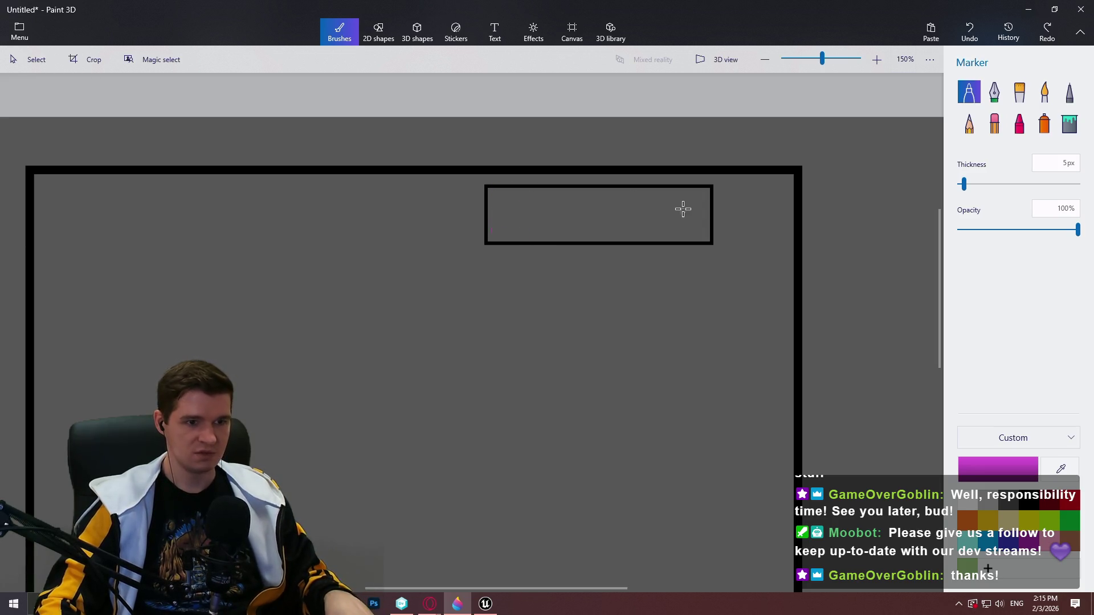
mouse_move(671, 192)
mouse_down()
mouse_move(704, 233)
mouse_move(668, 192)
mouse_move(625, 225)
mouse_move(655, 225)
mouse_move(647, 196)
mouse_move(616, 193)
mouse_move(596, 229)
mouse_move(608, 190)
mouse_move(560, 192)
mouse_move(539, 228)
mouse_move(562, 195)
mouse_move(531, 194)
mouse_move(496, 230)
mouse_move(513, 185)
mouse_move(492, 187)
mouse_up()
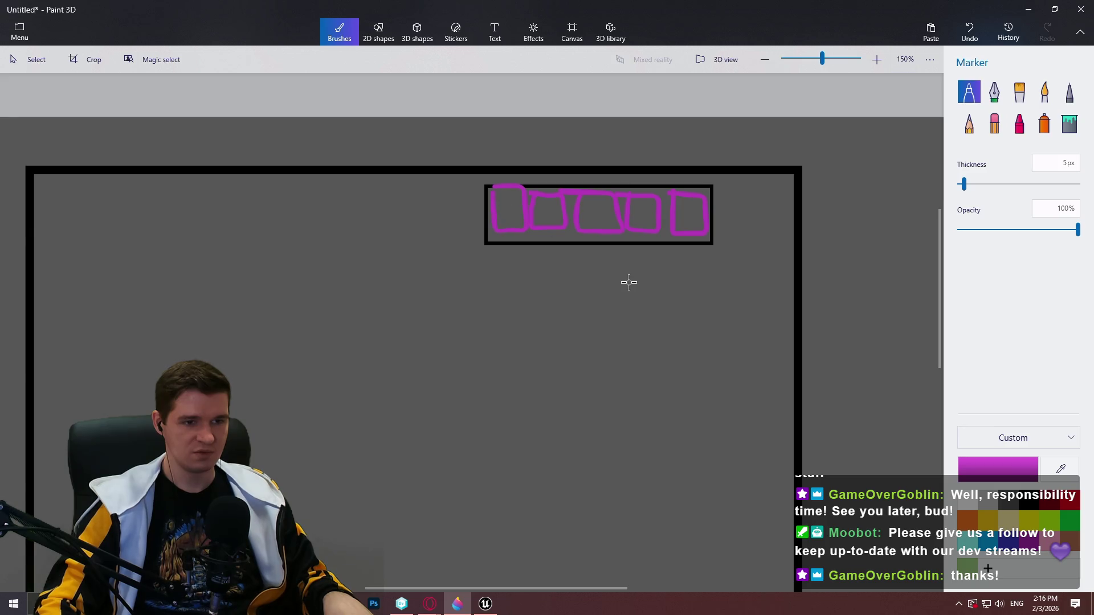
mouse_move(689, 203)
mouse_down()
mouse_move(688, 221)
mouse_move(639, 209)
mouse_move(645, 218)
mouse_move(556, 211)
mouse_up()
mouse_move(549, 196)
mouse_down()
mouse_move(548, 226)
mouse_move(501, 197)
mouse_move(503, 220)
mouse_up()
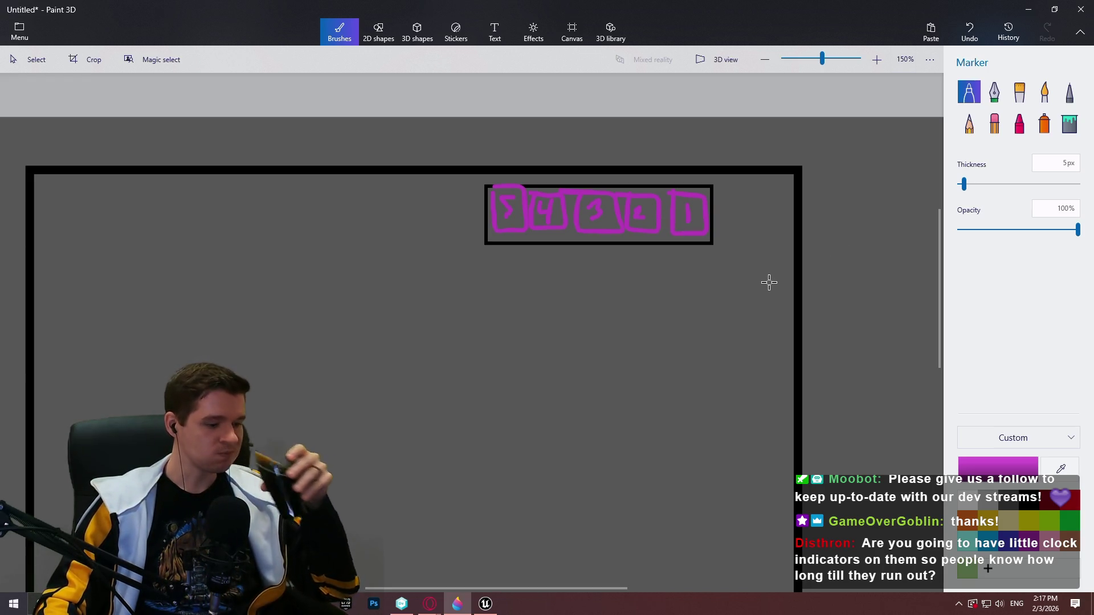
click(431, 603)
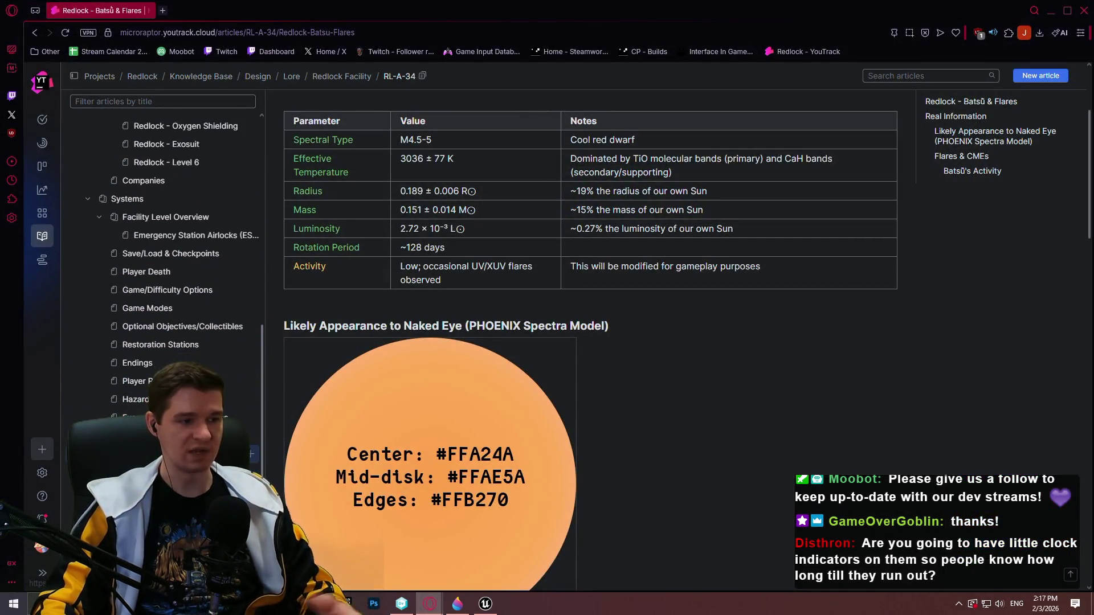
Colour the On-screen Timer's OFF default red in the Game/Difficulty Options article, then minimize the browser.
click(177, 290)
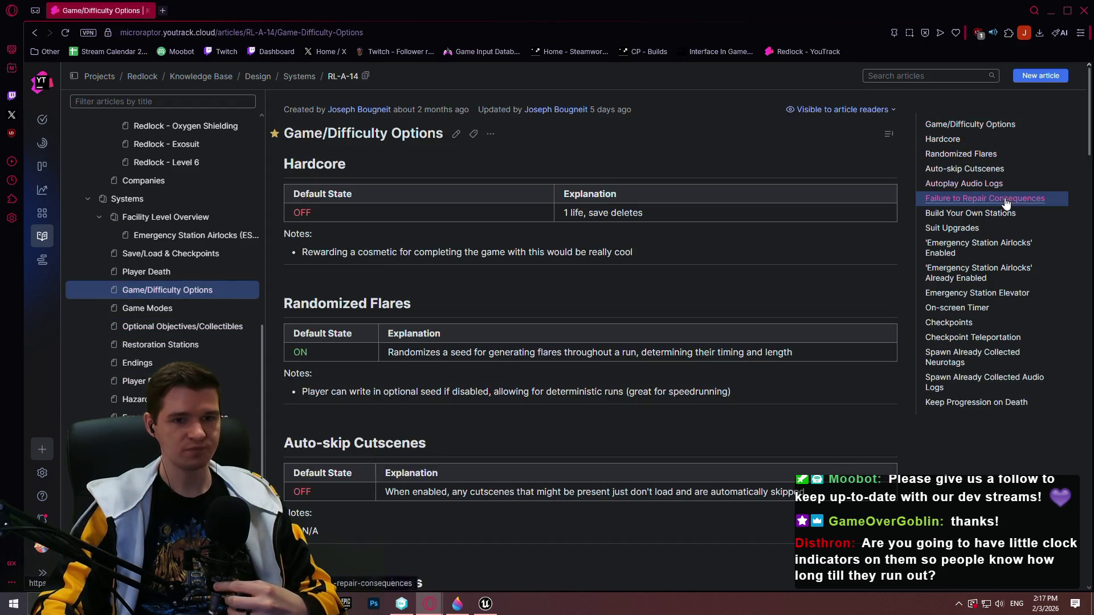
click(970, 308)
scroll(359, 337, up, 3)
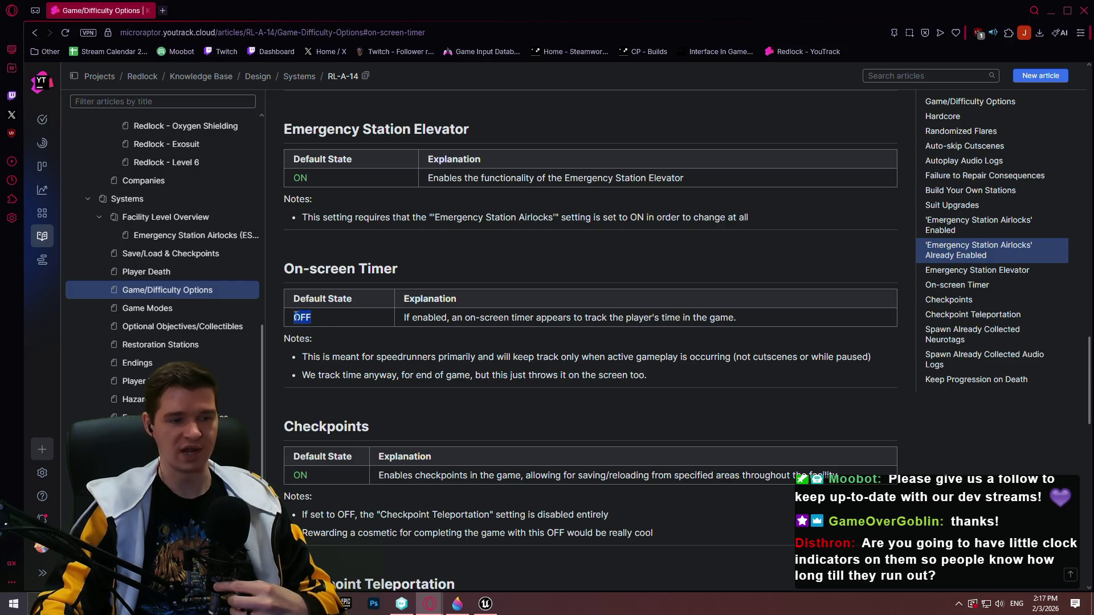
click(259, 294)
click(279, 248)
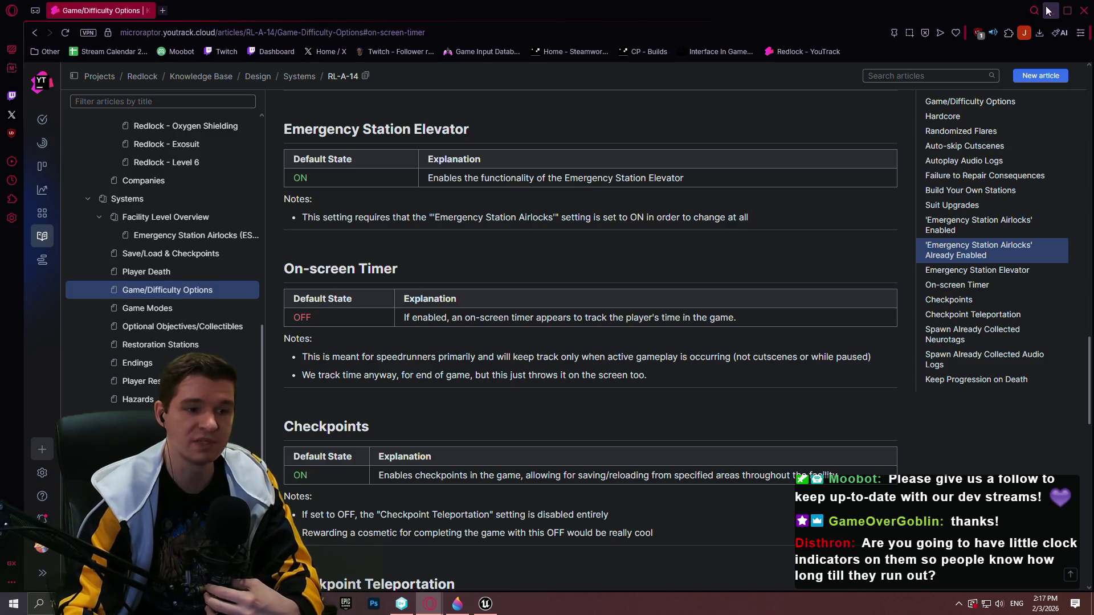
click(1048, 10)
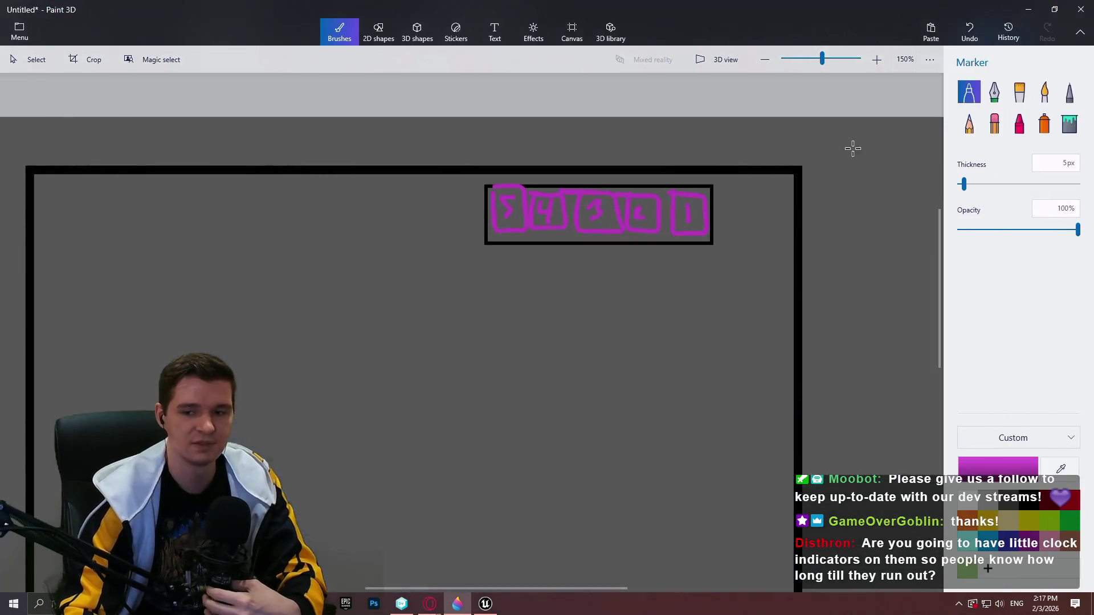
scroll(623, 283, down, 1)
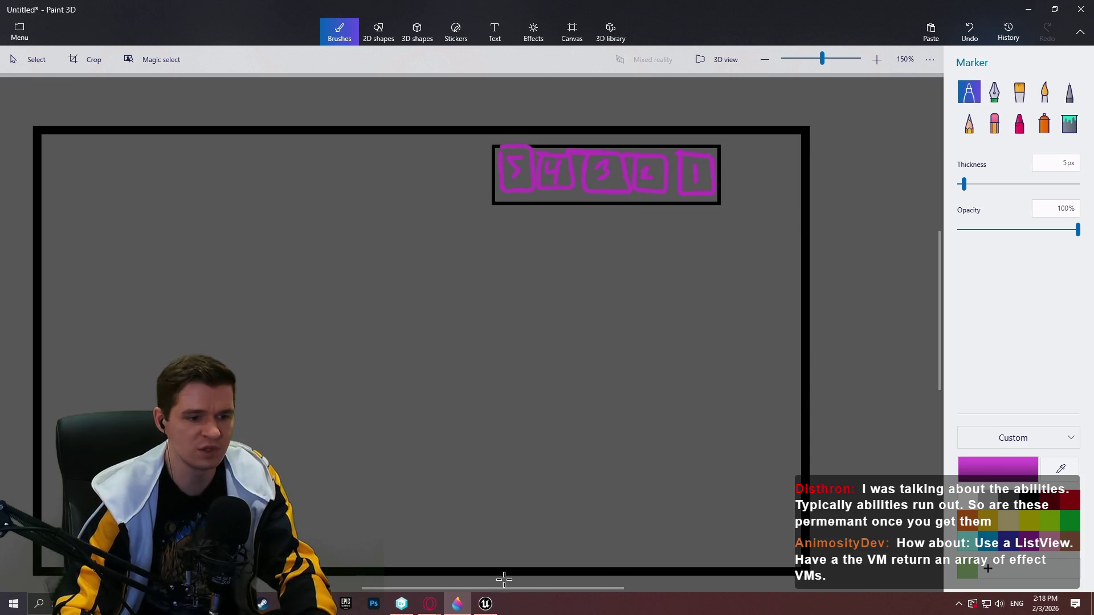
mouse_move(486, 605)
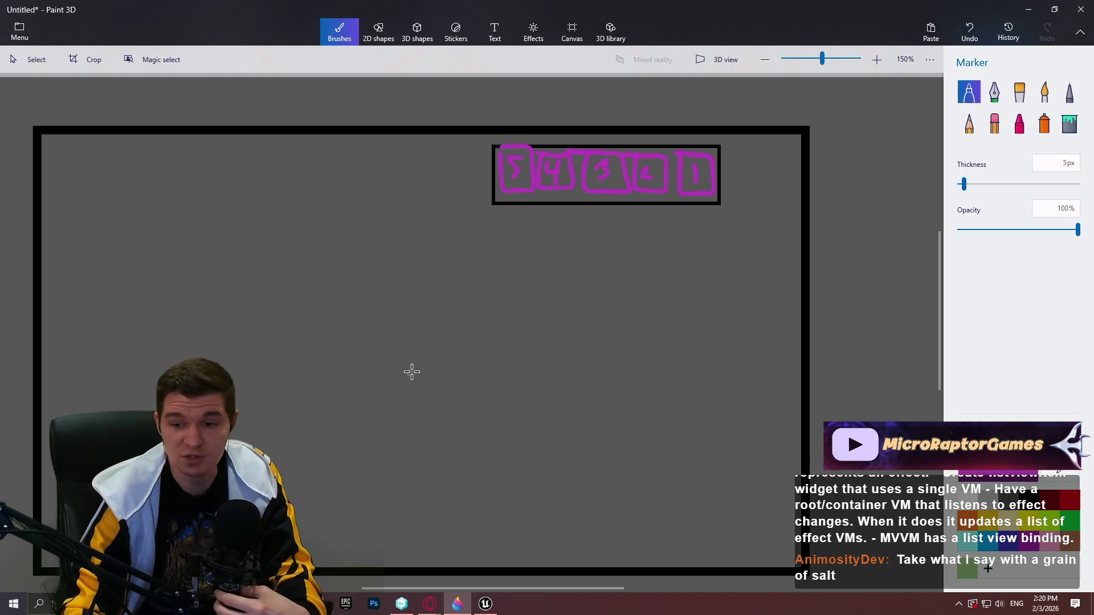
Minimize Paint 3D to get back to the WBP_PlayerResources widget editor.
click(1029, 9)
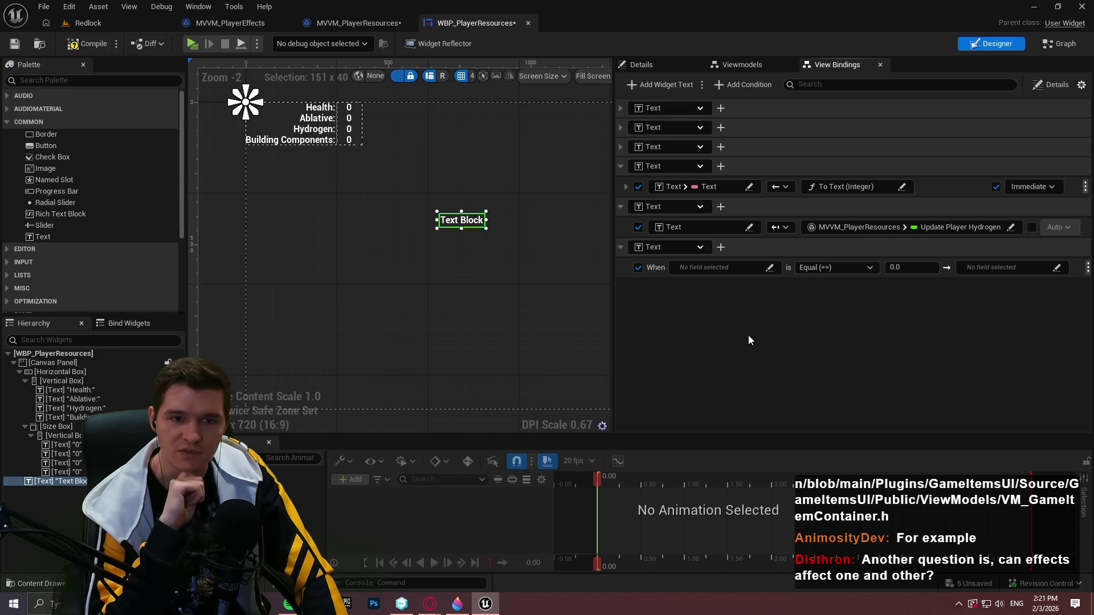
Glance at the purple numbered-box sketch in Paint 3D, then minimize it again.
click(457, 603)
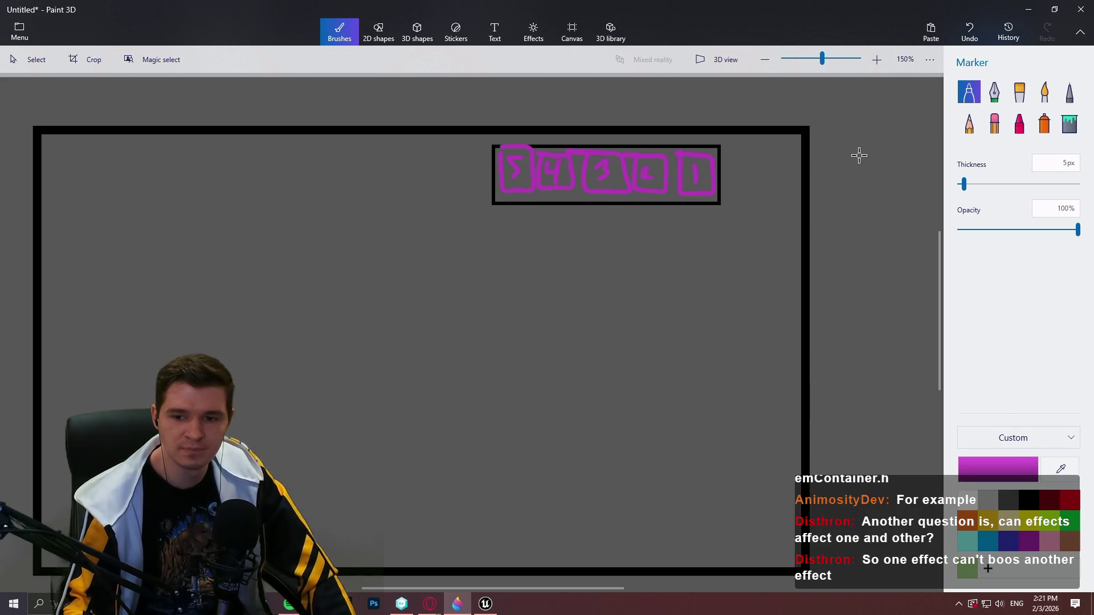
click(1039, 7)
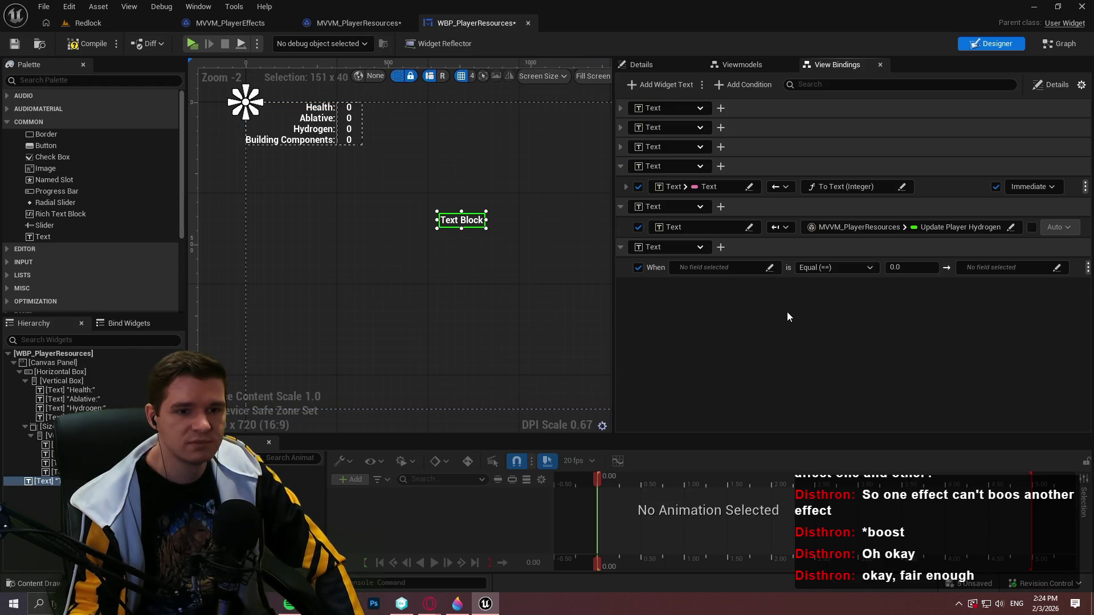
Remove the conditional When binding from View Bindings and confirm the deletion.
click(1032, 268)
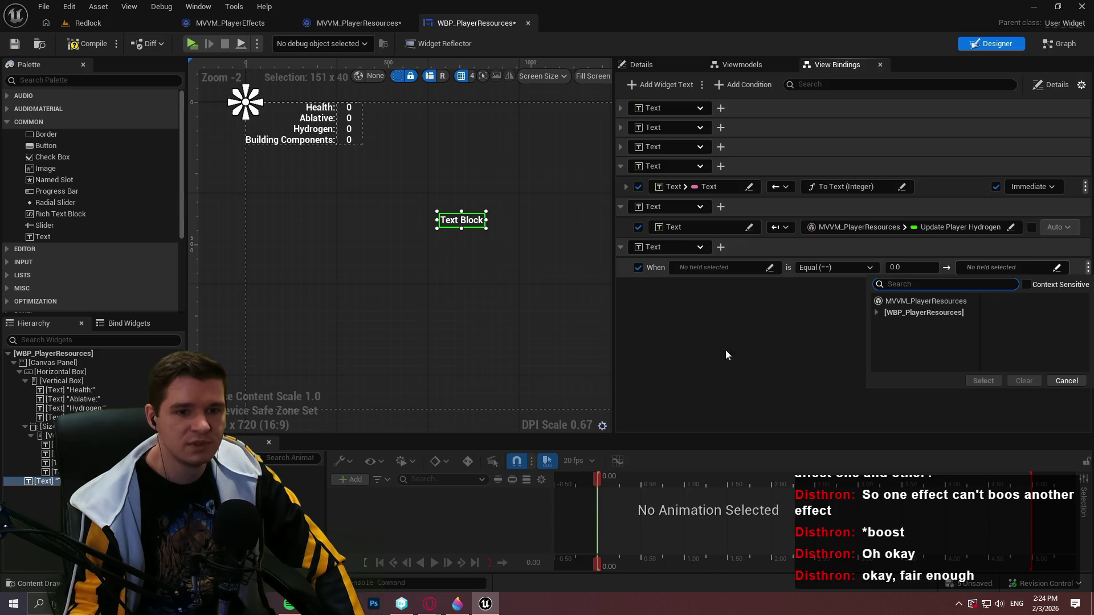
click(877, 314)
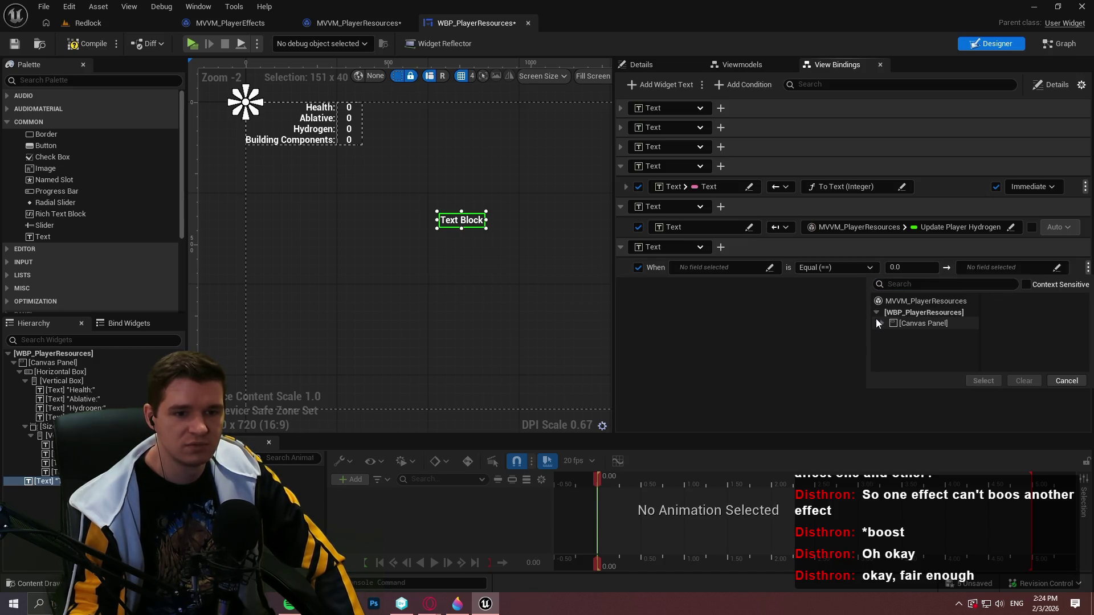
click(771, 332)
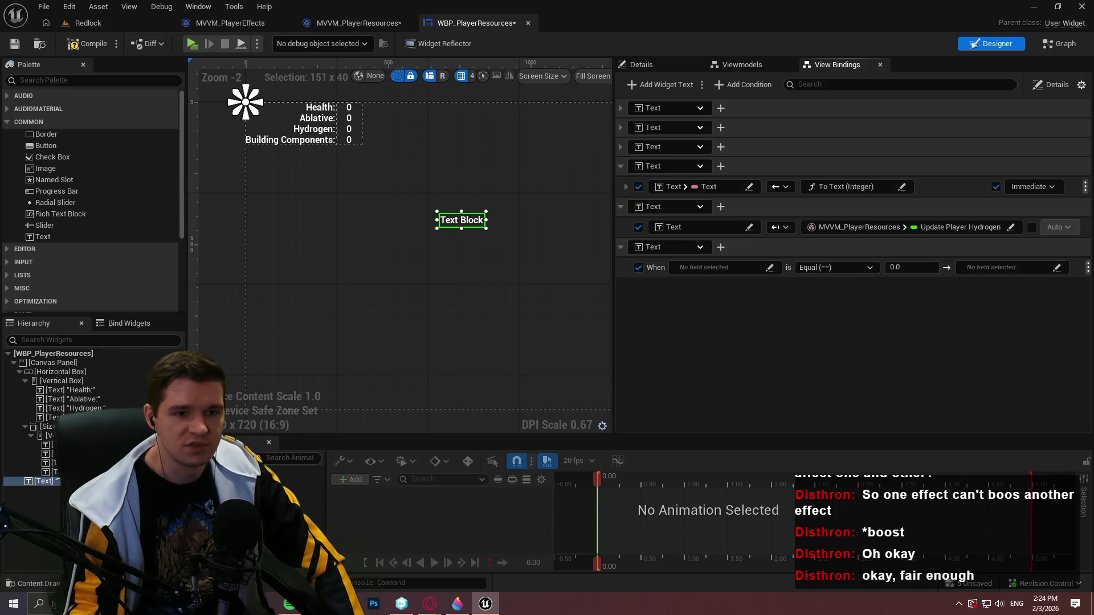
click(1087, 268)
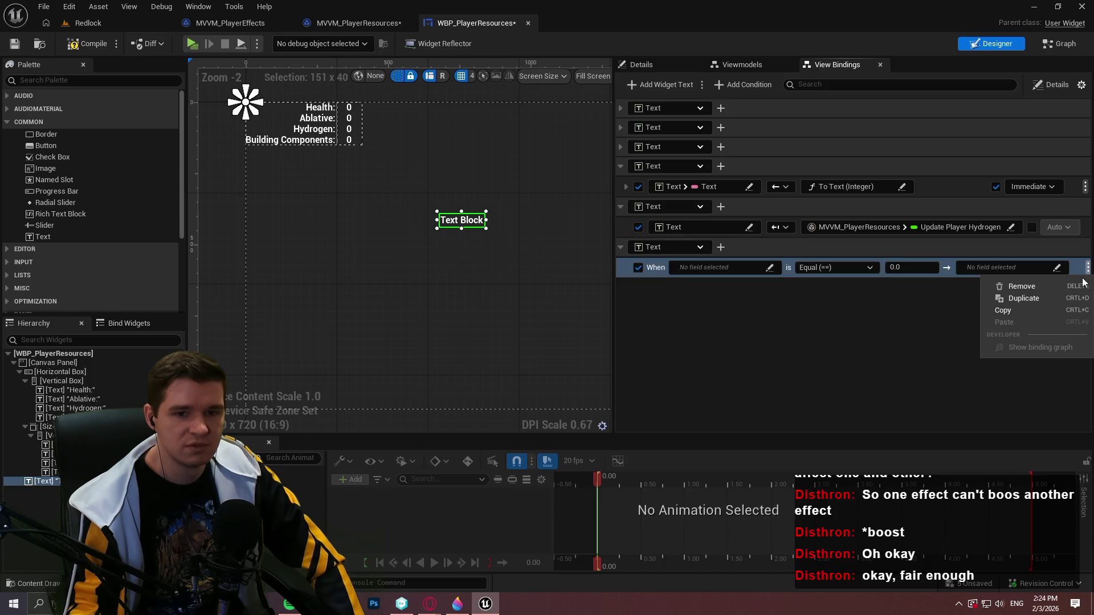
click(1039, 287)
click(598, 323)
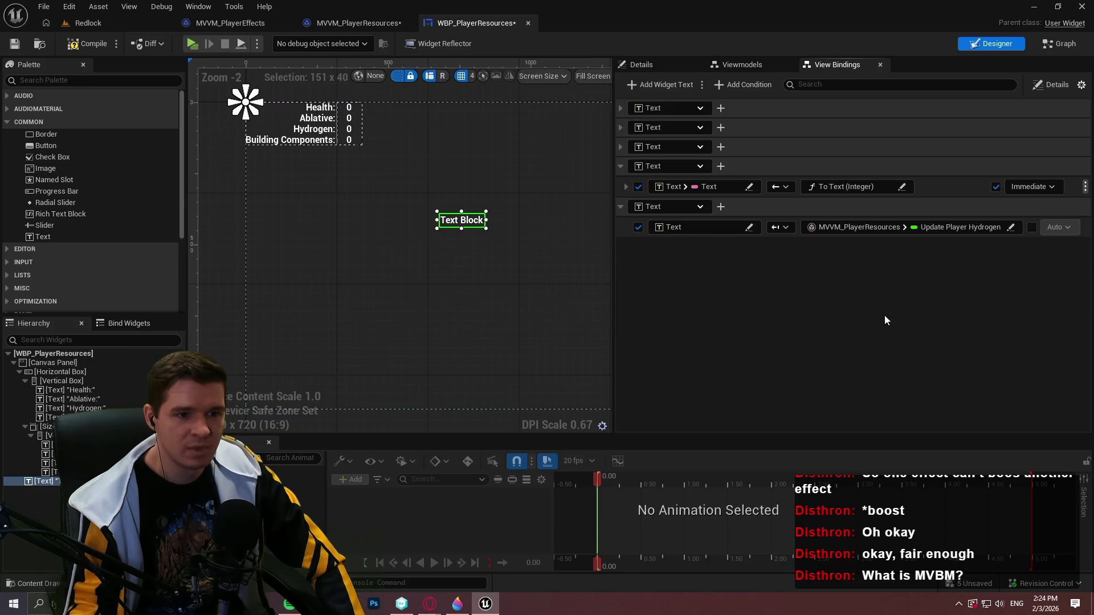
Collapse the Text binding groups, delete the stray Text Block, and widen the designer canvas.
click(622, 167)
click(623, 186)
click(43, 481)
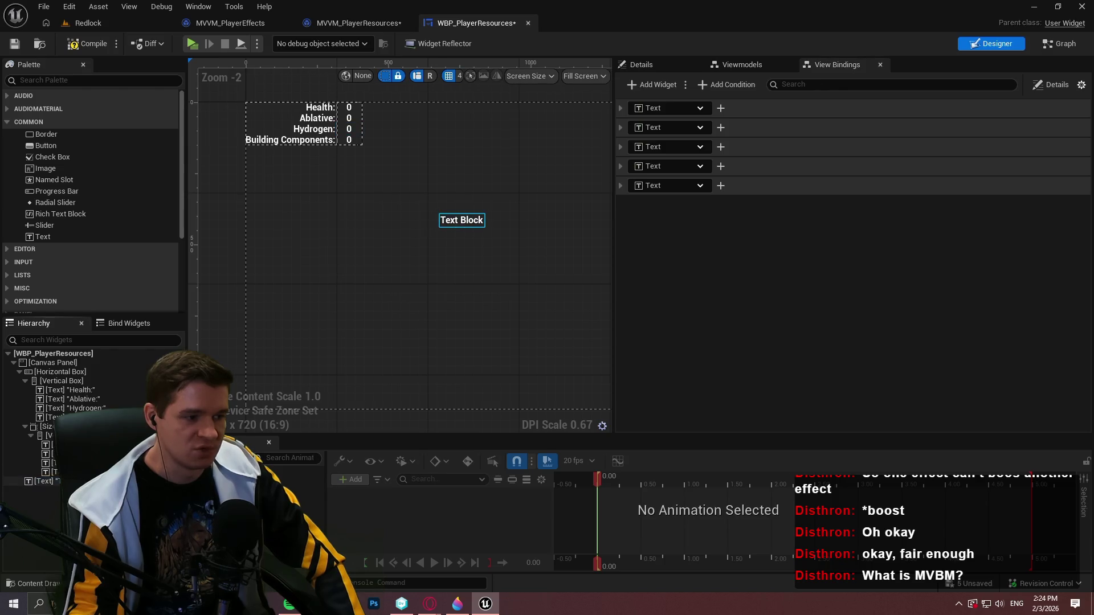
key(Delete)
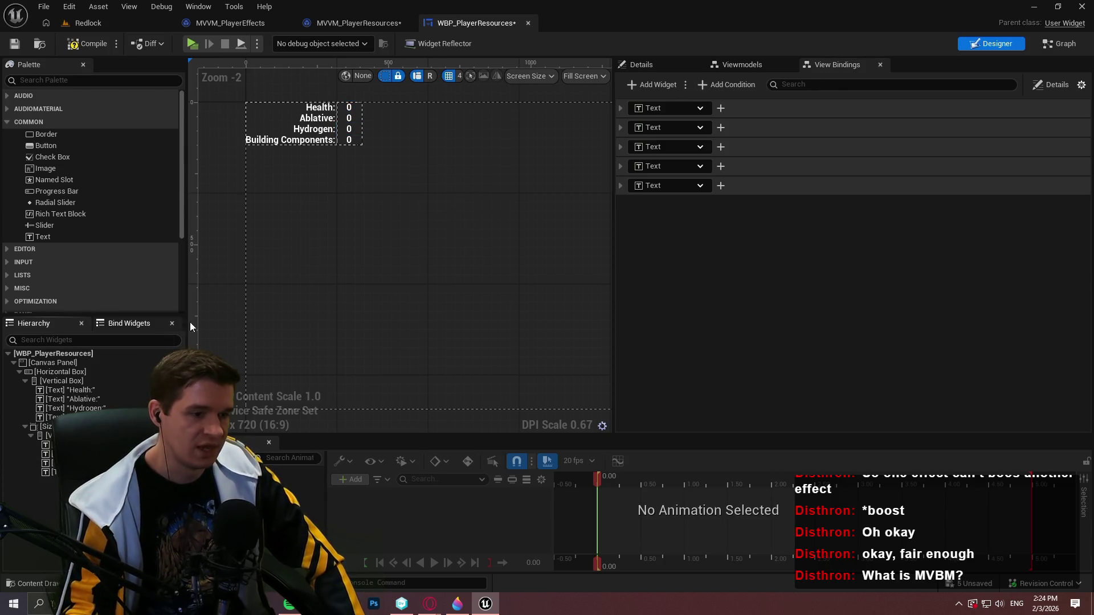
mouse_move(613, 206)
mouse_down()
mouse_move(790, 216)
mouse_move(852, 232)
mouse_move(834, 234)
mouse_up()
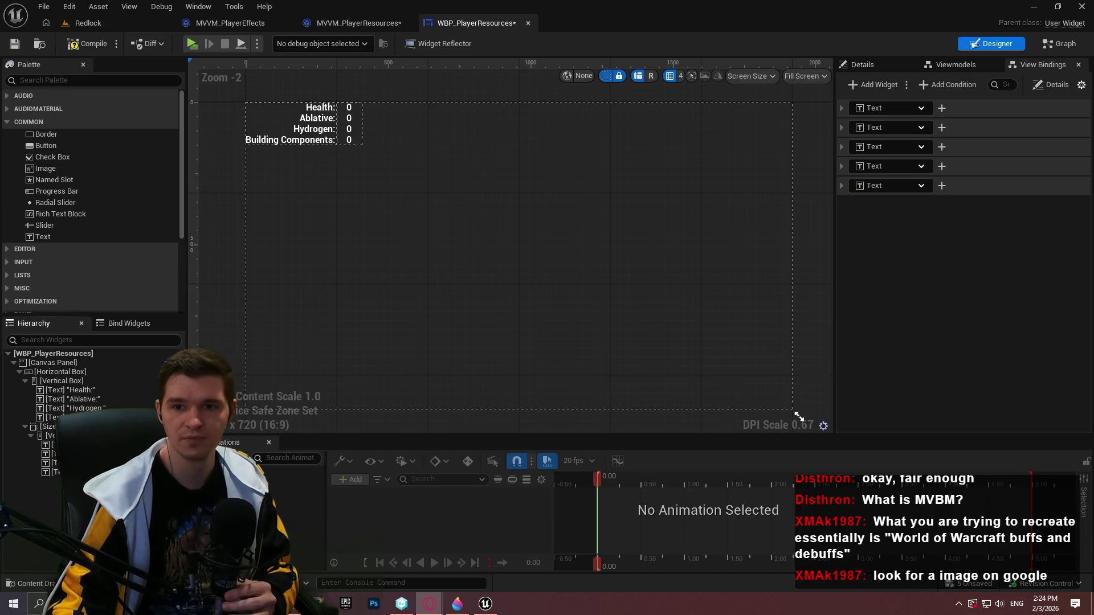
key(alt+Tab)
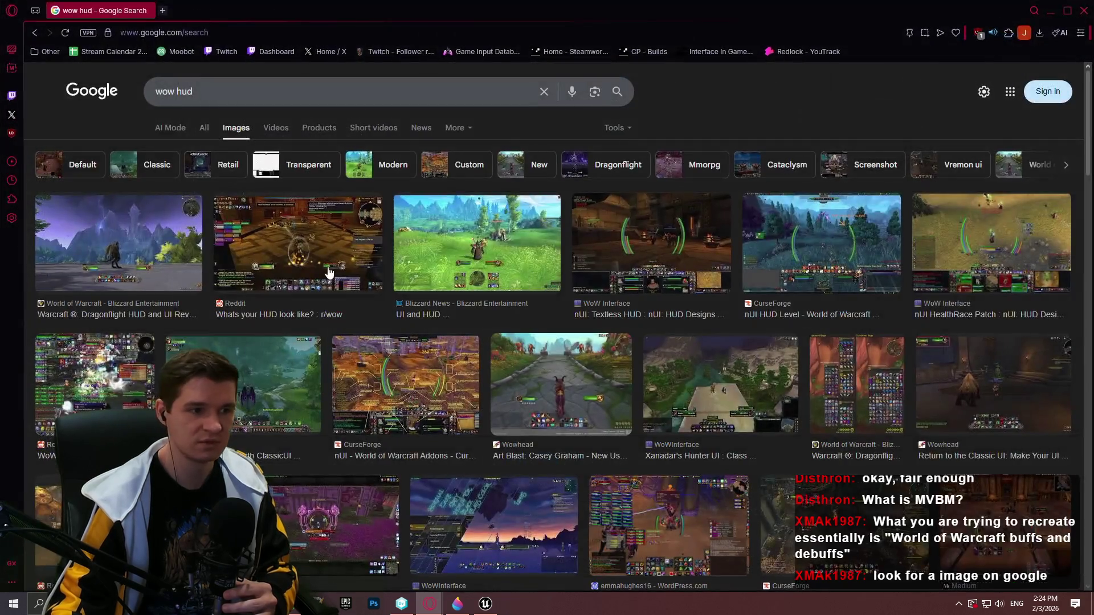
Open the Reddit 'Whats your HUD look like?' WoW screenshot in a new tab at full size.
click(282, 270)
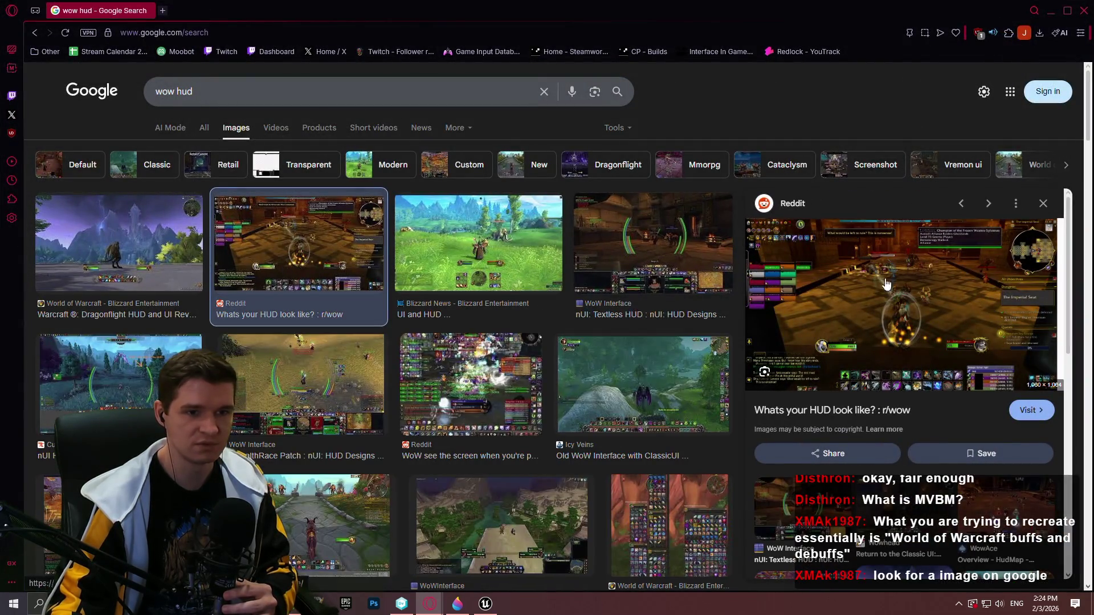
right_click(915, 273)
click(782, 326)
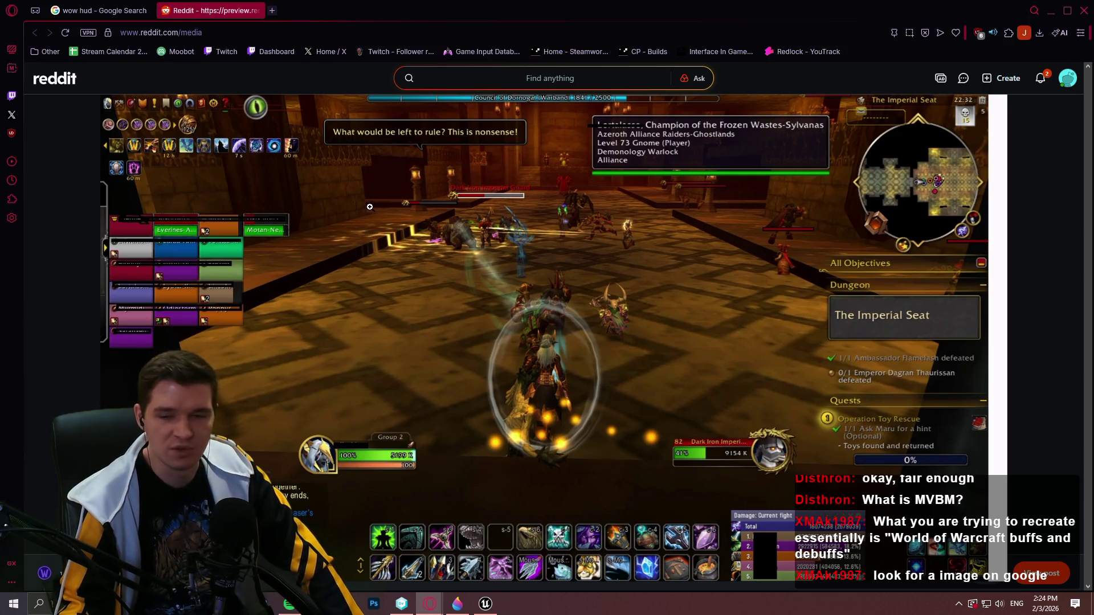
click(210, 161)
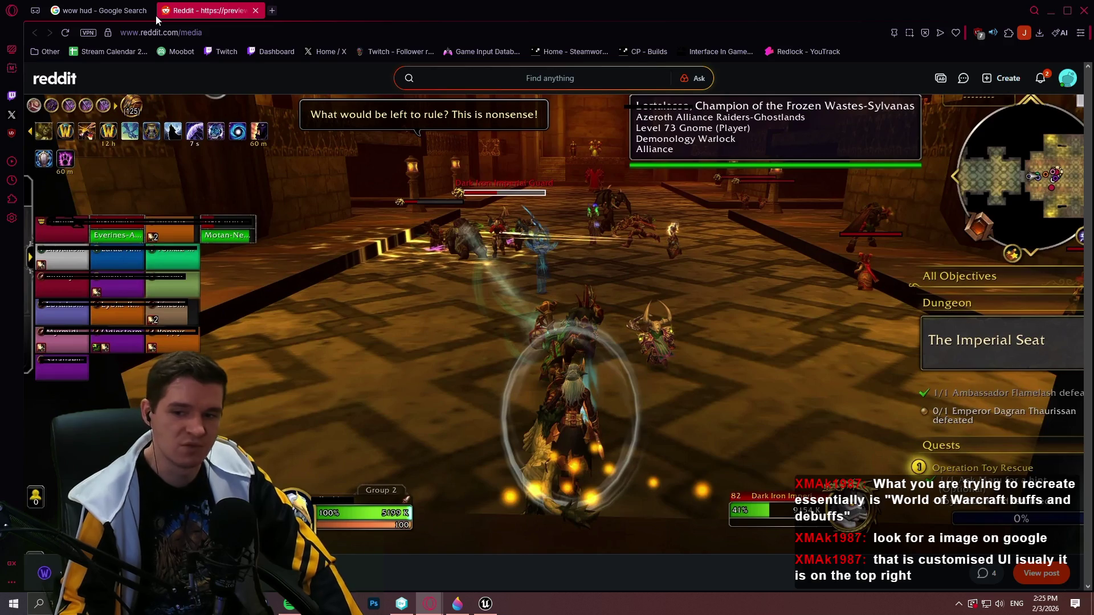
Inspect the WoW HUD screenshot, close the Reddit tab, and return to the Unreal designer.
scroll(812, 129, down, 3)
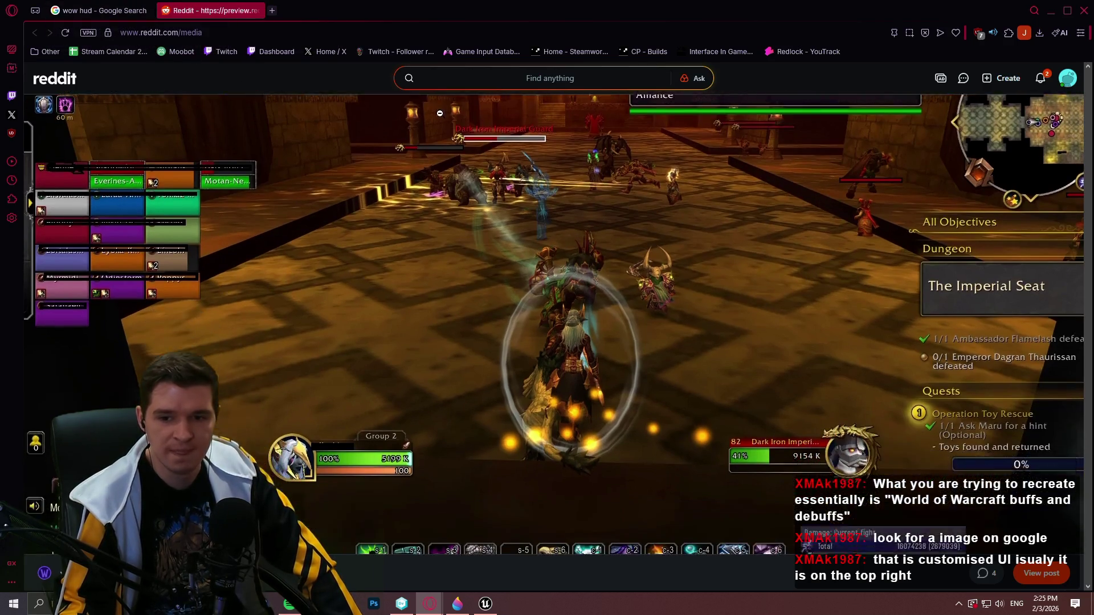
scroll(812, 130, up, 3)
scroll(812, 130, down, 2)
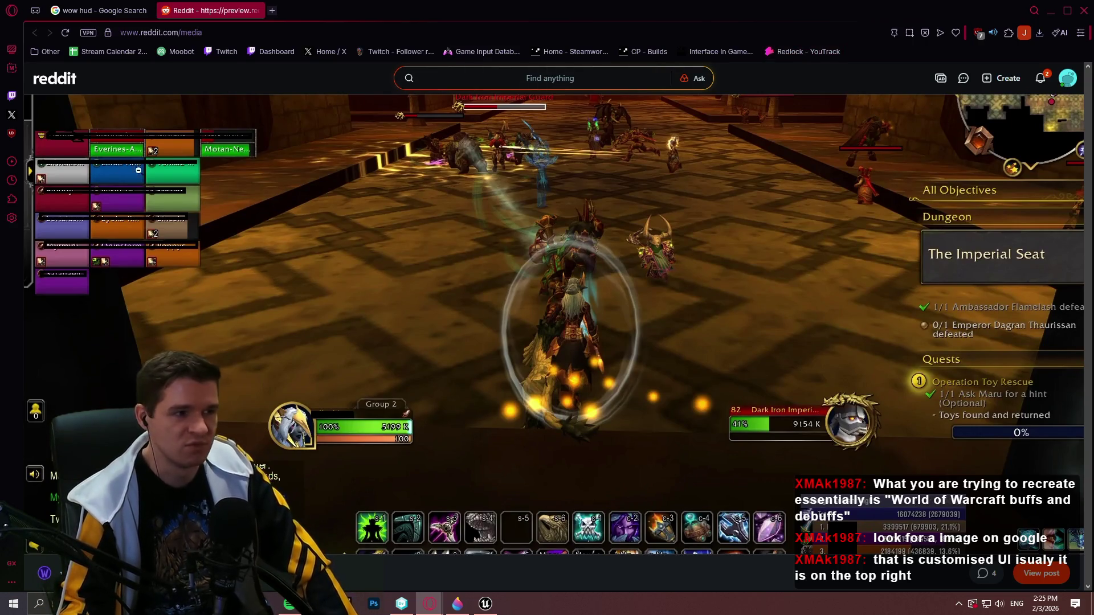
scroll(494, 114, up, 2)
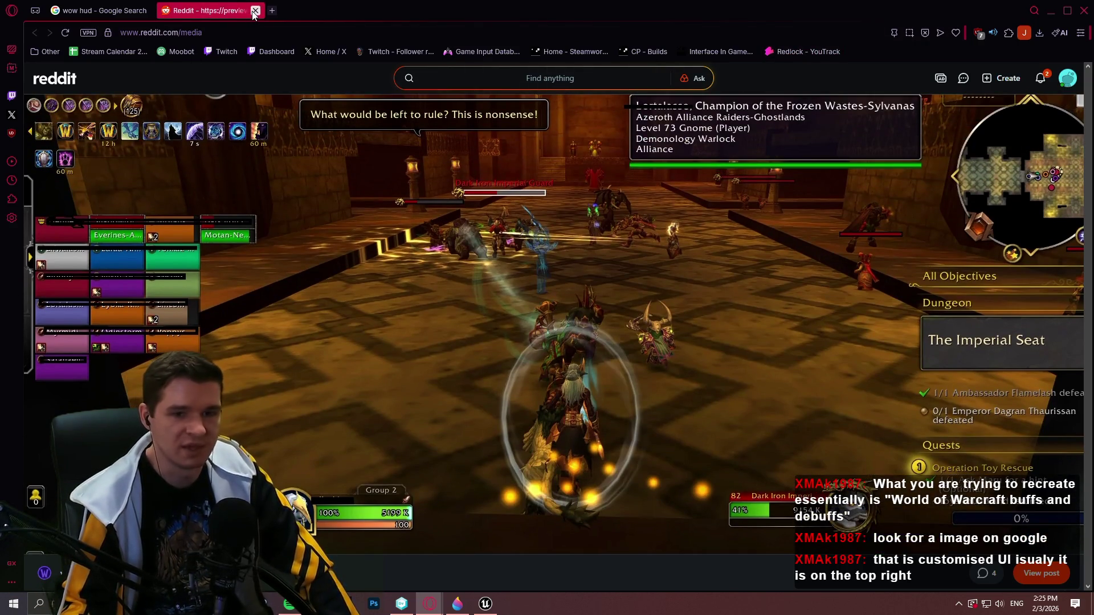
click(254, 11)
click(1084, 10)
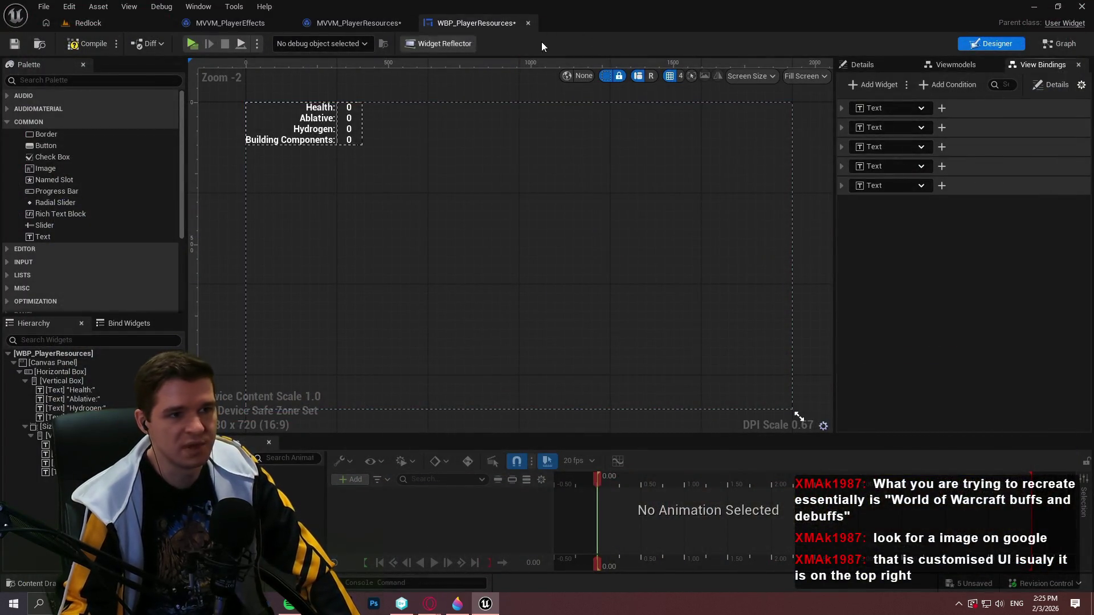
Save WBP_PlayerResources from the Content Browser, close its editor, and save MVVM_PlayerResources.
click(85, 23)
right_click(265, 473)
key(Escape)
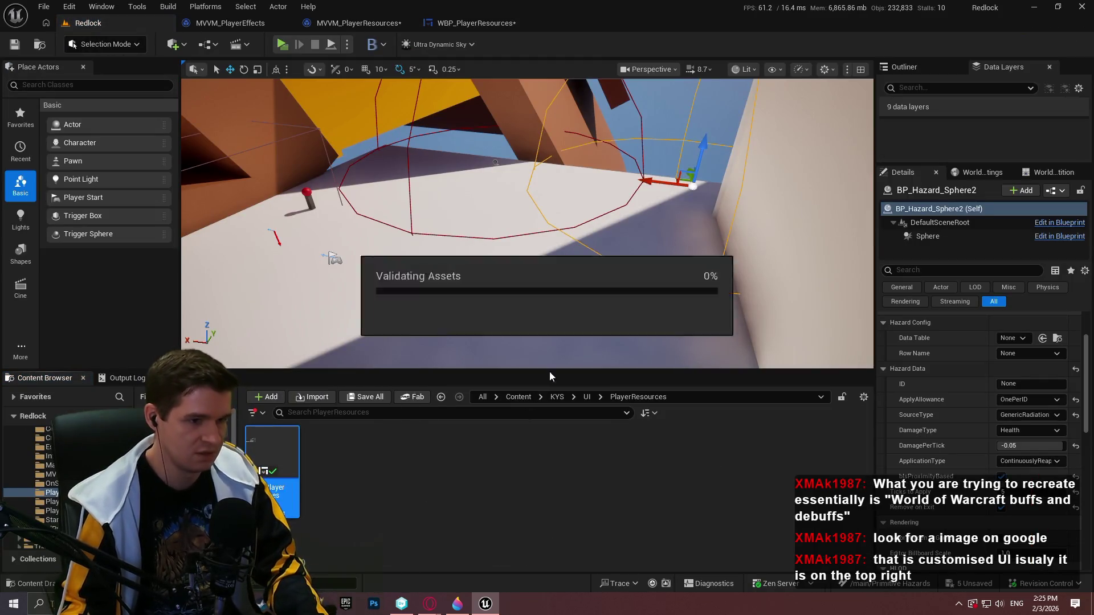
right_click(275, 490)
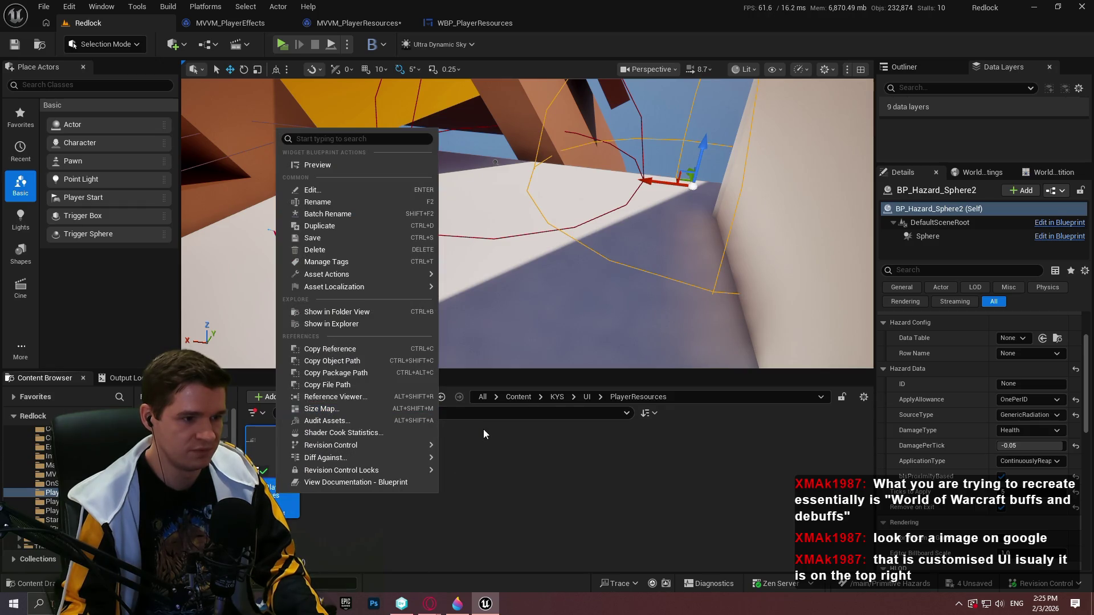
click(306, 521)
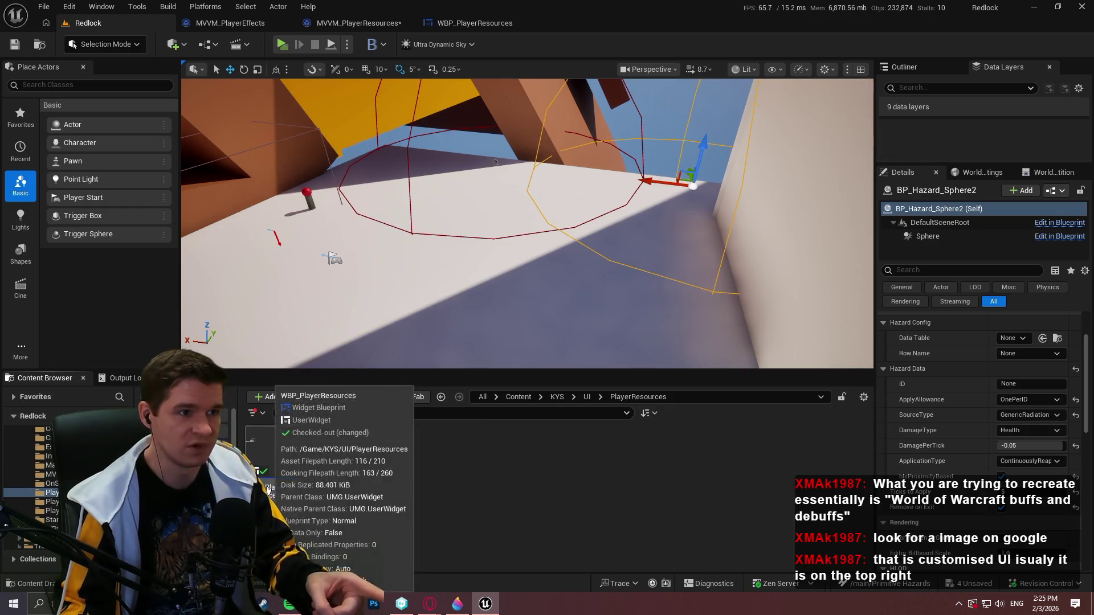
click(472, 24)
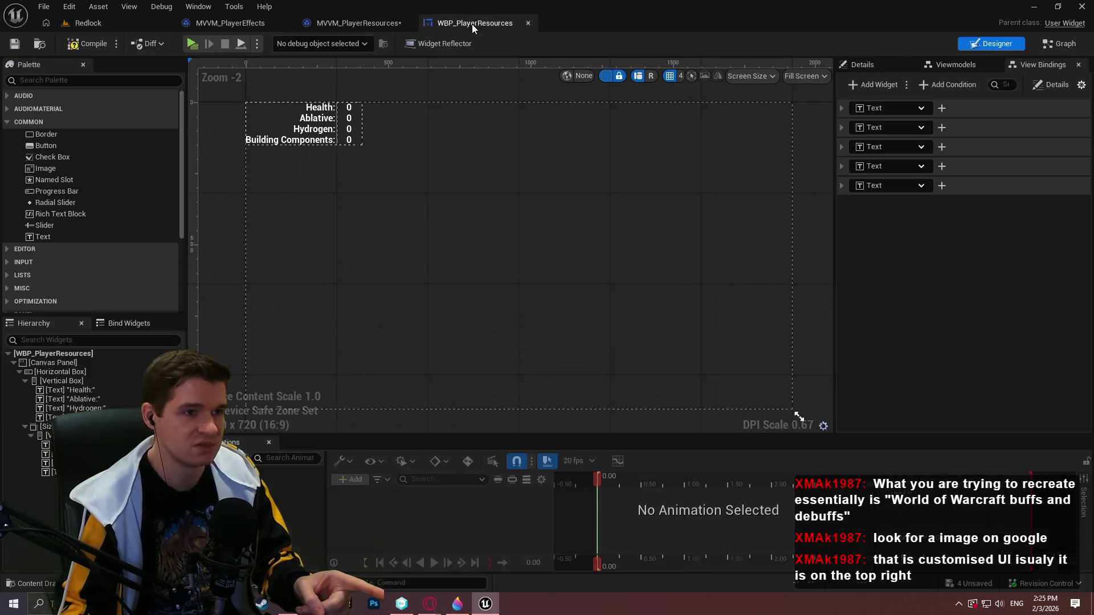
click(528, 24)
click(15, 47)
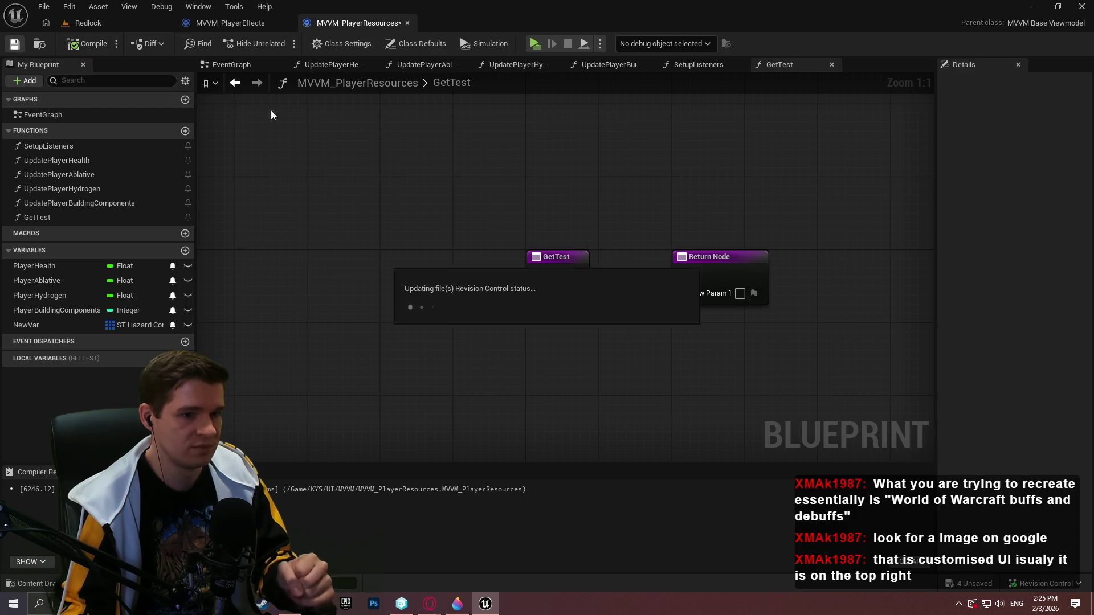
Delete the GetTest function, compile and save MVVM_PlayerResources, then delete the NewVar variable.
click(64, 219)
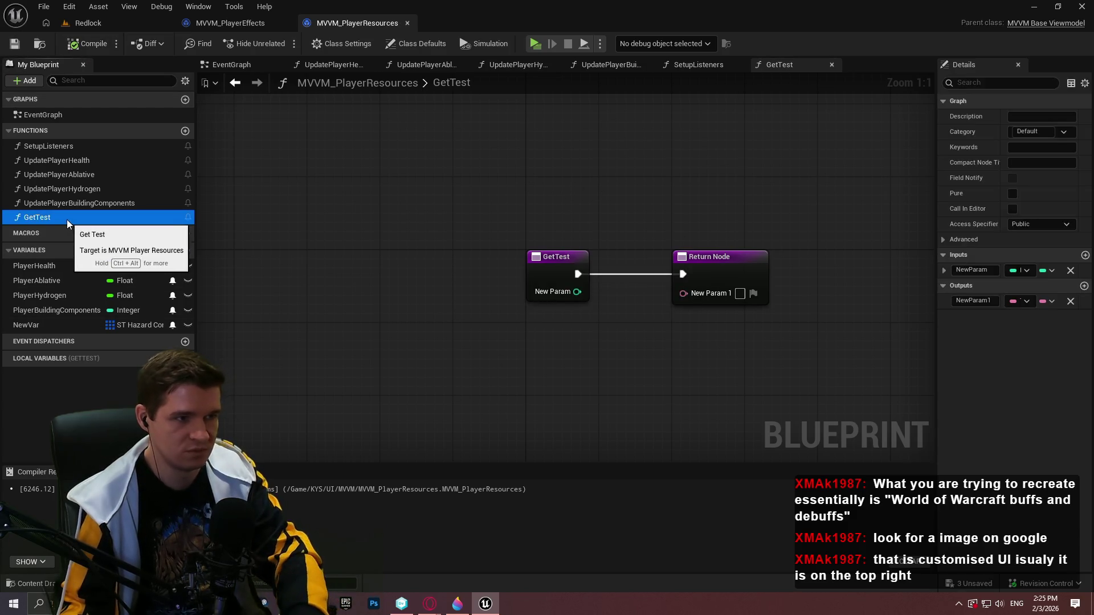
key(Delete)
key(F7)
click(15, 47)
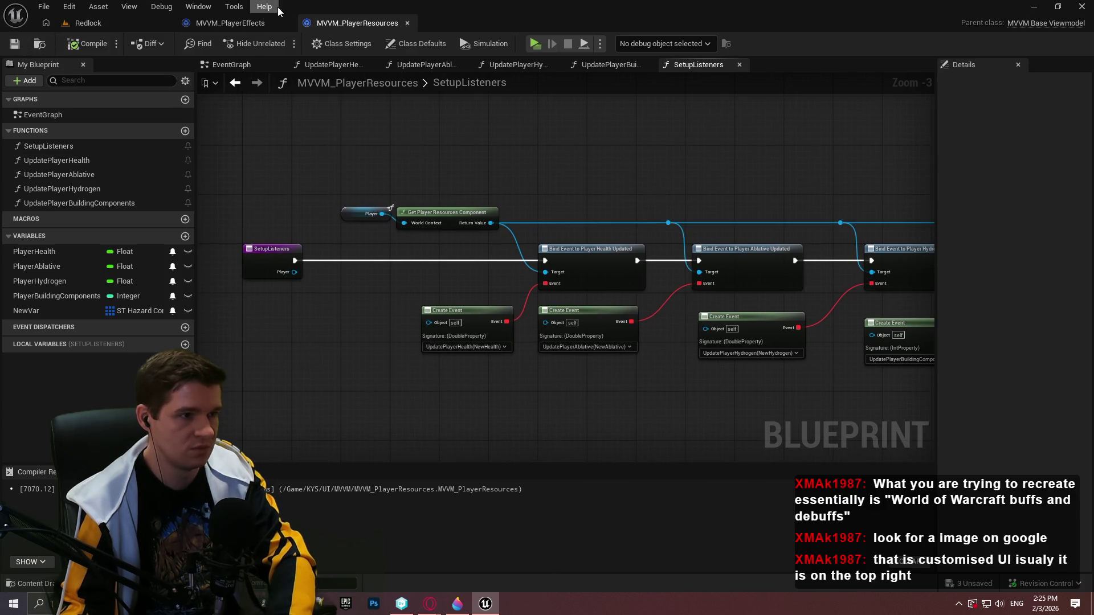
key(Delete)
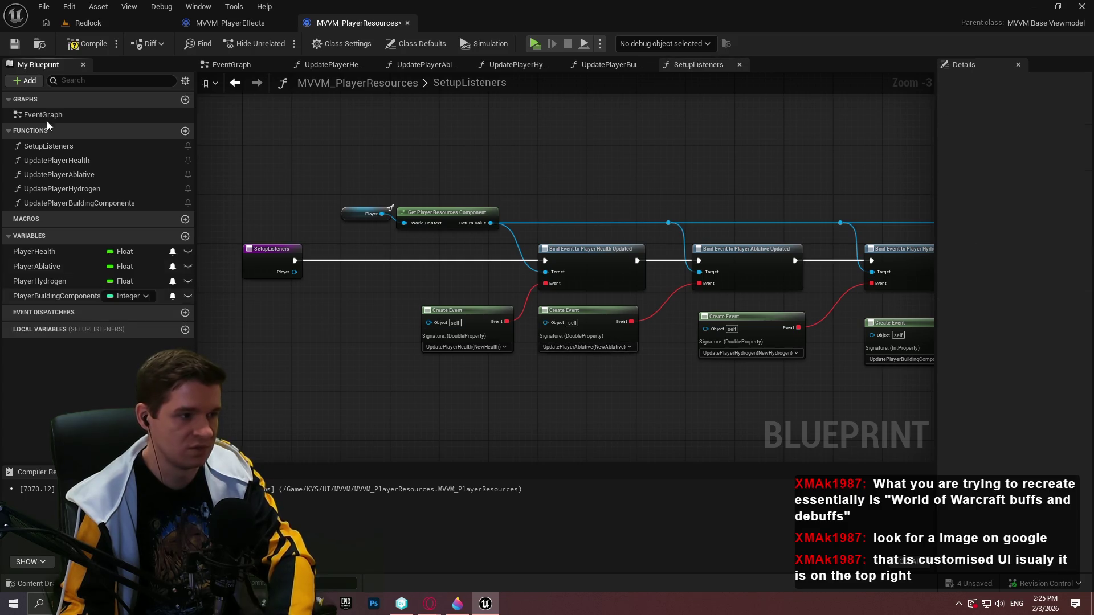
Close MVVM_PlayerResources and reopen it from the Content/KYS/UI/MVVM folder.
click(408, 23)
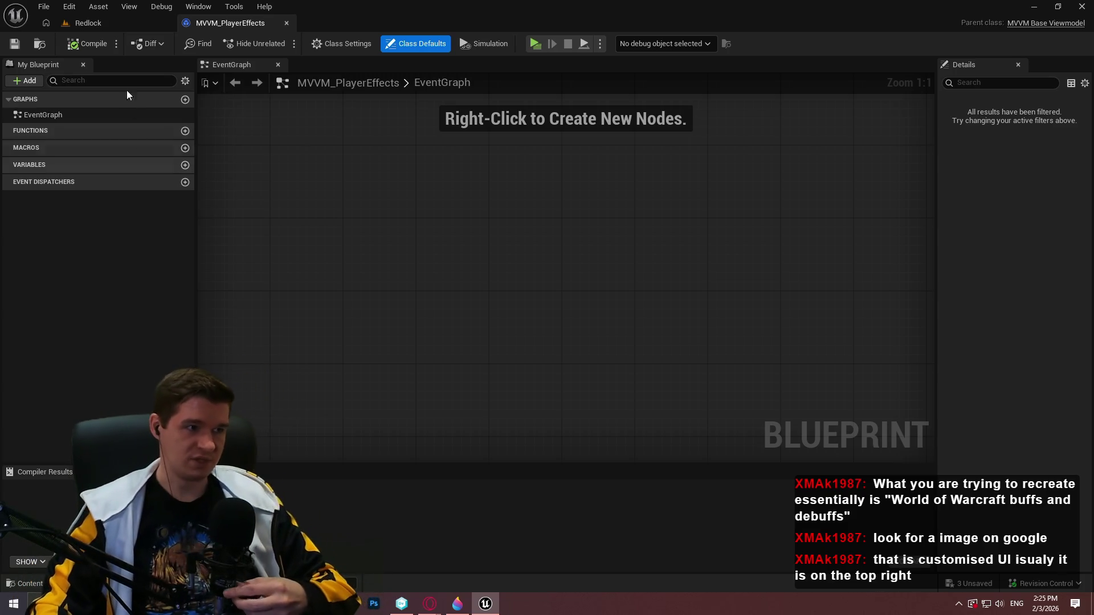
click(88, 23)
click(586, 398)
double_click(606, 490)
double_click(338, 488)
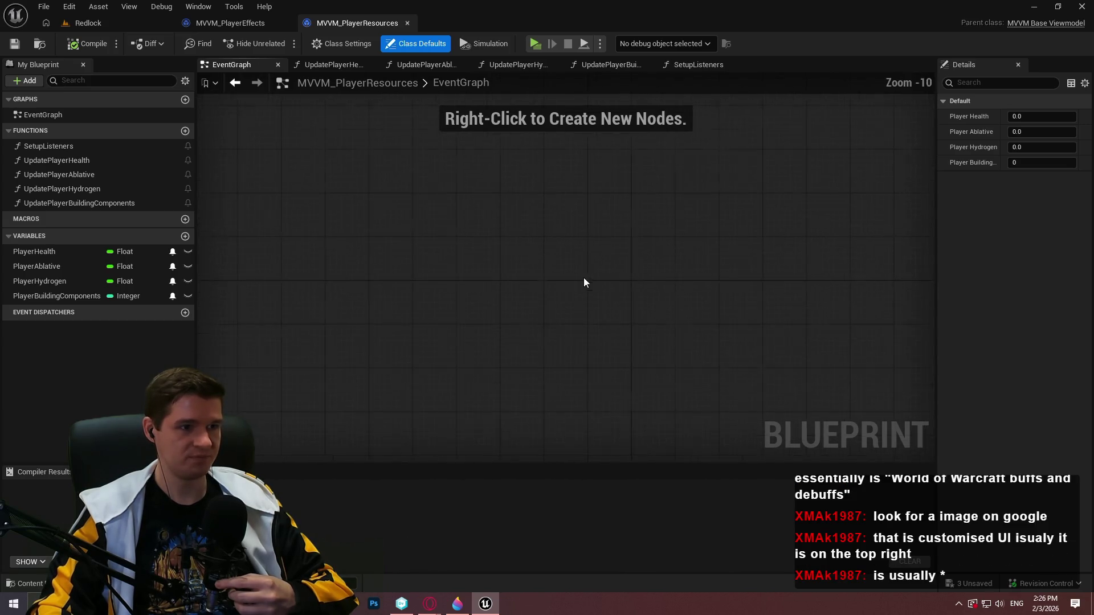
click(60, 115)
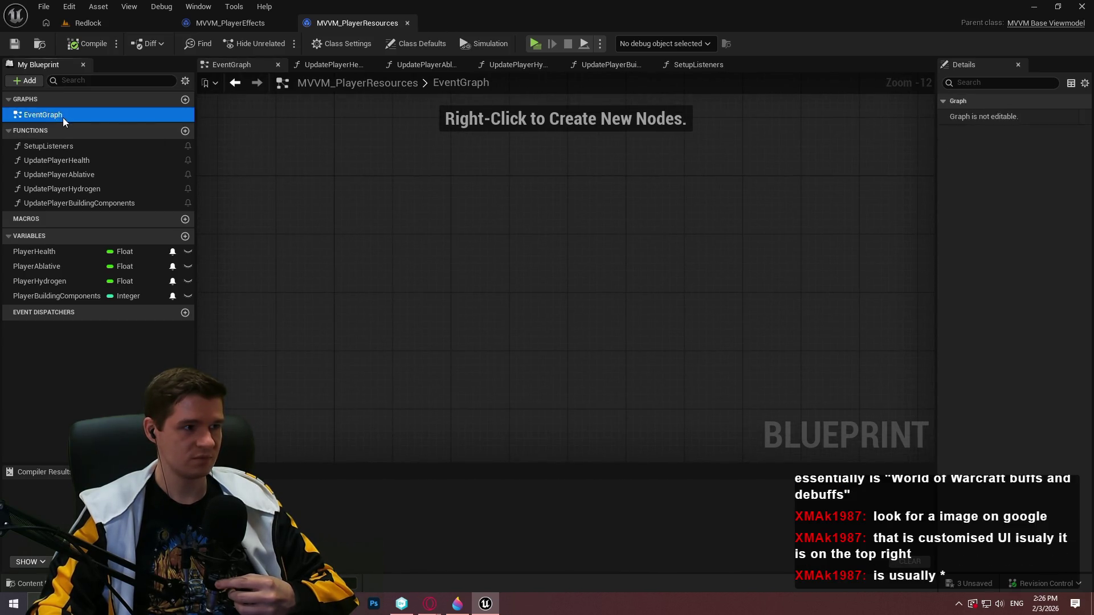
double_click(57, 146)
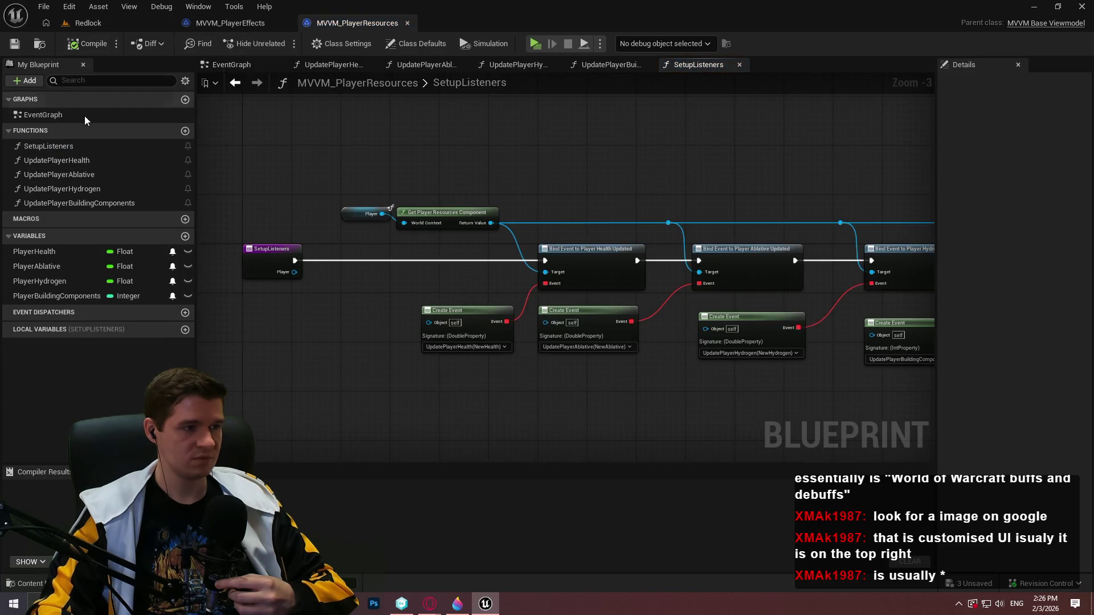
scroll(605, 184, down, 2)
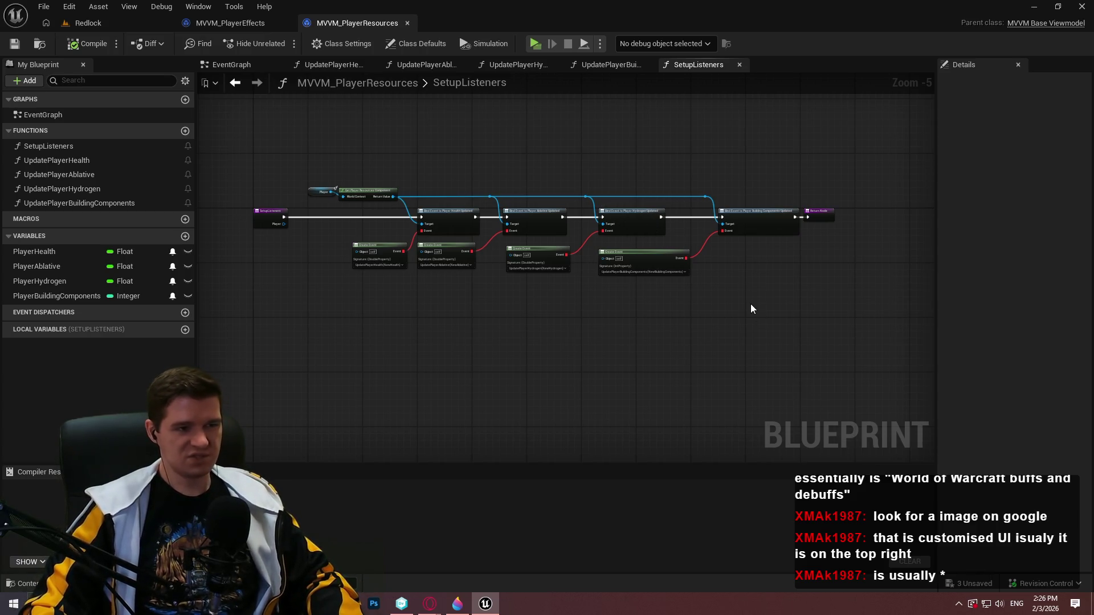
scroll(307, 241, up, 2)
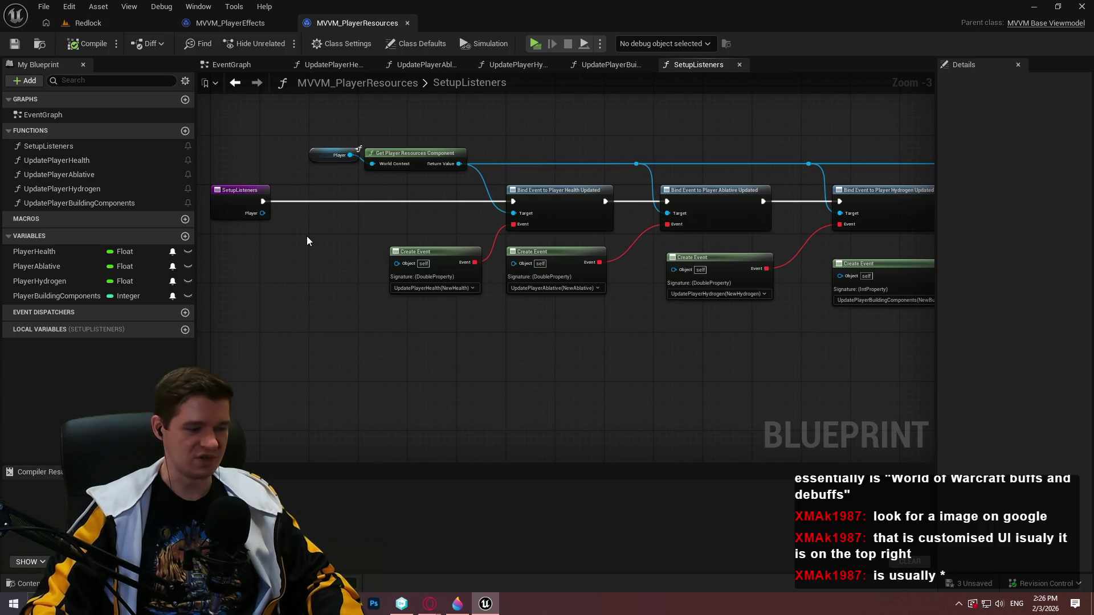
drag(719, 378, 626, 348)
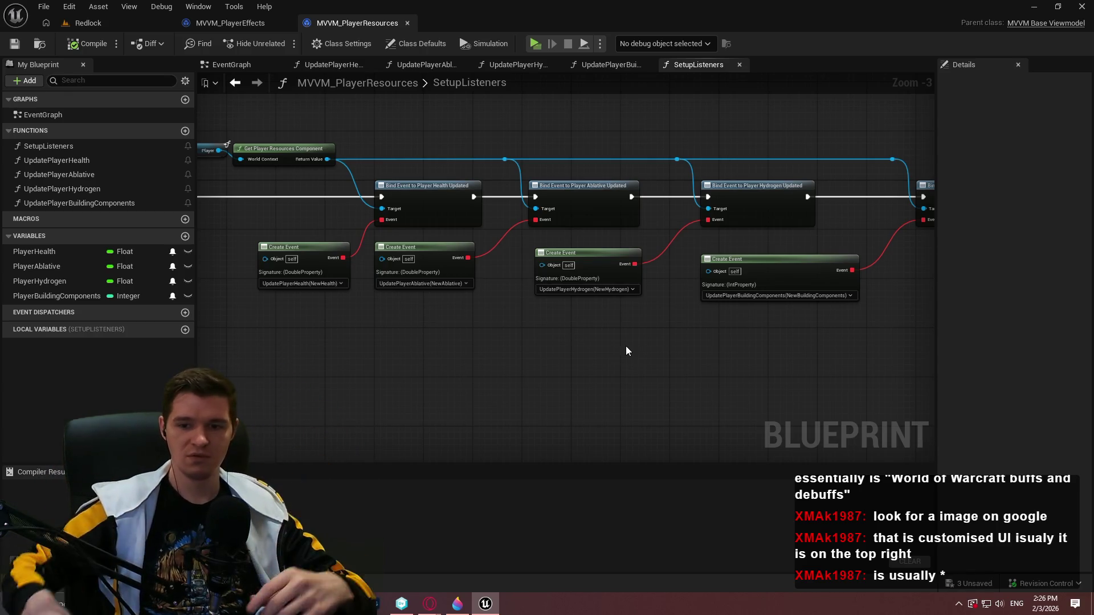
scroll(645, 292, down, 1)
scroll(522, 318, up, 1)
drag(522, 318, 679, 333)
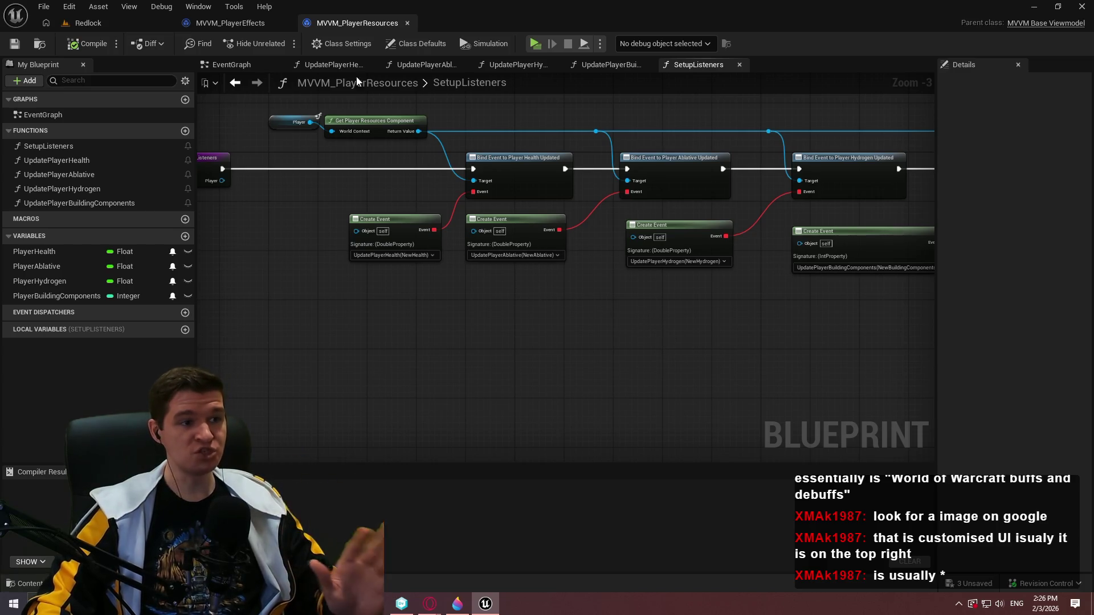
drag(399, 146, 295, 116)
click(312, 190)
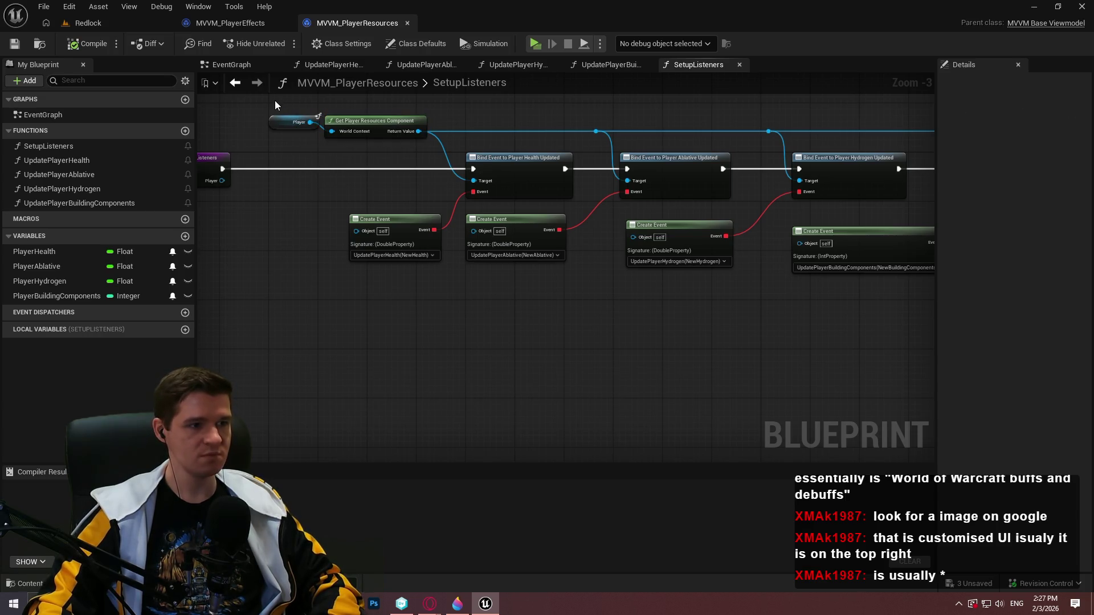
click(230, 23)
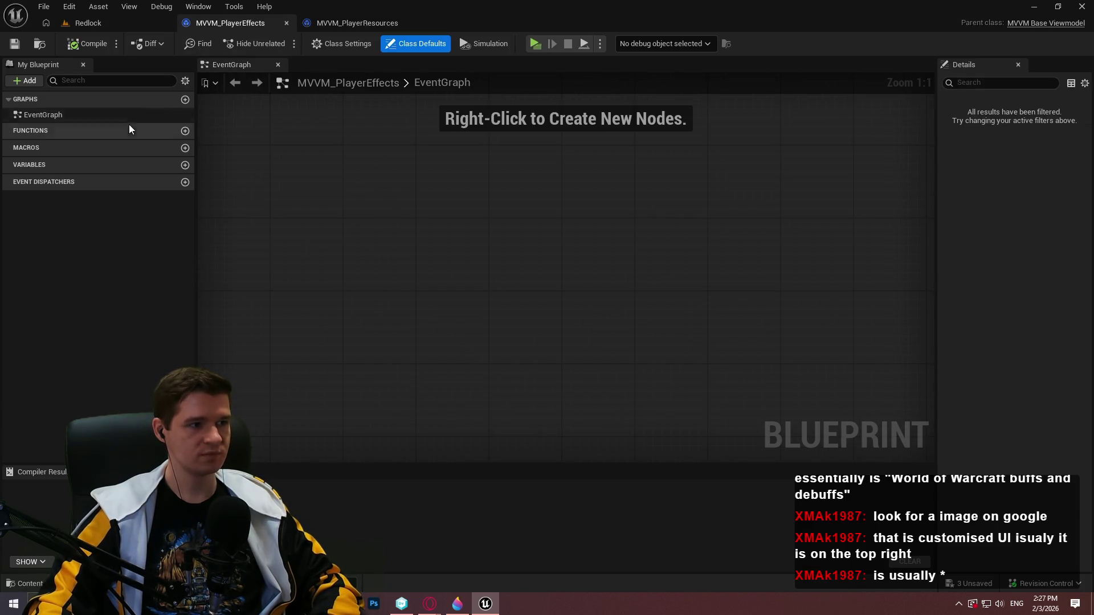
Add a SetupListeners function to MVVM_PlayerEffects, remove the stray Player getter, and compile.
click(185, 131)
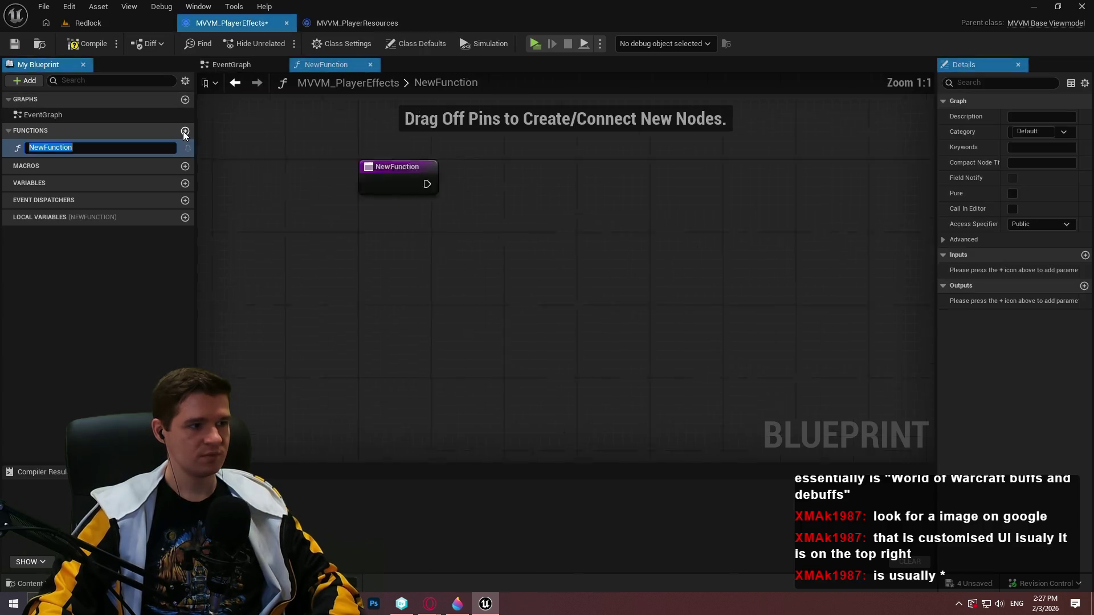
text(SetupListeners)
key(Return)
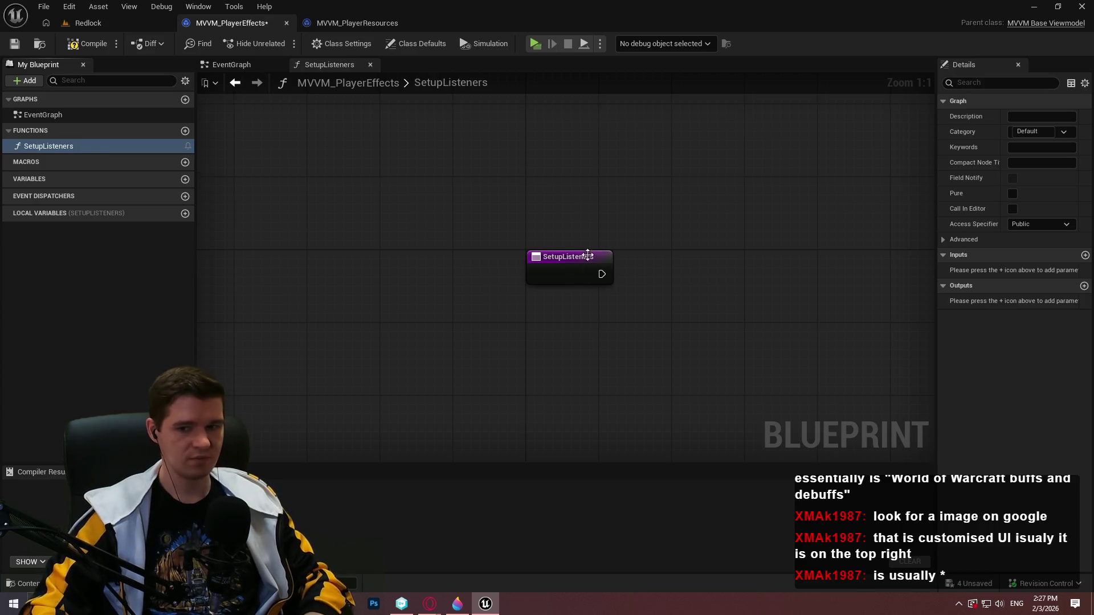
key(ctrl+v)
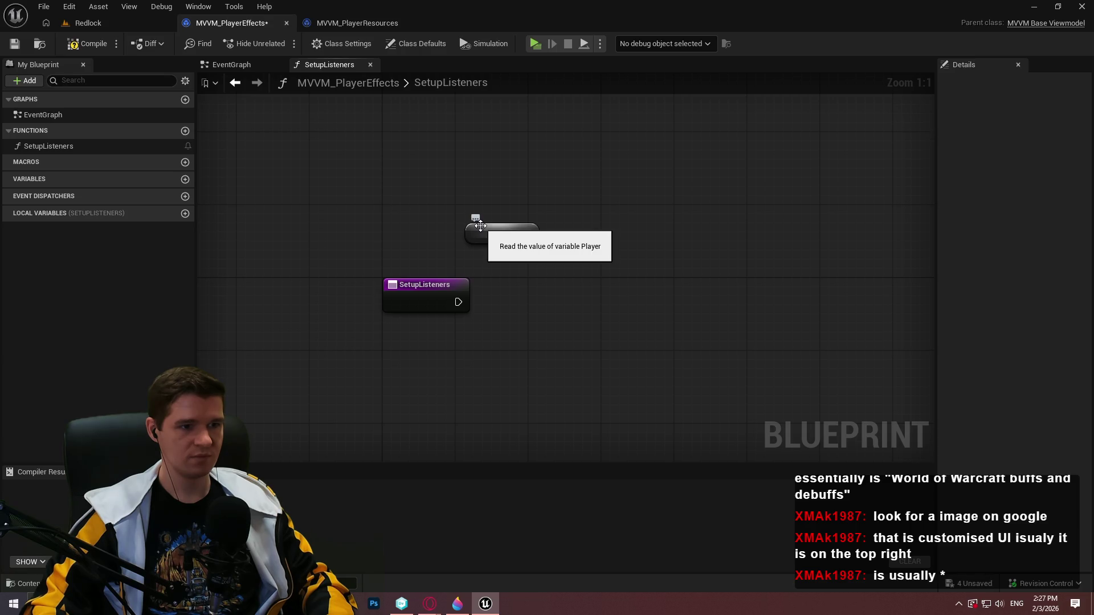
click(481, 226)
key(Delete)
click(69, 48)
Compare against MVVM_PlayerResources' EventGraph, then return to the Redlock level editor.
click(373, 22)
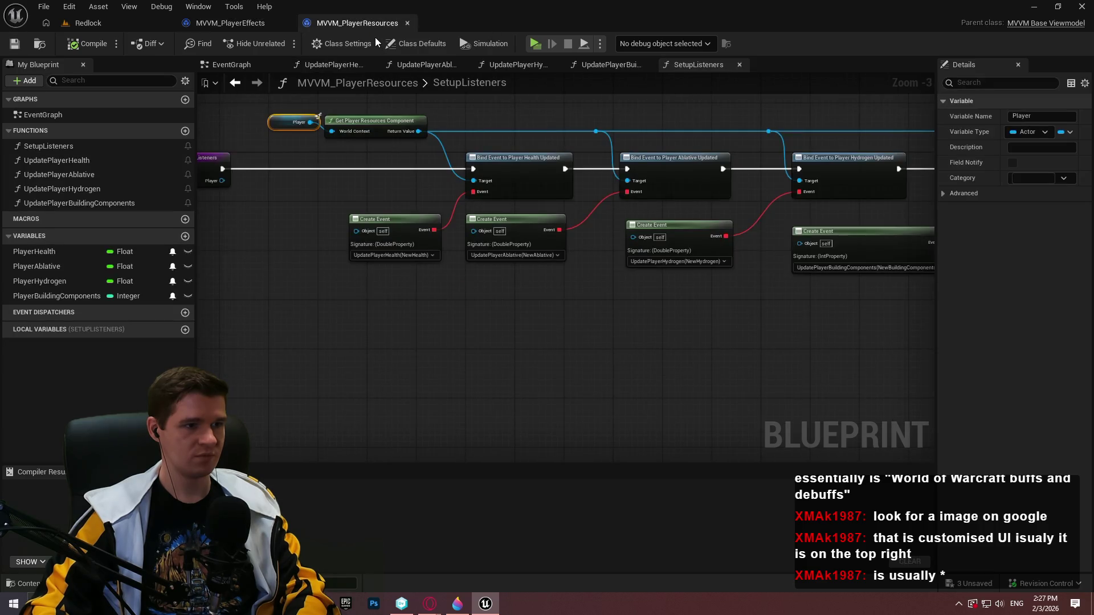
scroll(437, 220, up, 1)
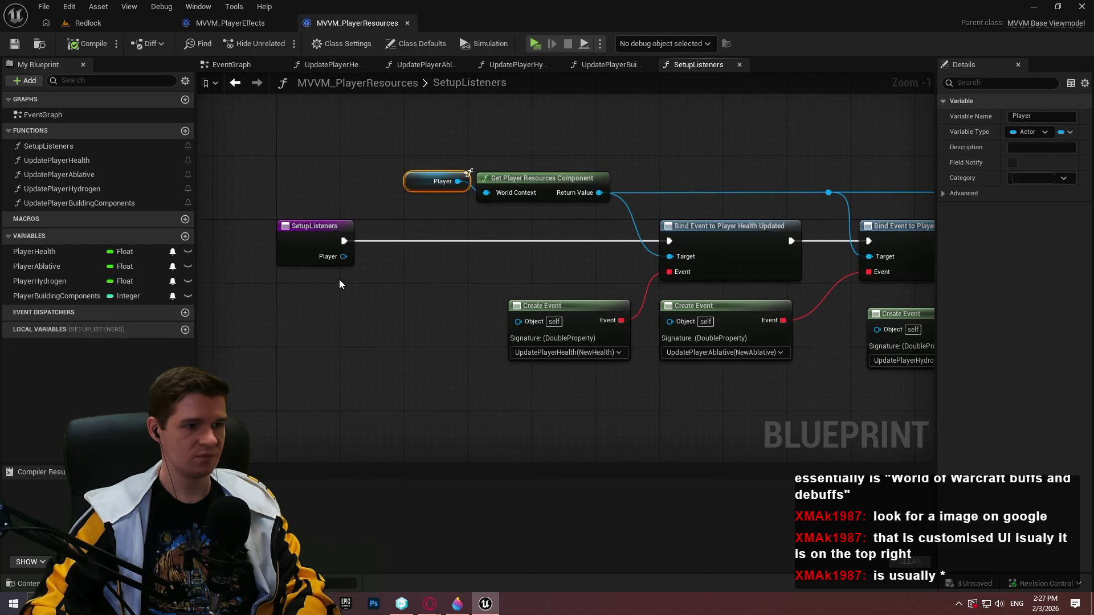
click(221, 22)
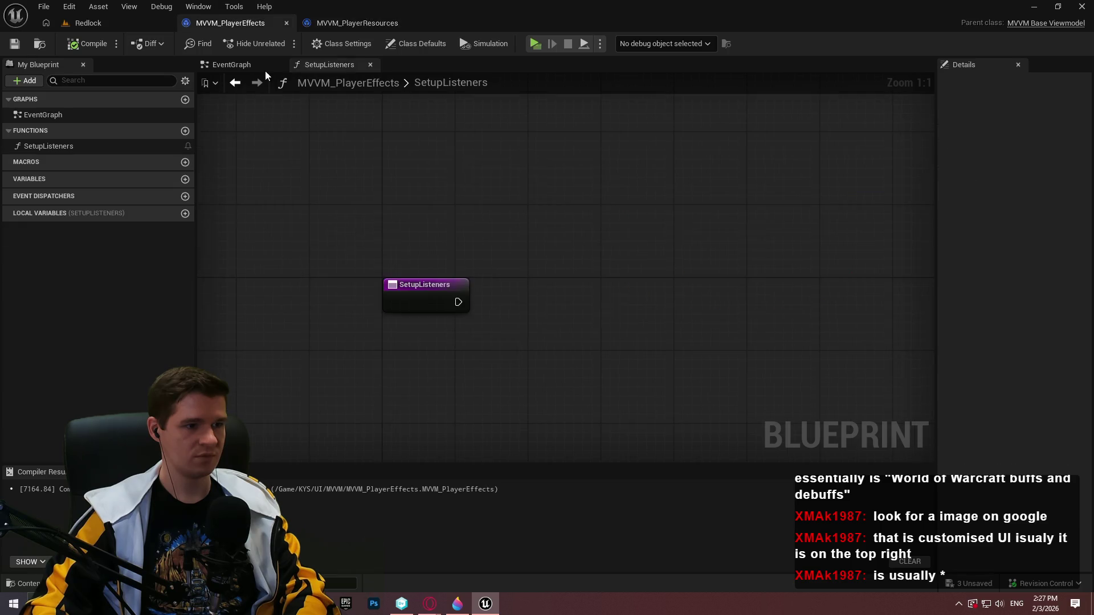
click(424, 293)
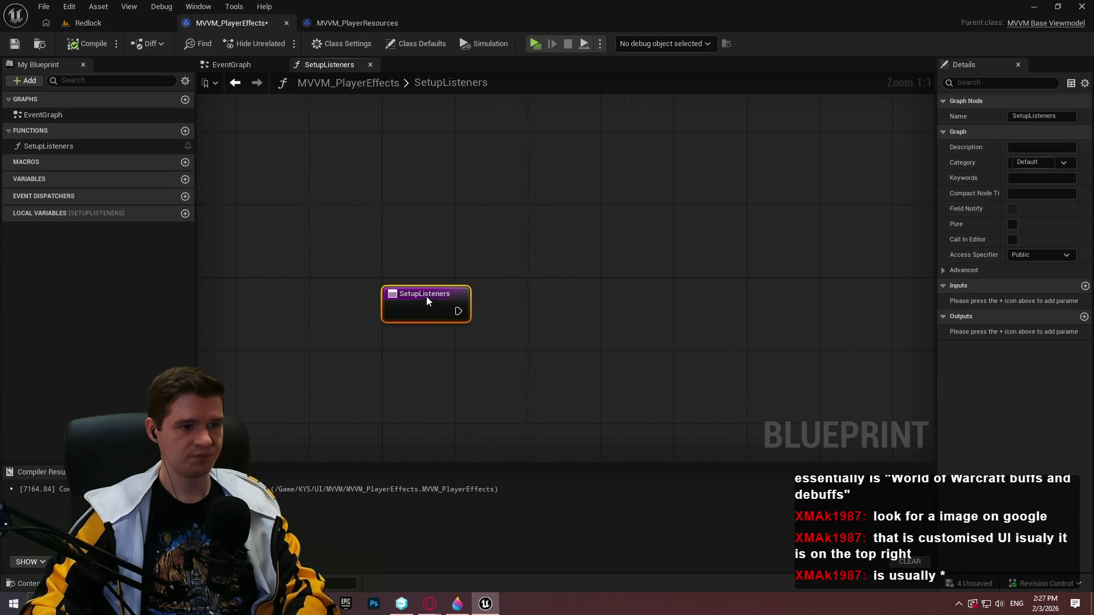
click(368, 21)
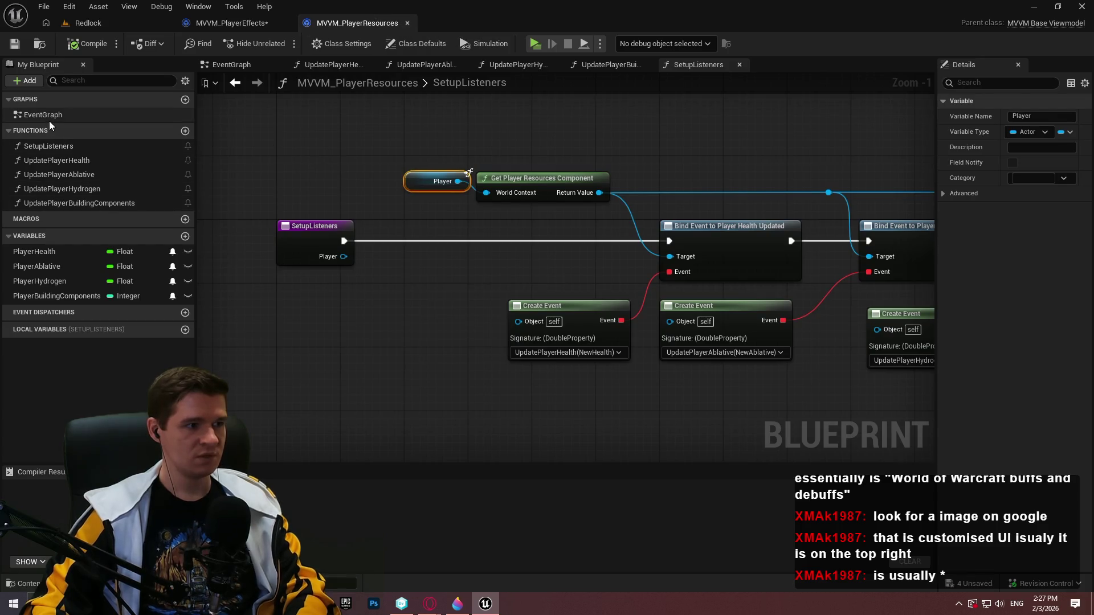
double_click(49, 118)
scroll(484, 228, down, 4)
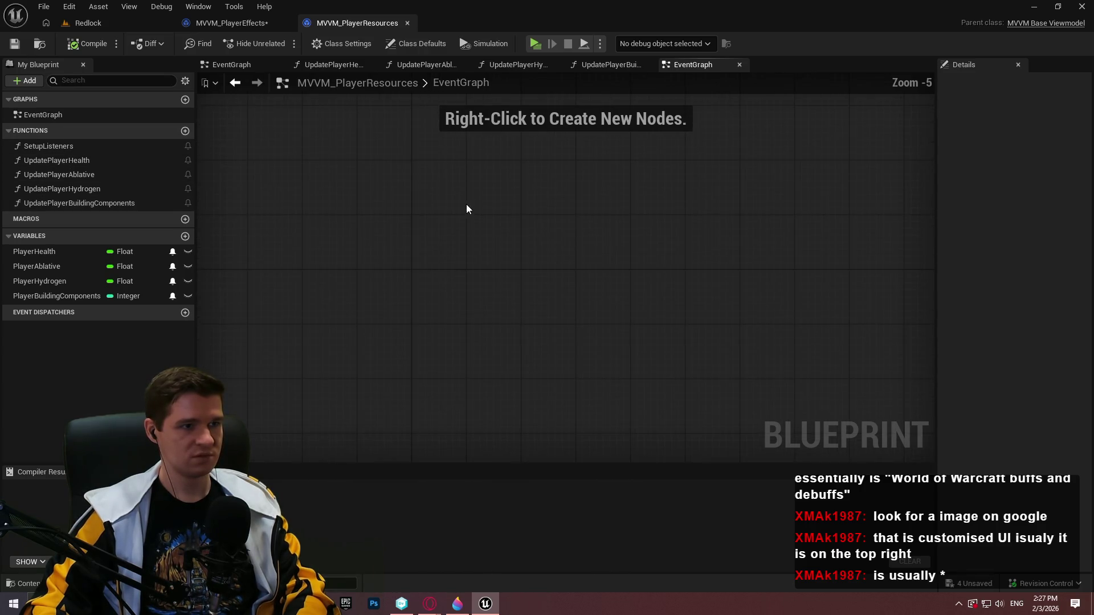
click(87, 23)
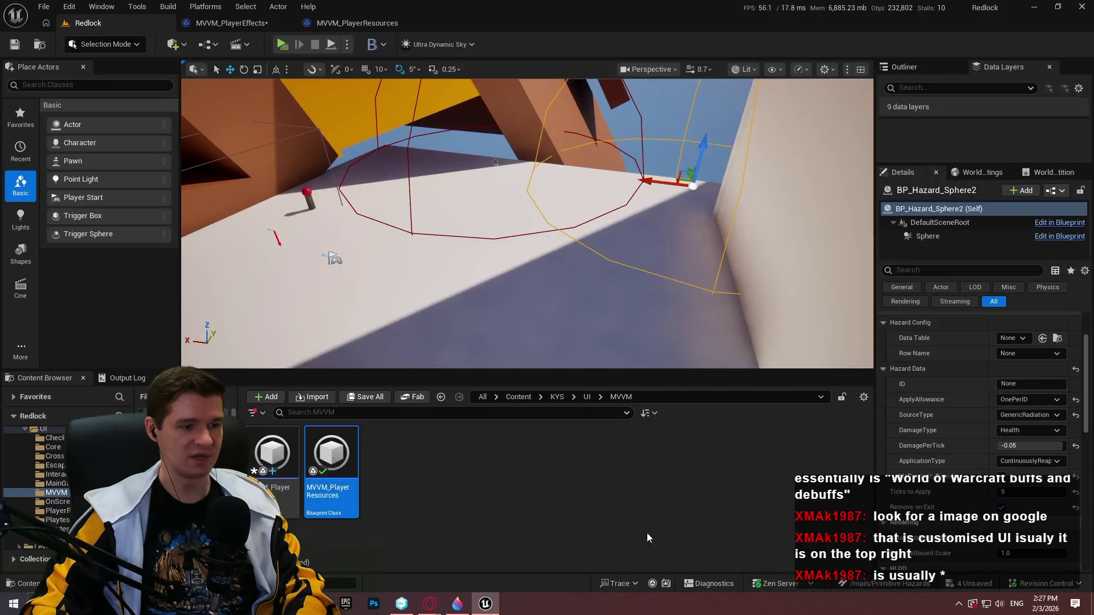
Open BPC_PlayerResources from the KYS/Blueprints/PlayerResources folder.
click(556, 397)
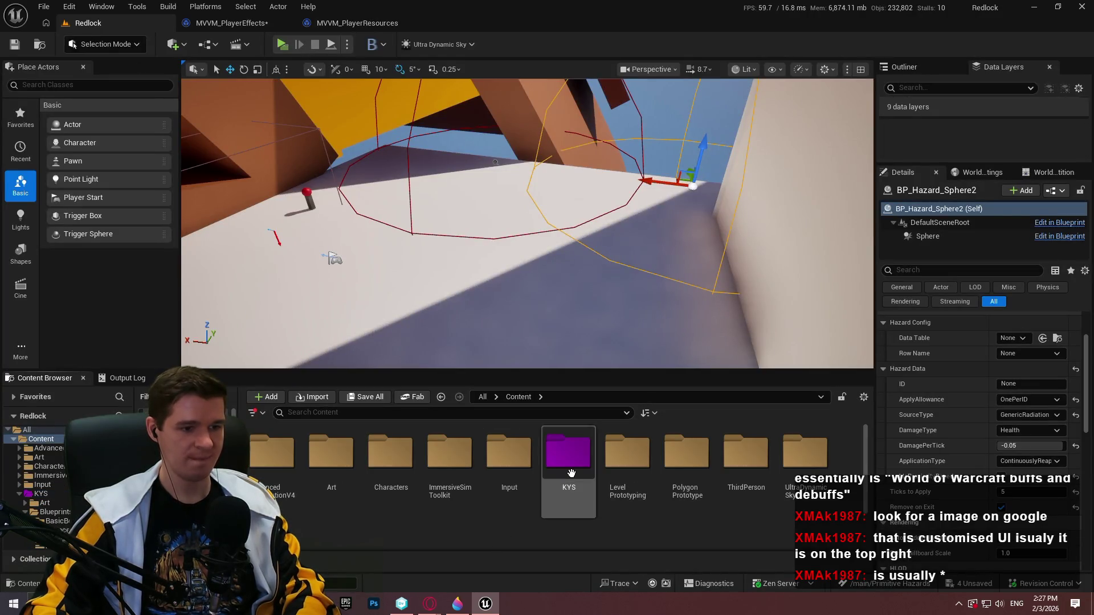
double_click(331, 456)
scroll(771, 477, down, 2)
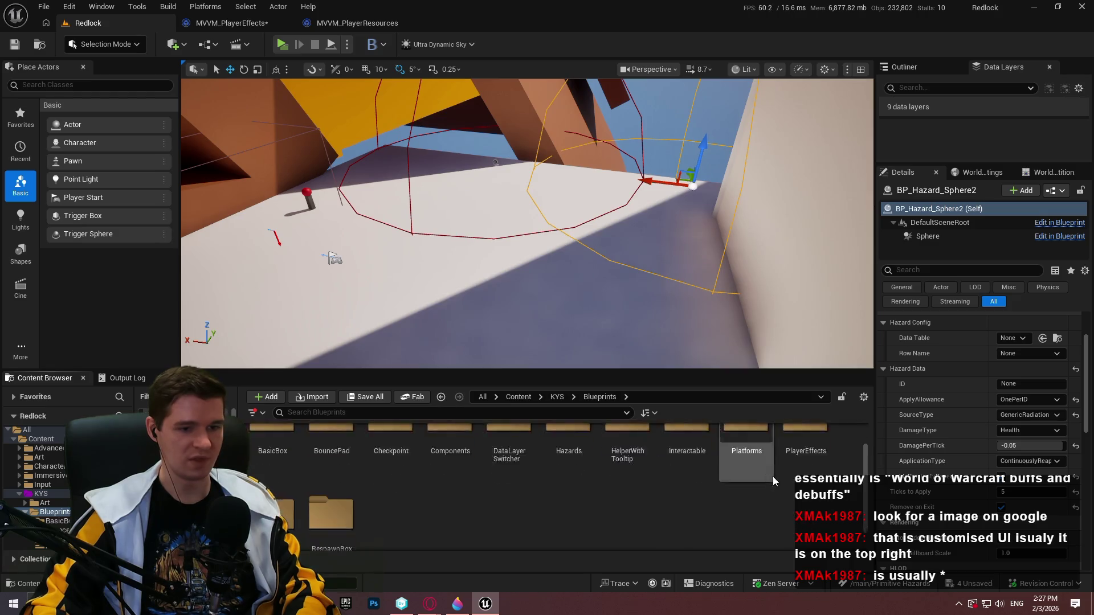
click(328, 493)
double_click(276, 492)
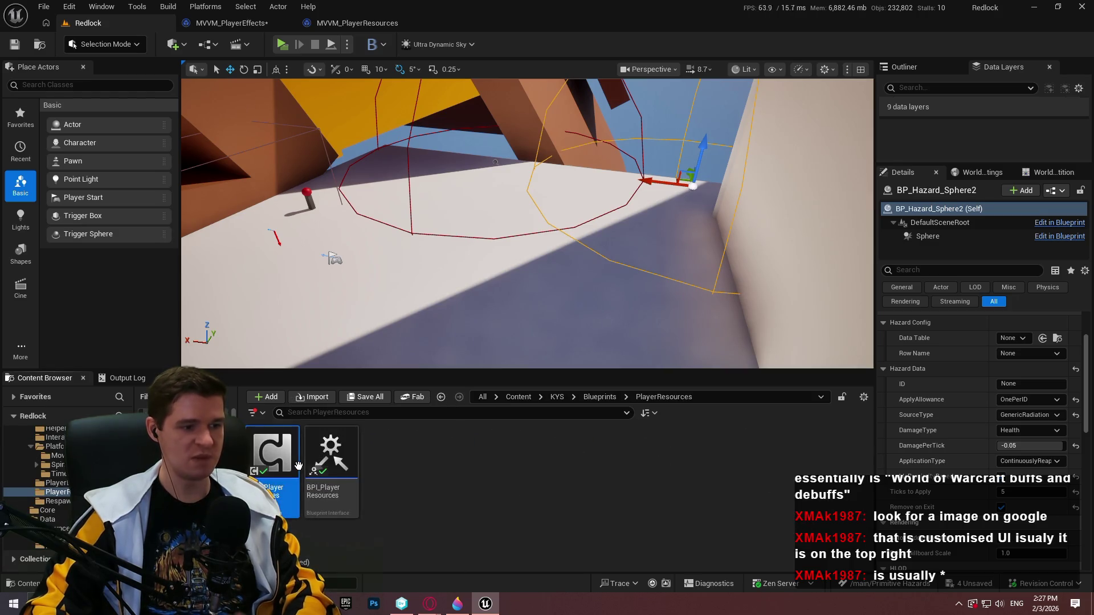
double_click(276, 488)
Open BPC_PlayerEffects from the PlayerEffects folder and view its EventGraph.
click(106, 25)
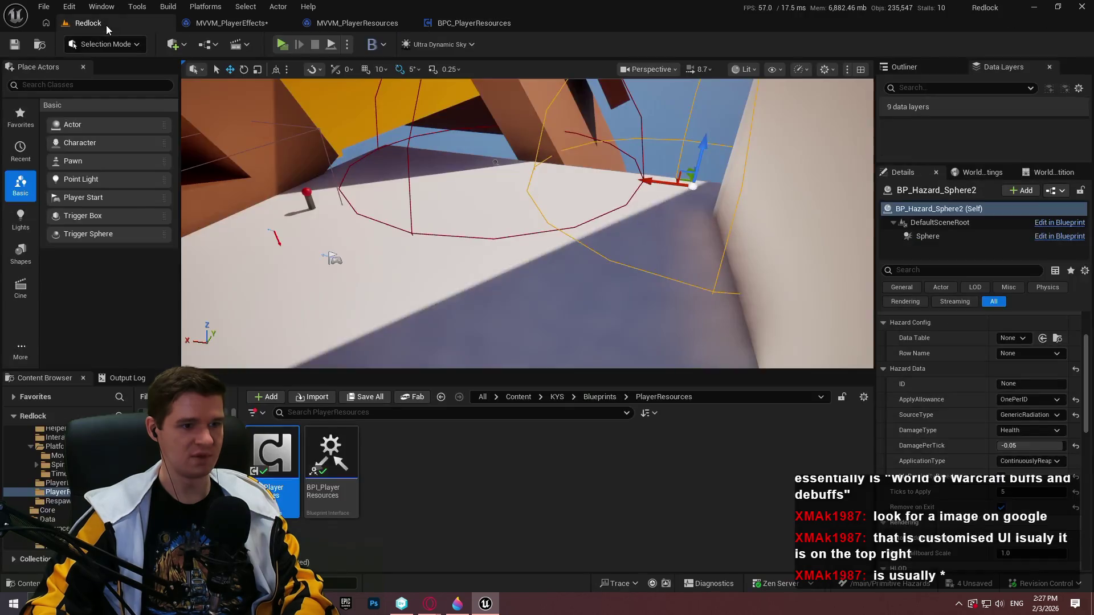
click(593, 396)
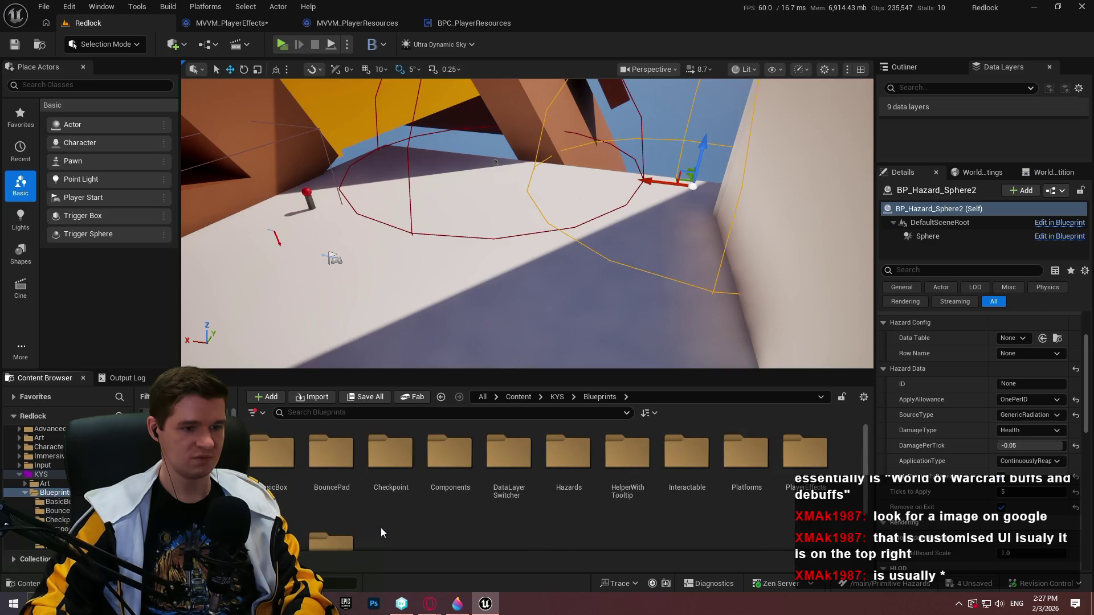
scroll(644, 530, down, 2)
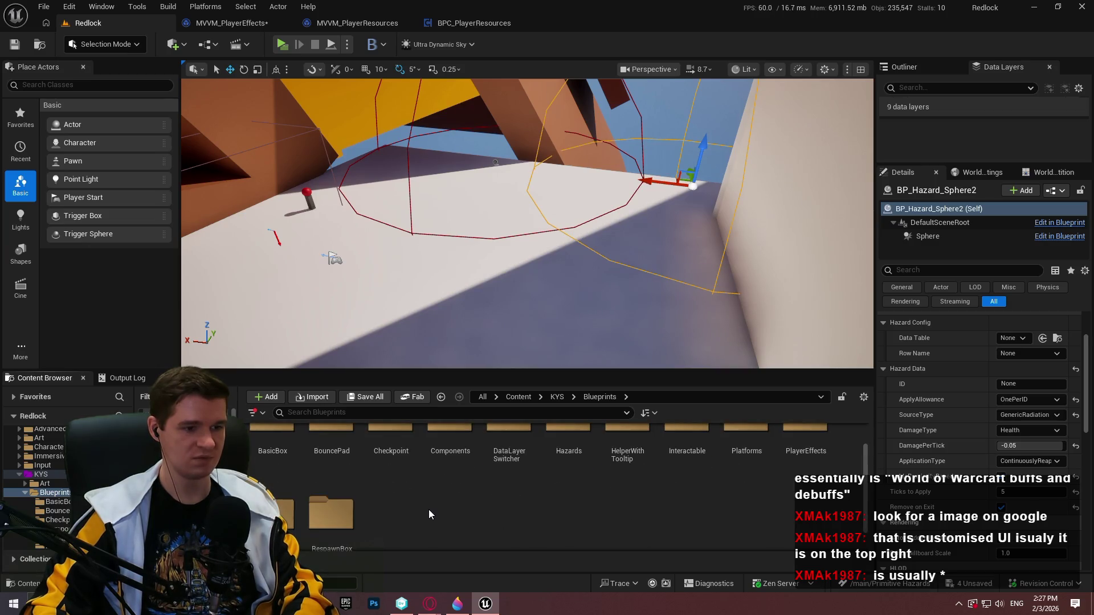
scroll(430, 505, down, 1)
scroll(430, 503, up, 2)
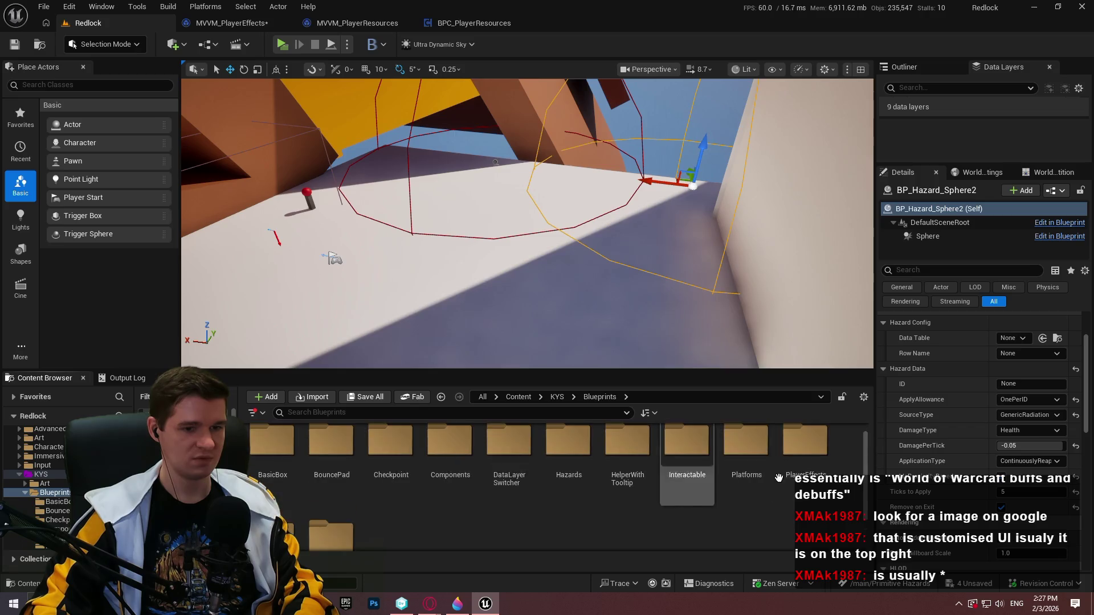
double_click(806, 439)
double_click(251, 474)
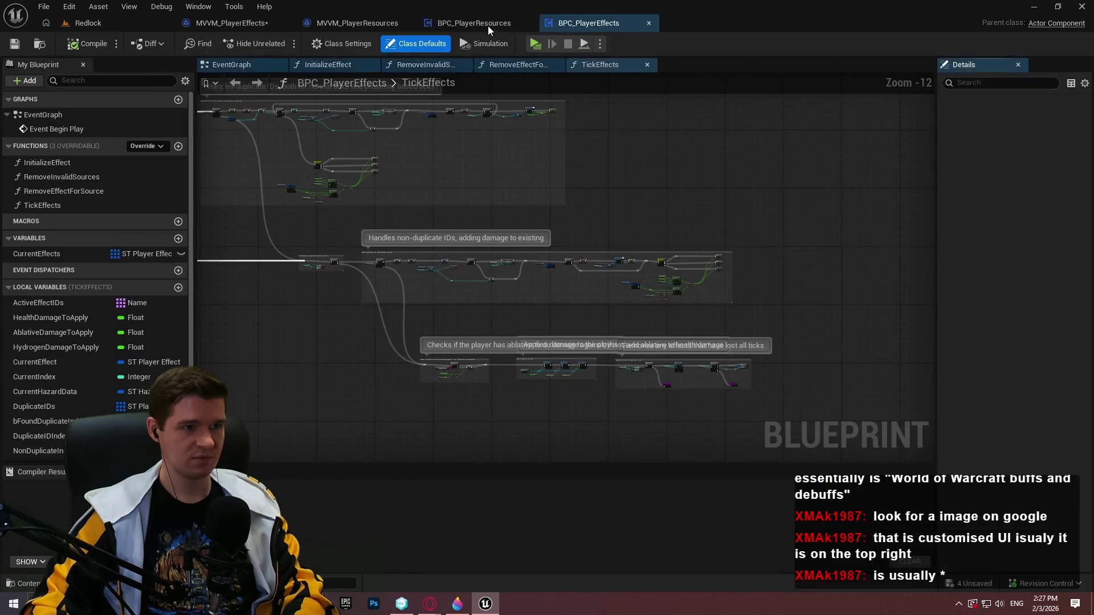
click(251, 64)
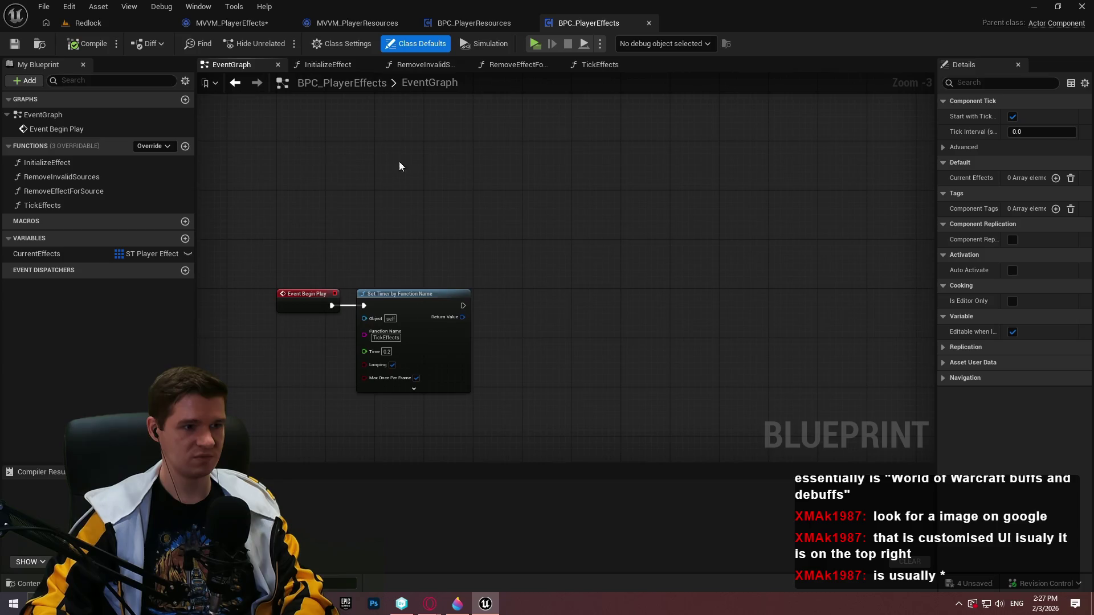
click(474, 23)
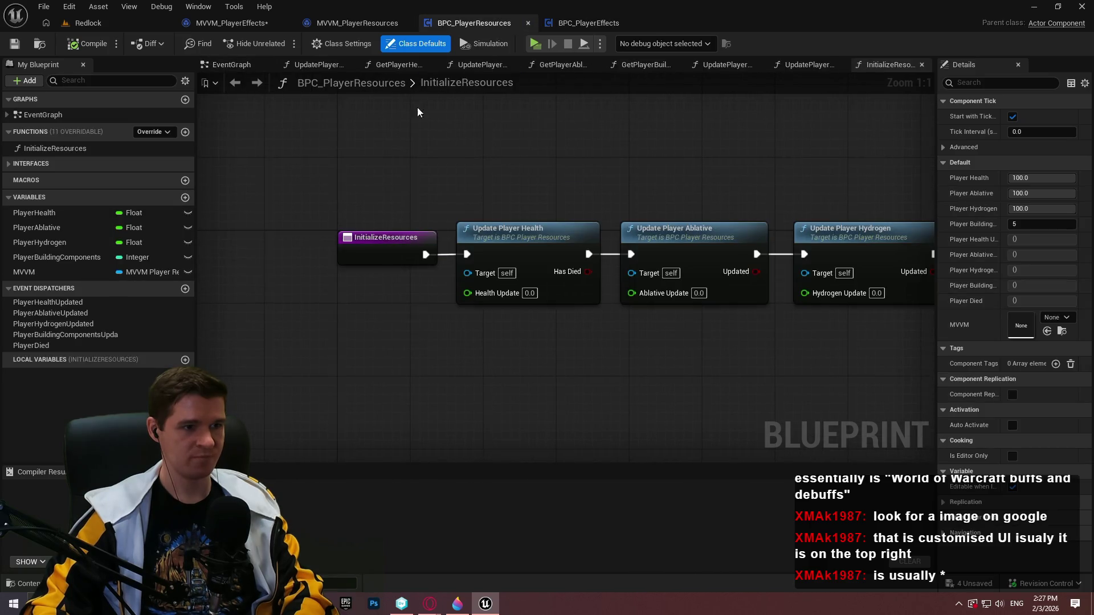
Copy the MVVM setup nodes after Begin Play in BPC_PlayerResources into BPC_PlayerEffects' EventGraph.
double_click(43, 114)
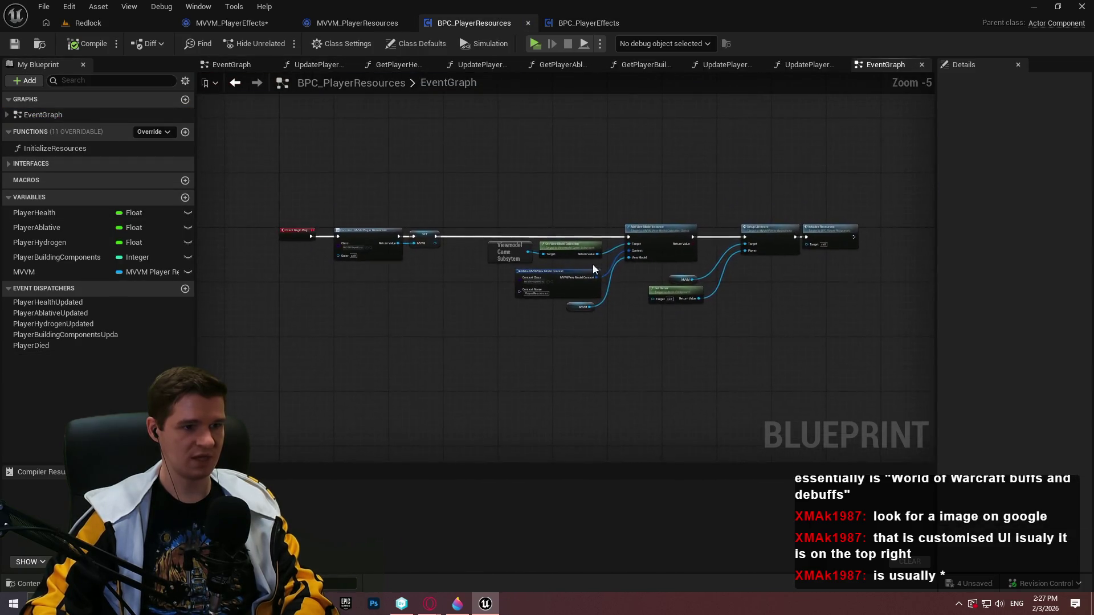
drag(822, 326, 798, 320)
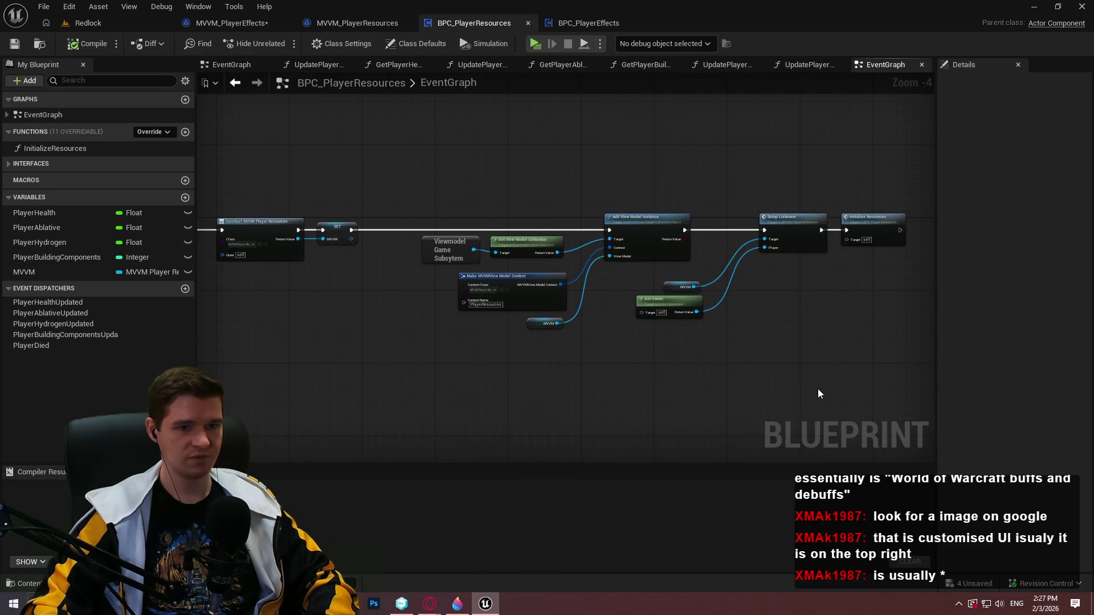
mouse_move(819, 394)
mouse_down()
mouse_move(506, 239)
mouse_move(313, 183)
mouse_move(242, 176)
mouse_up()
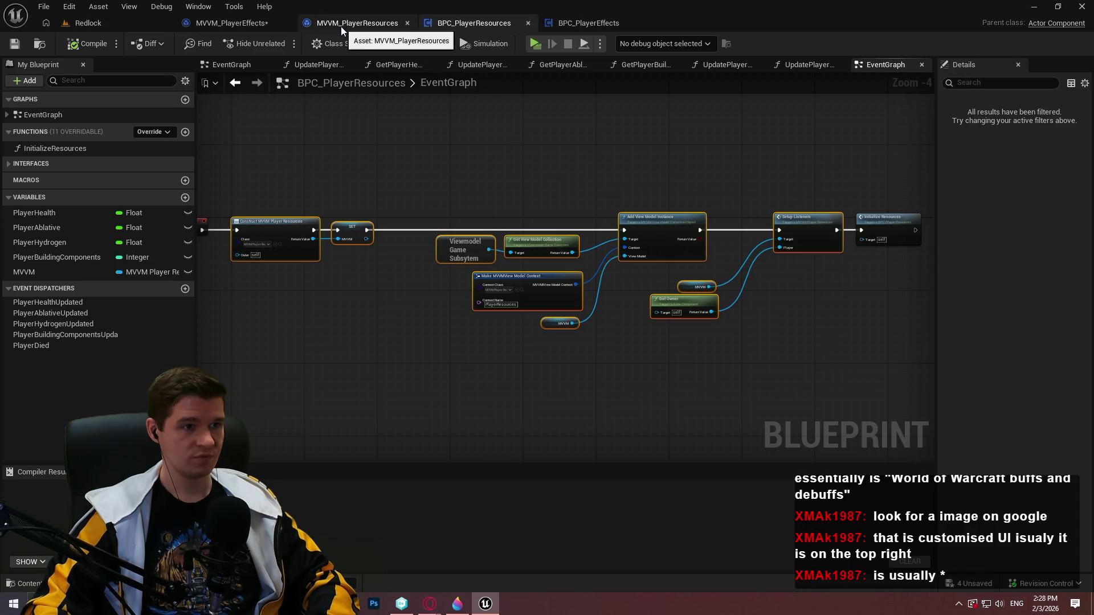
click(609, 23)
drag(804, 296, 663, 265)
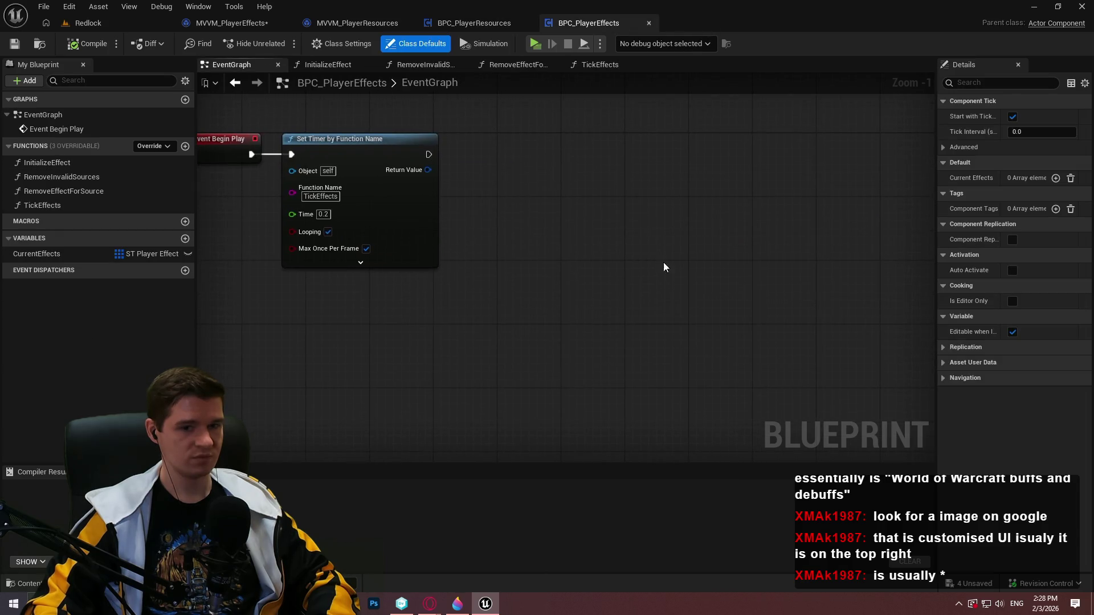
key(ctrl+v)
click(542, 166)
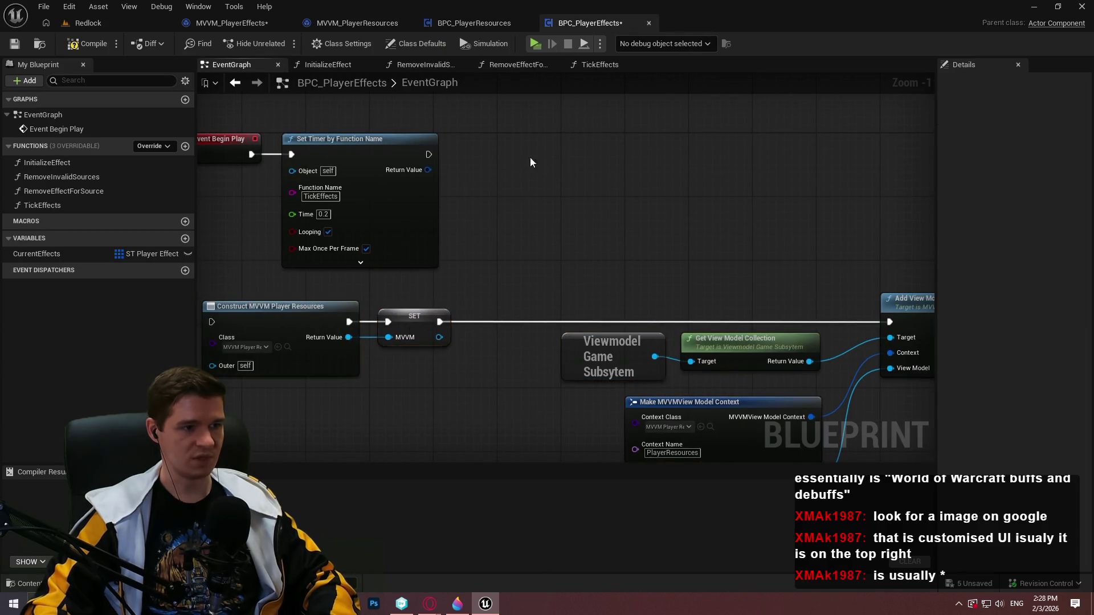
Run Setup Listeners before Set Timer by Function Name and delete the unneeded MVVM getters.
mouse_move(319, 139)
mouse_down()
mouse_move(911, 273)
mouse_move(615, 293)
mouse_move(489, 325)
mouse_move(422, 320)
mouse_up()
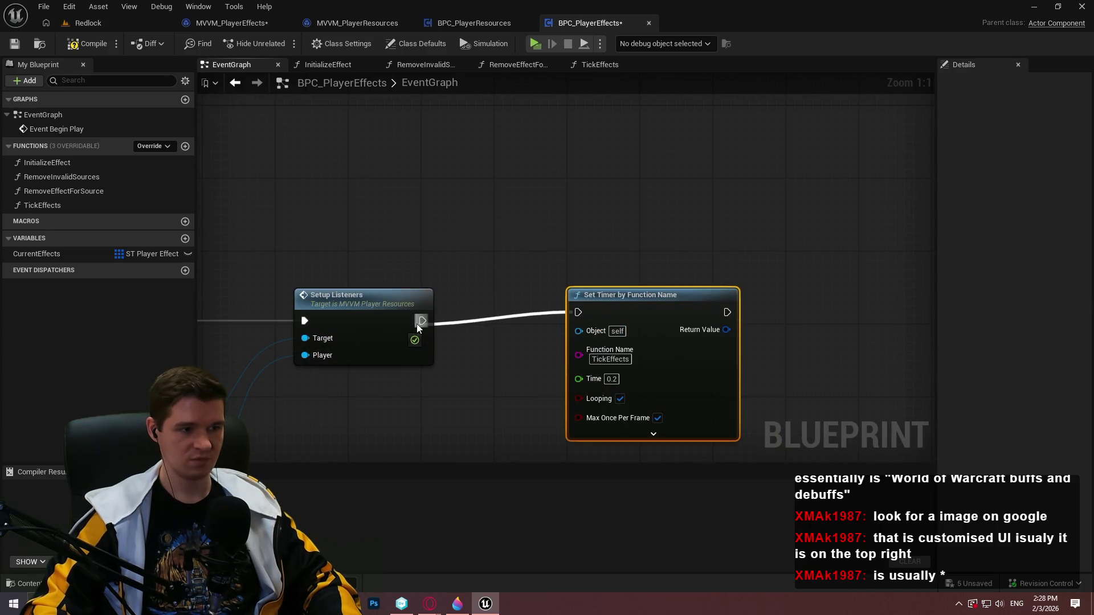
drag(613, 300, 524, 311)
scroll(660, 256, down, 2)
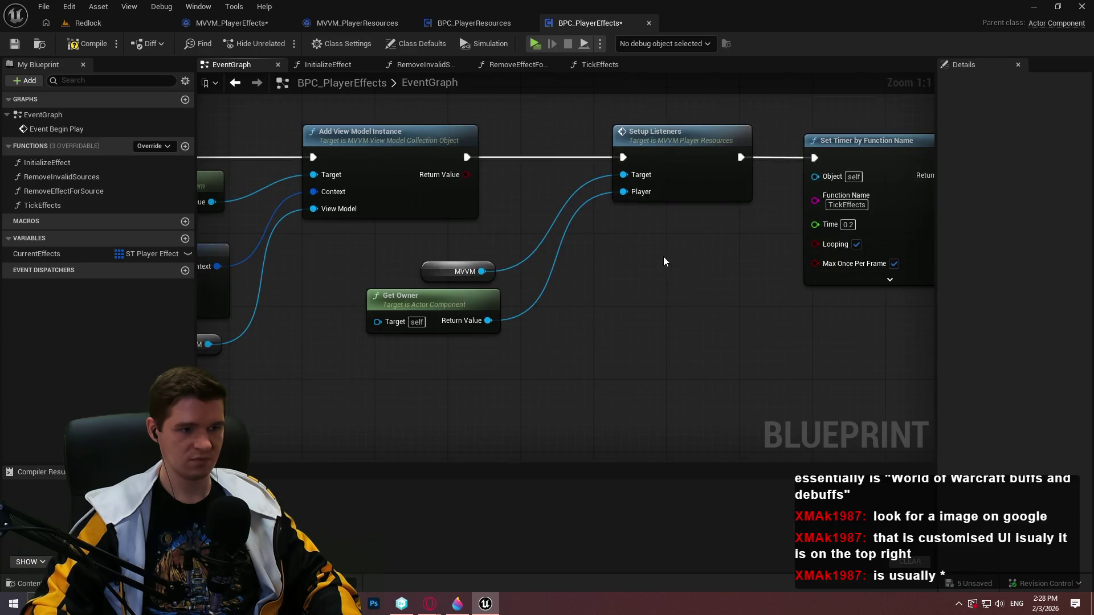
scroll(513, 319, up, 2)
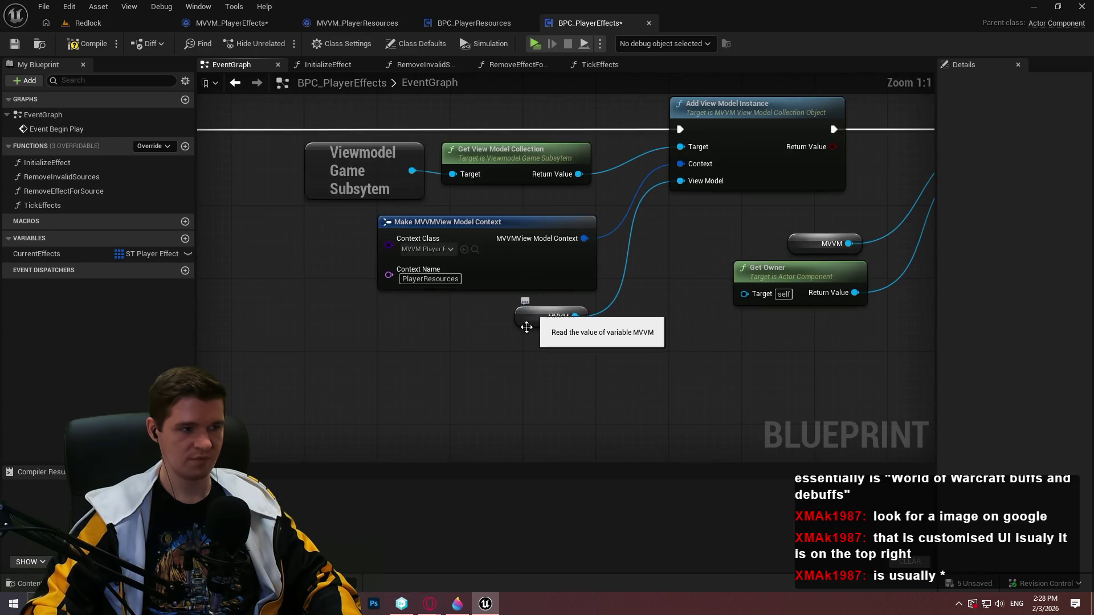
scroll(491, 337, down, 2)
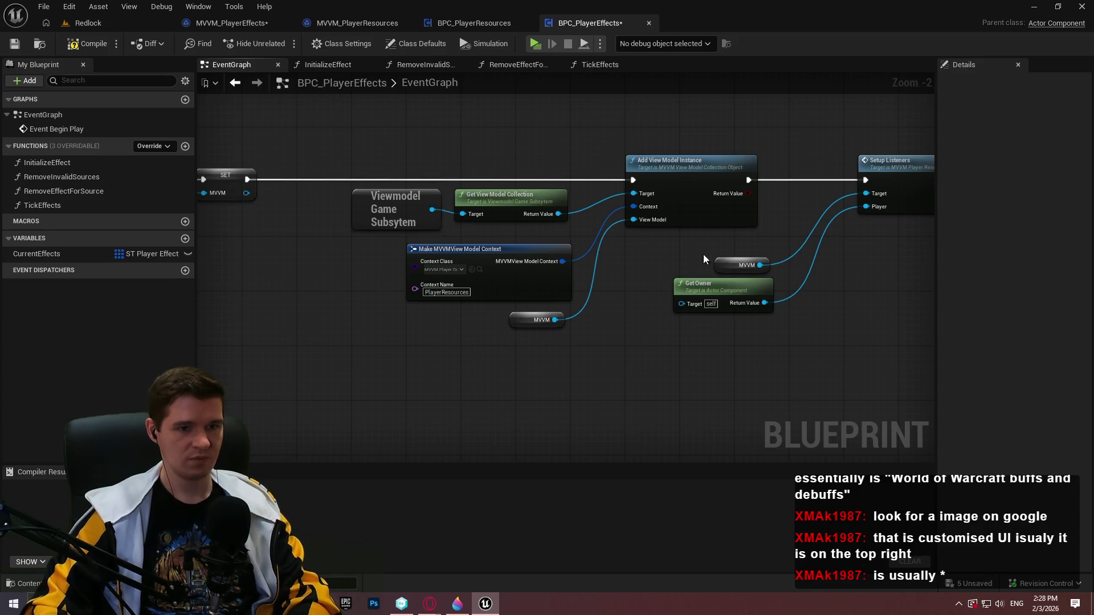
click(731, 258)
click(525, 319)
key(Delete)
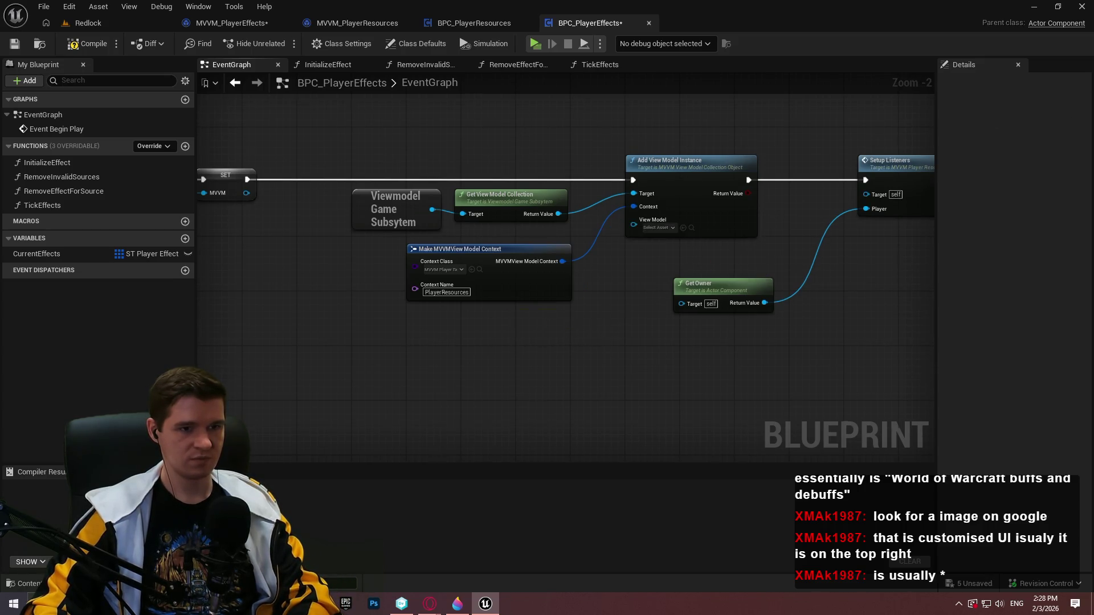
scroll(456, 210, up, 2)
click(516, 171)
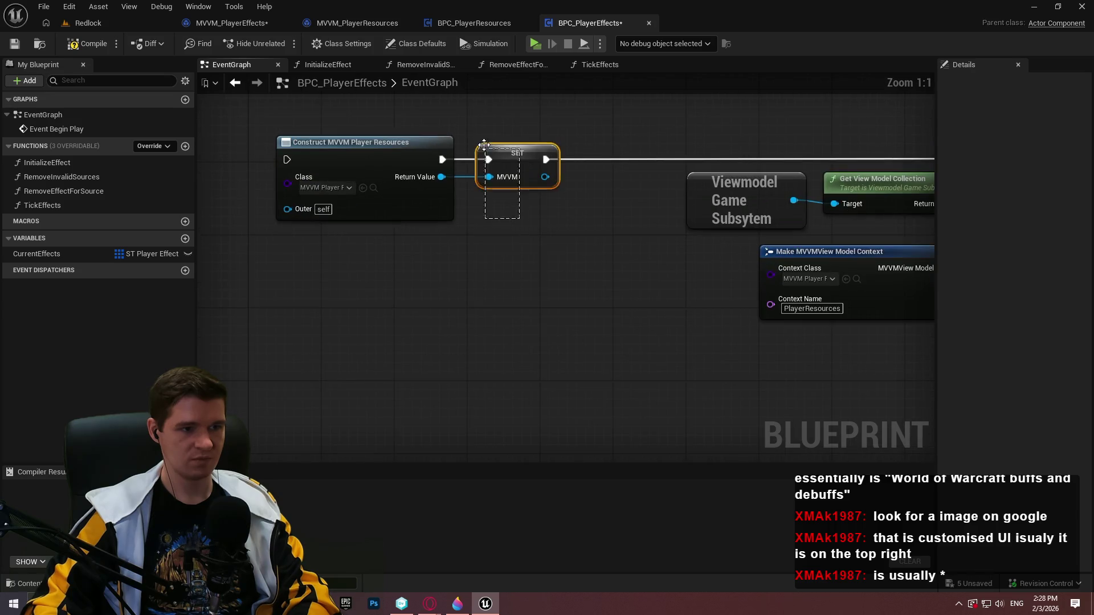
Delete the old MVVM SET node, compile, and set the Construct node's class to MVVM_PlayerEffects.
key(Delete)
click(14, 46)
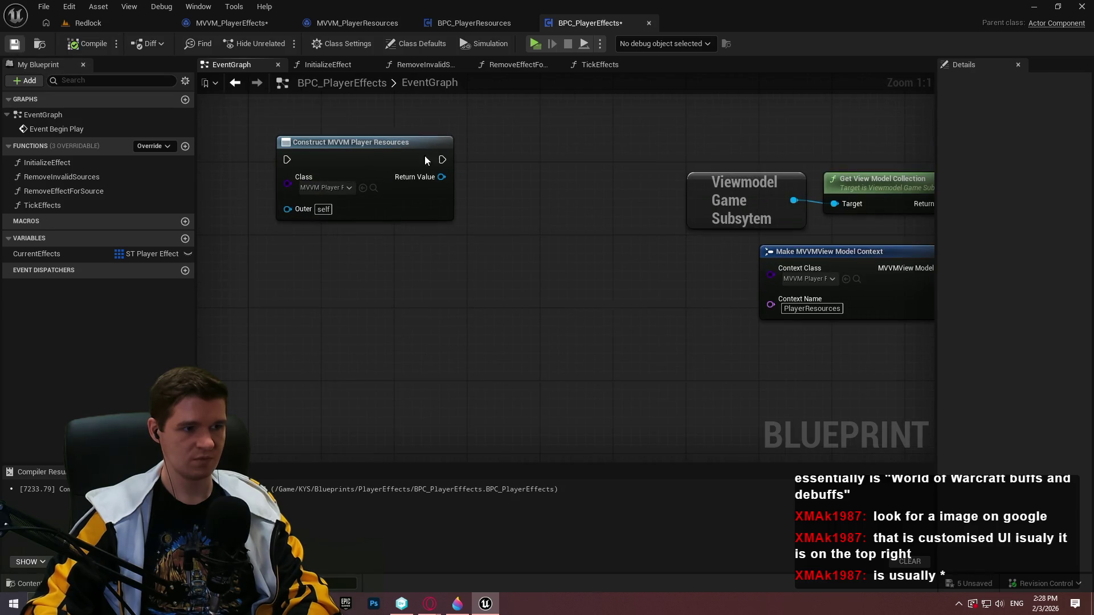
click(320, 187)
scroll(457, 296, down, 5)
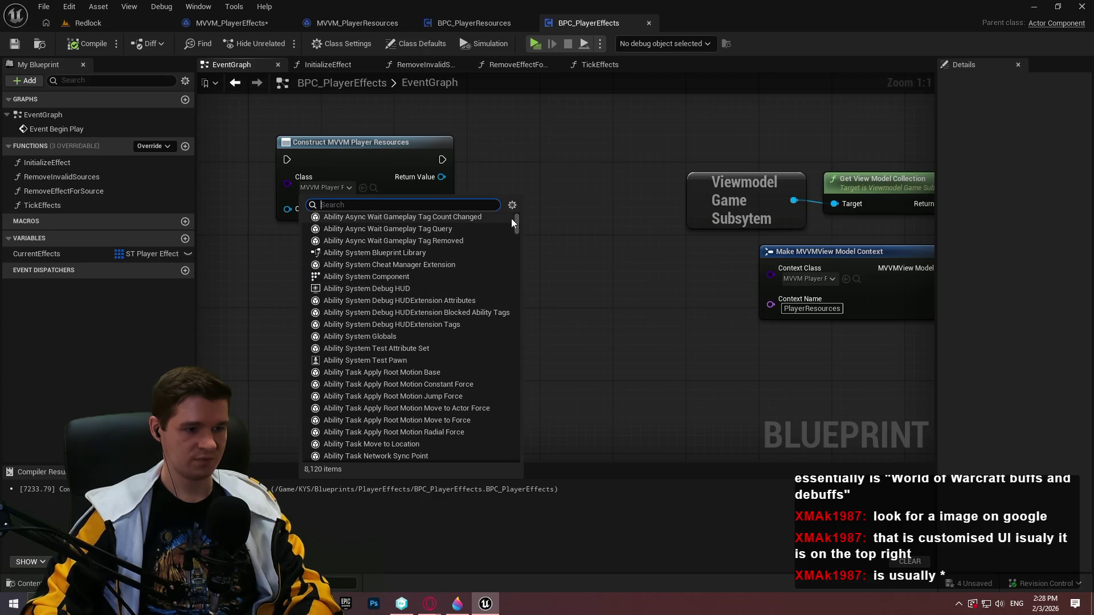
text(mvvm)
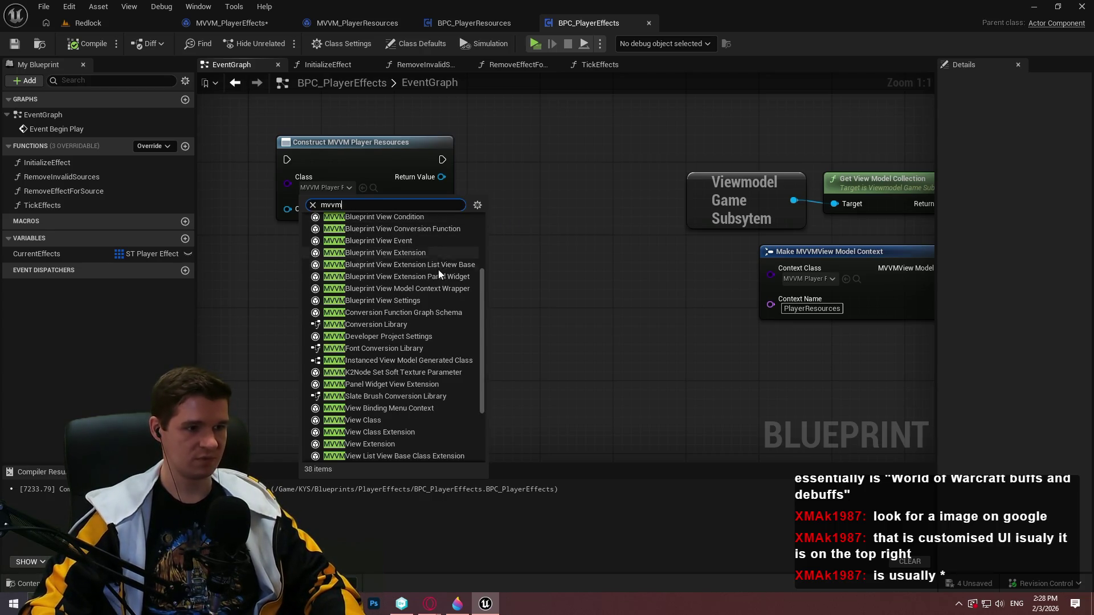
scroll(433, 287, down, 1)
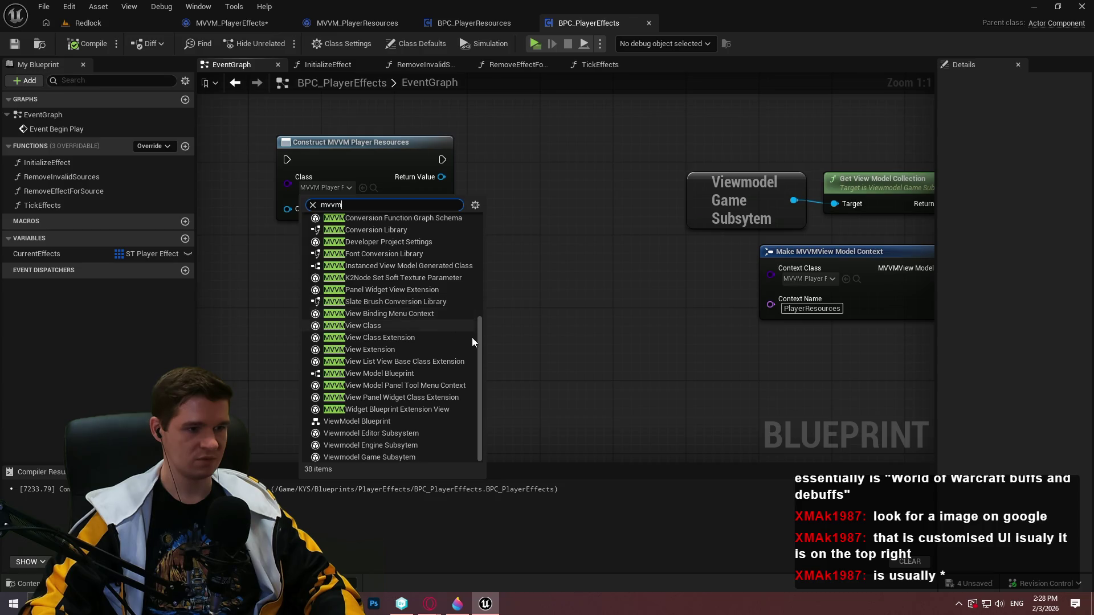
drag(478, 335, 490, 230)
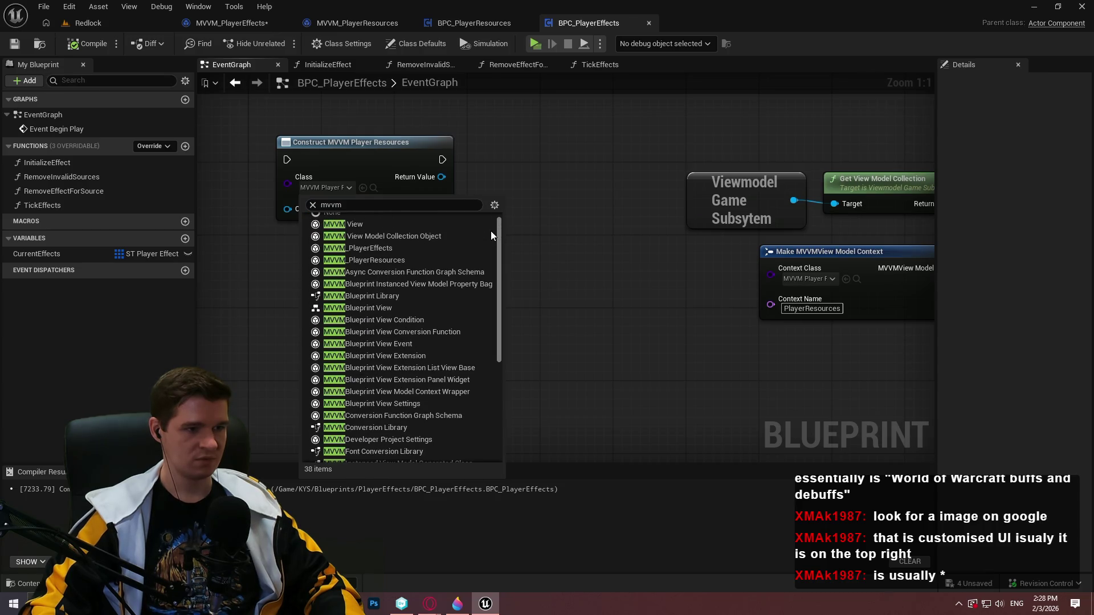
click(384, 252)
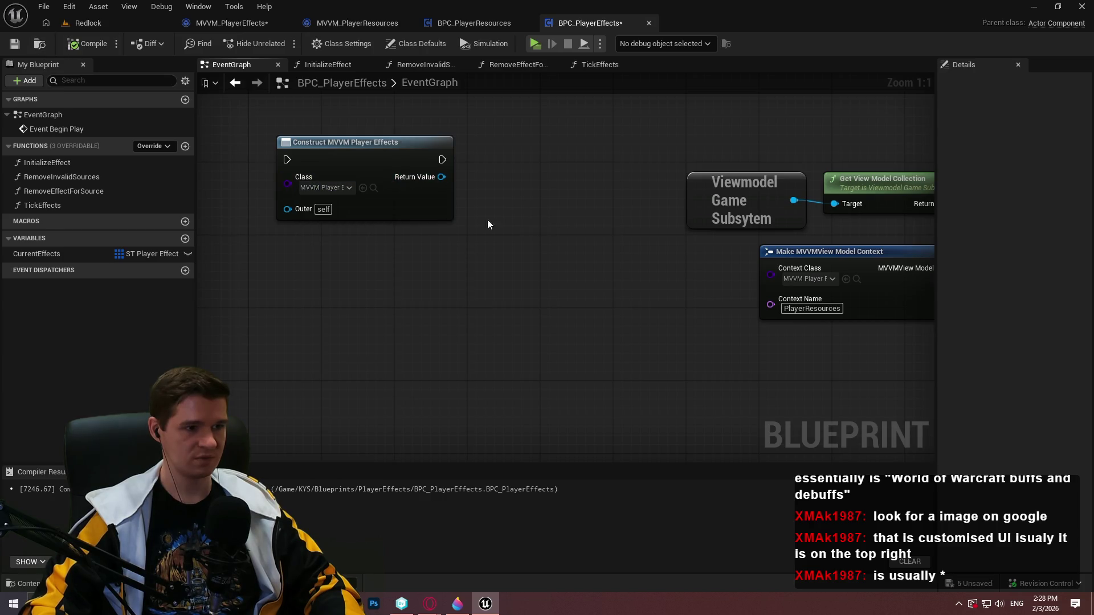
Store the constructed view model in an MVVM variable and add it with context name PlayerEffects.
drag(415, 178, 666, 184)
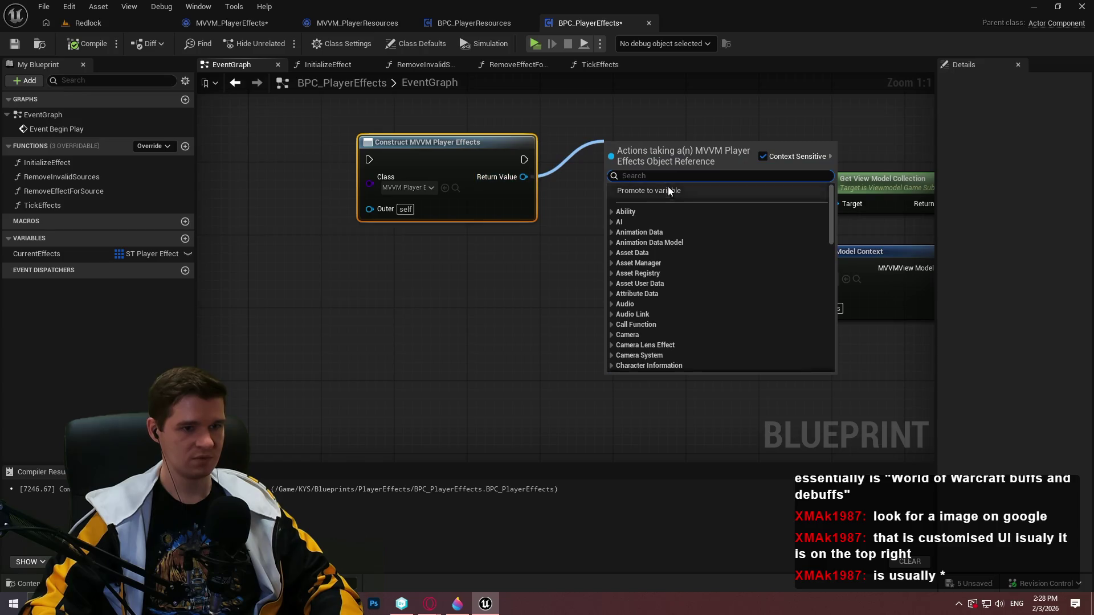
click(666, 186)
text(MCC)
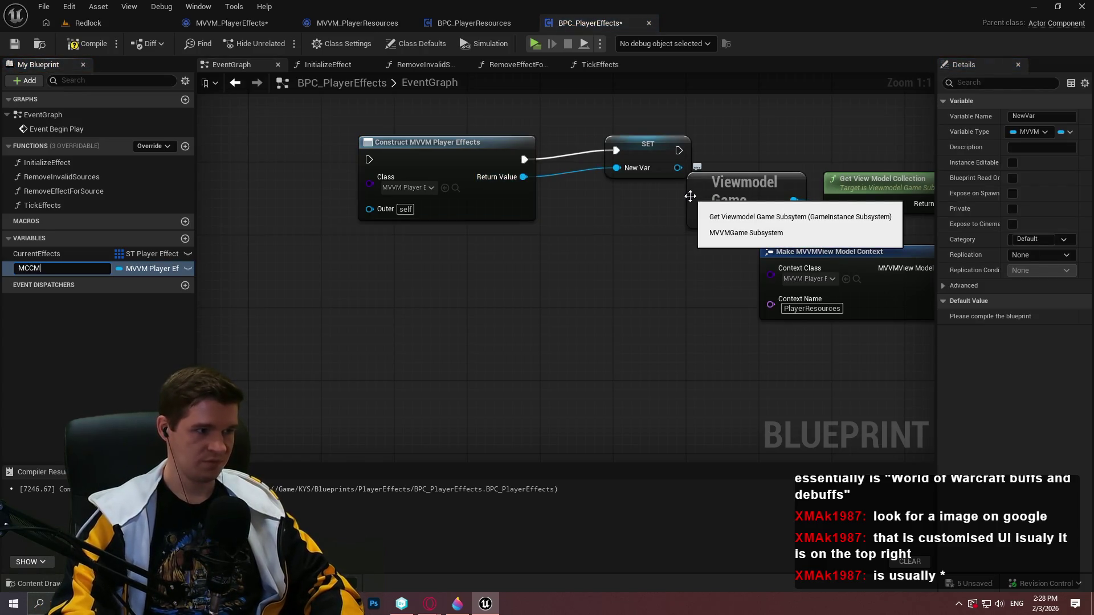
text(M)
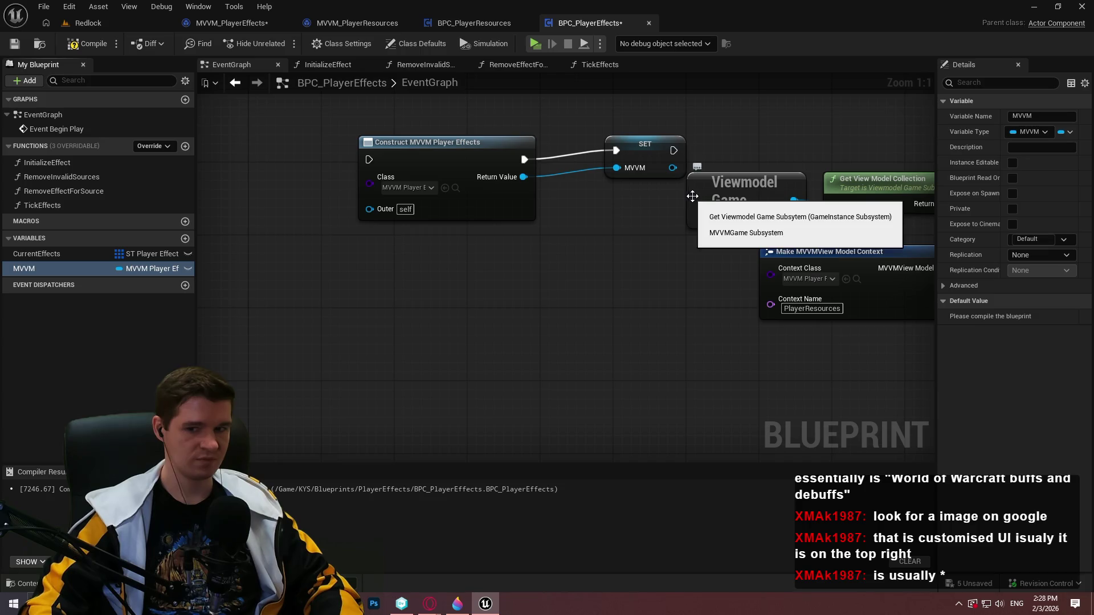
drag(627, 143, 615, 151)
ctrl+click(395, 160)
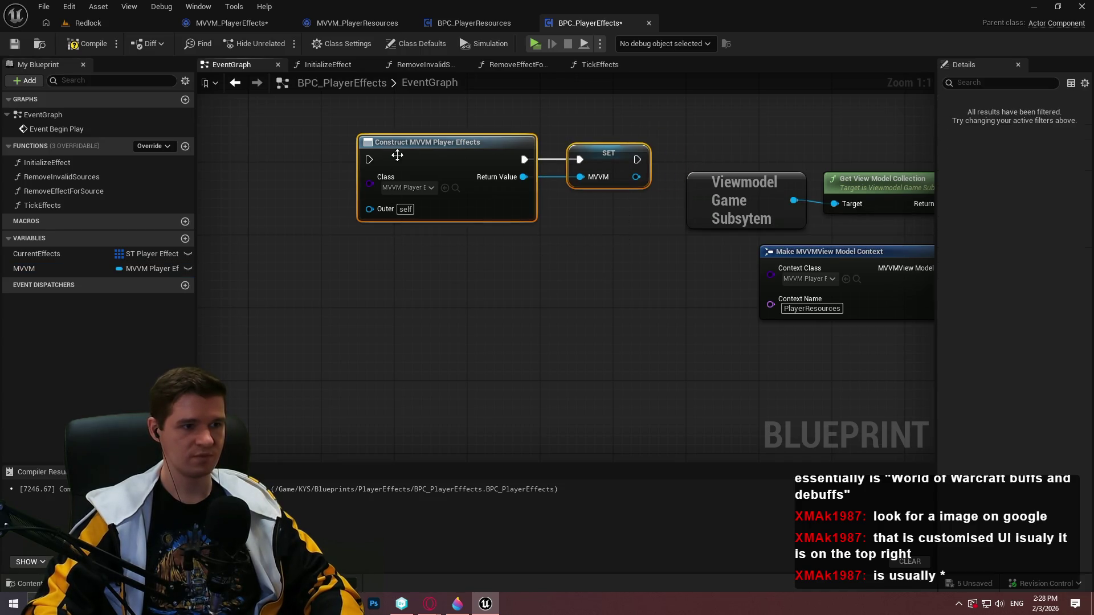
drag(396, 160, 307, 154)
mouse_move(541, 158)
mouse_down()
mouse_move(771, 162)
mouse_move(662, 159)
mouse_up()
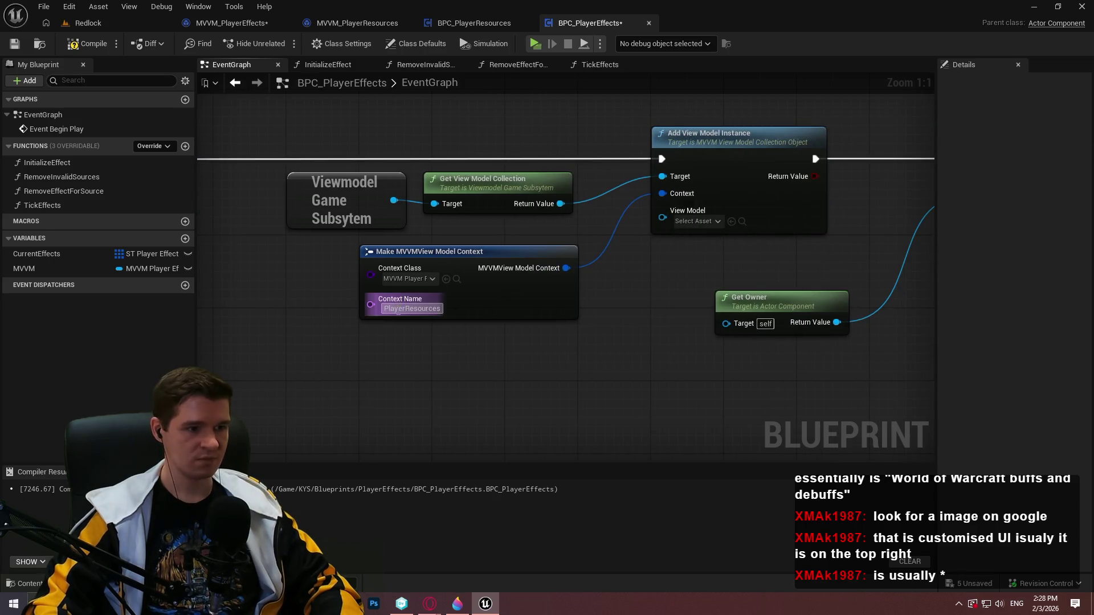
click(406, 308)
text(PlayerEffect)
mouse_move(24, 268)
mouse_down()
mouse_move(549, 242)
mouse_move(529, 231)
mouse_move(443, 363)
mouse_up()
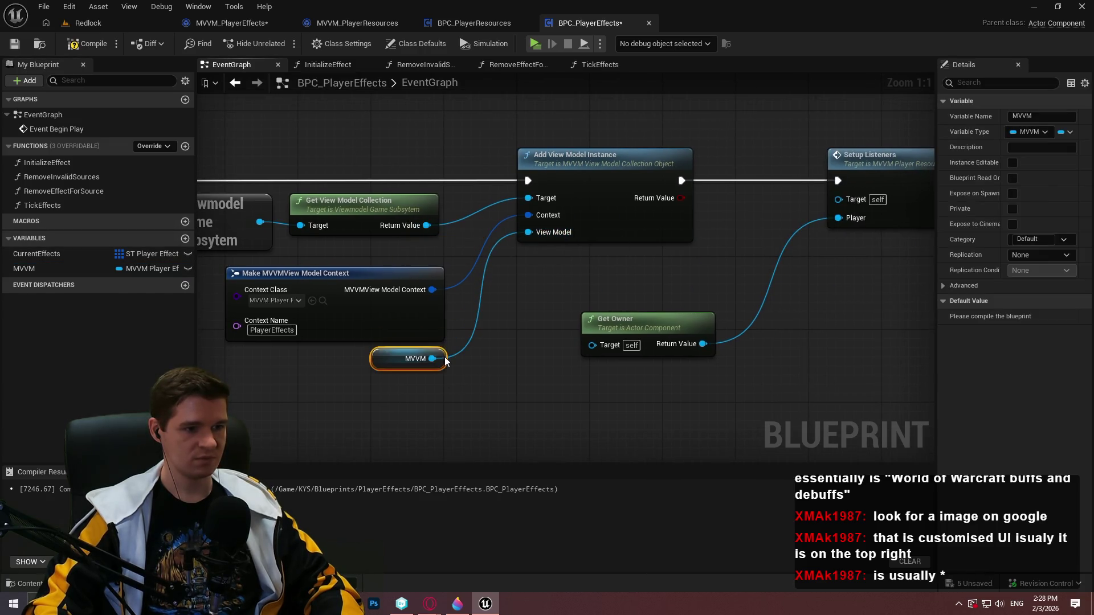
Replace the Player Resources Setup Listeners with one called on an MVVM getter, beside Set Timer.
drag(713, 293, 507, 289)
click(659, 281)
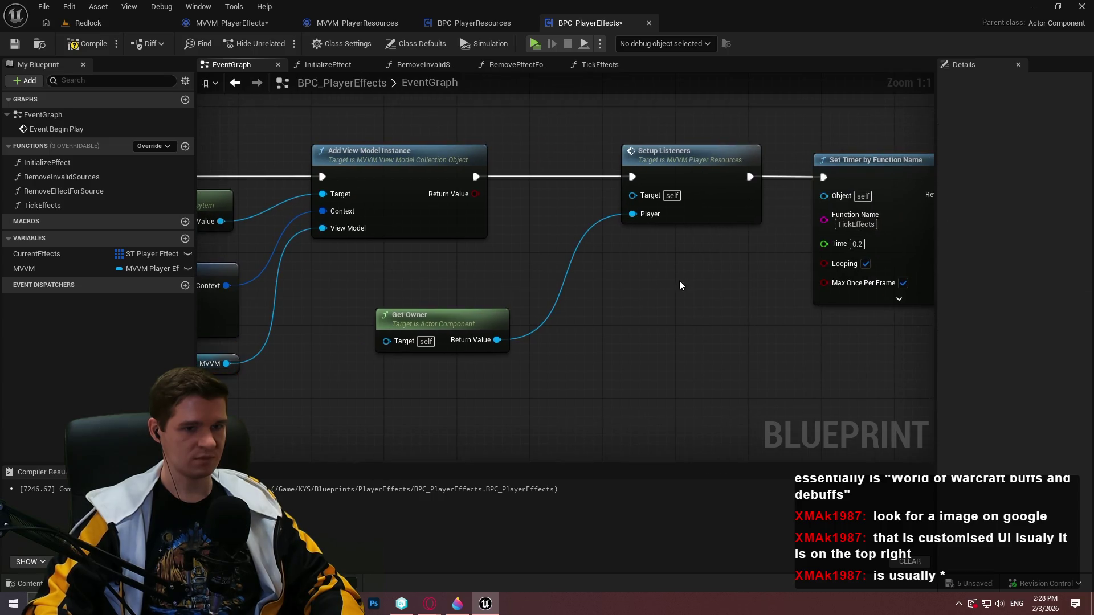
drag(680, 205, 523, 215)
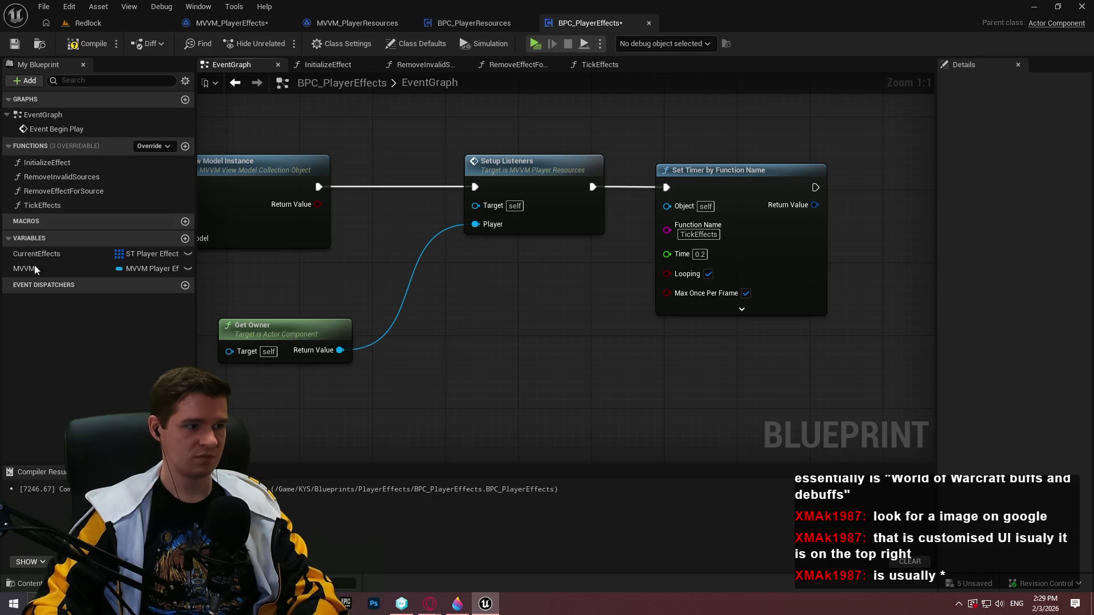
mouse_move(35, 268)
mouse_down()
mouse_move(464, 304)
mouse_move(621, 335)
mouse_up()
click(484, 313)
text(setup)
click(641, 378)
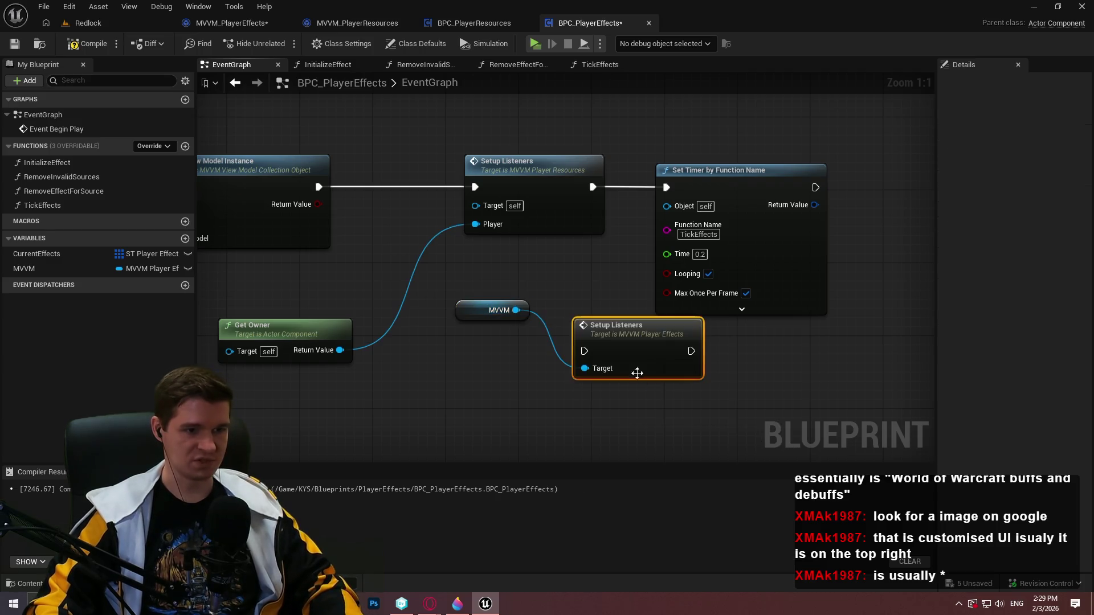
click(570, 225)
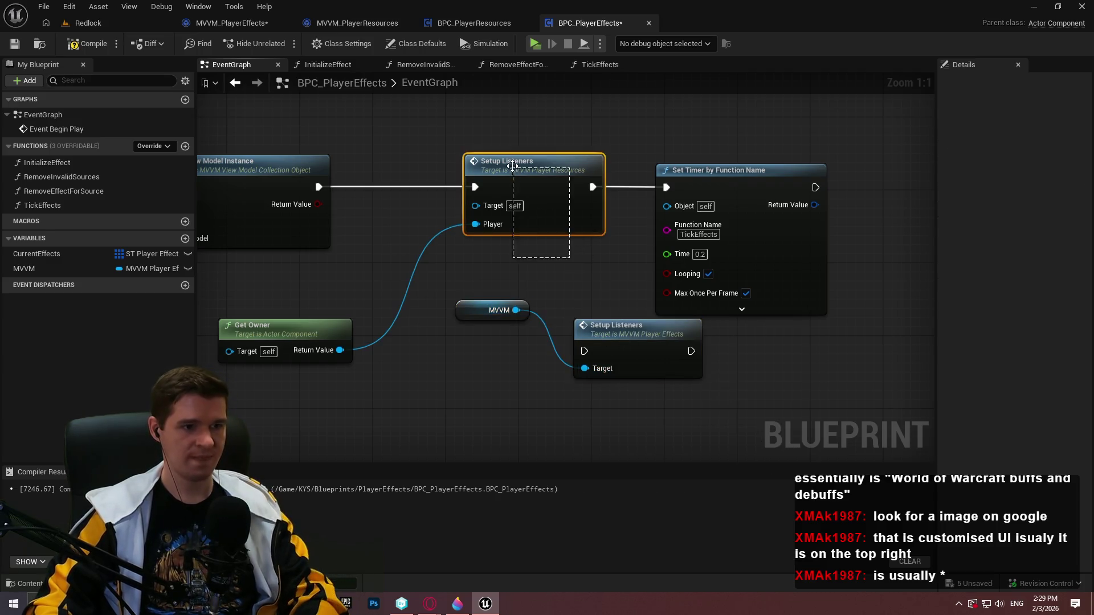
key(Delete)
mouse_move(599, 330)
mouse_down()
mouse_move(563, 248)
mouse_move(573, 265)
mouse_move(480, 179)
mouse_up()
ctrl+click(484, 310)
click(567, 321)
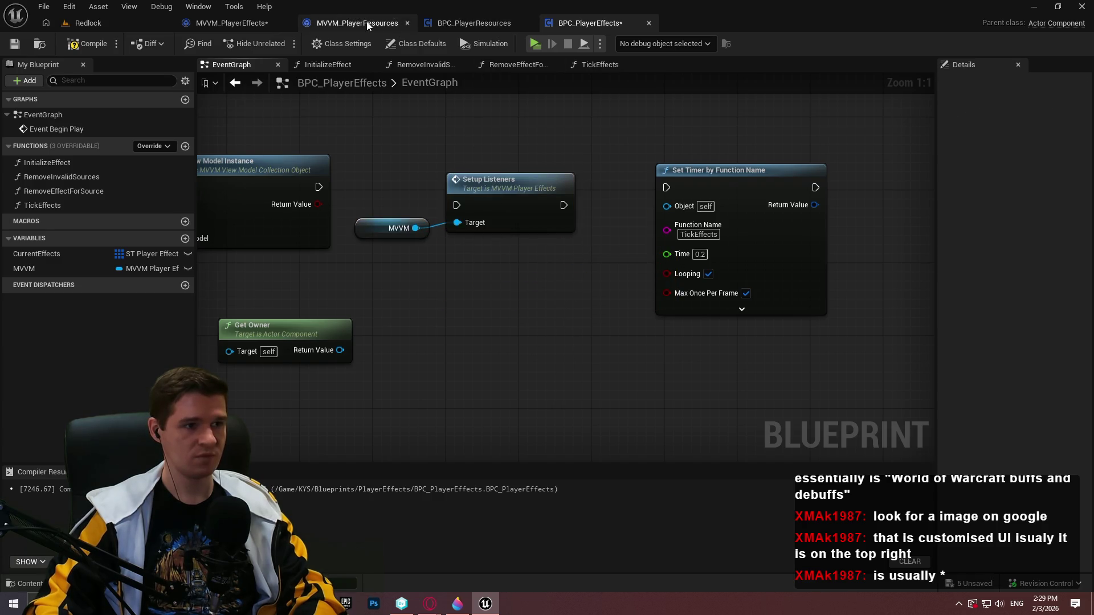
click(231, 23)
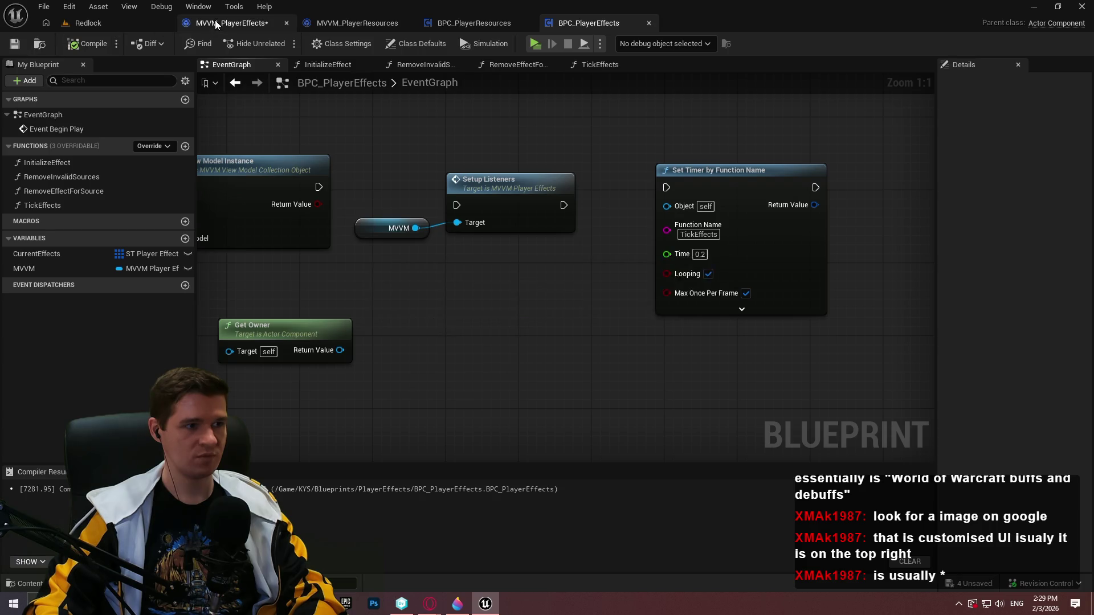
Add a new input parameter to SetupListeners, checking MVVM_PlayerResources' SetupListeners for reference.
click(417, 285)
click(1084, 285)
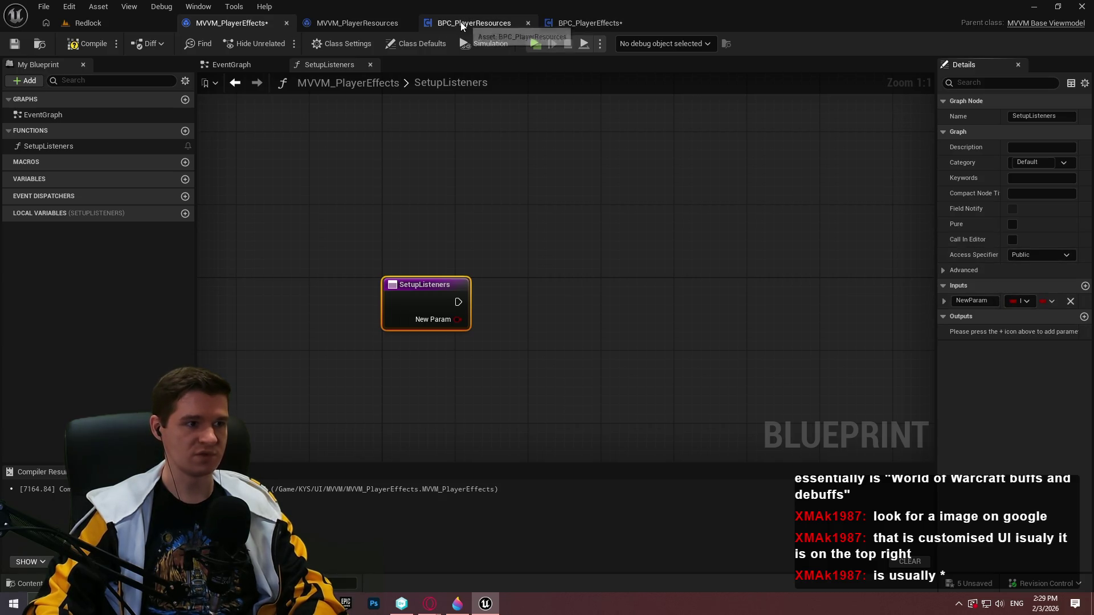
click(367, 25)
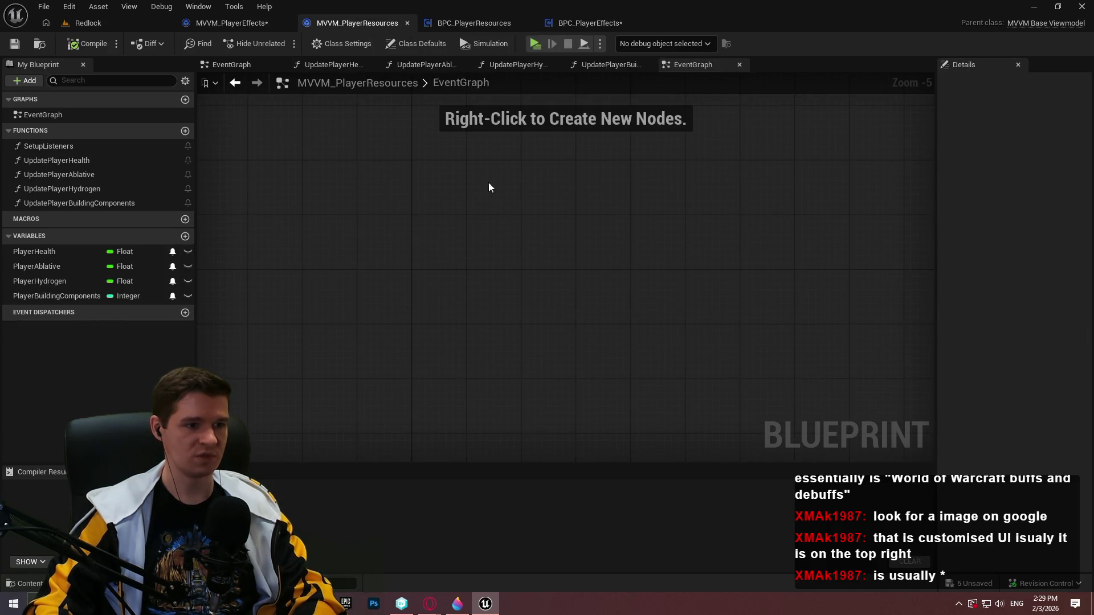
double_click(45, 146)
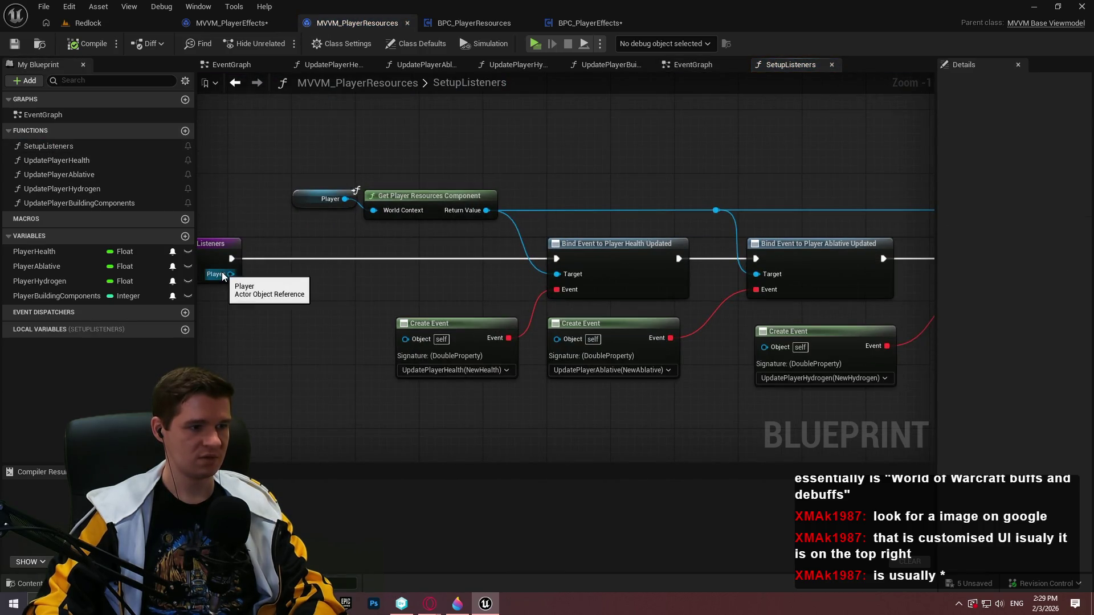
click(227, 23)
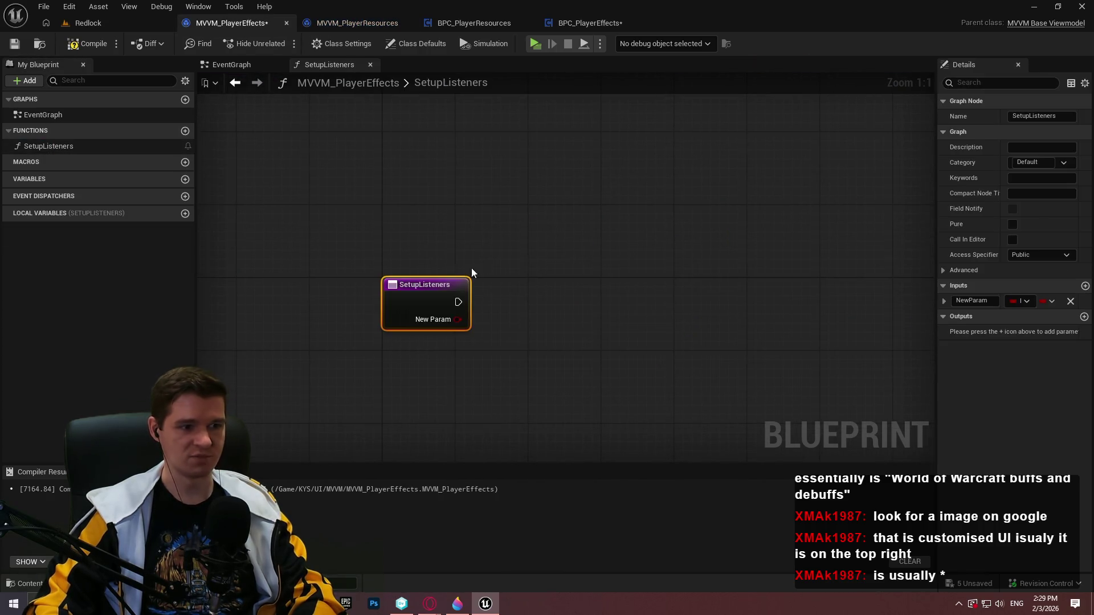
Make the input an Actor Object Reference named Player and save MVVM_PlayerEffects.
click(1013, 302)
text(ac)
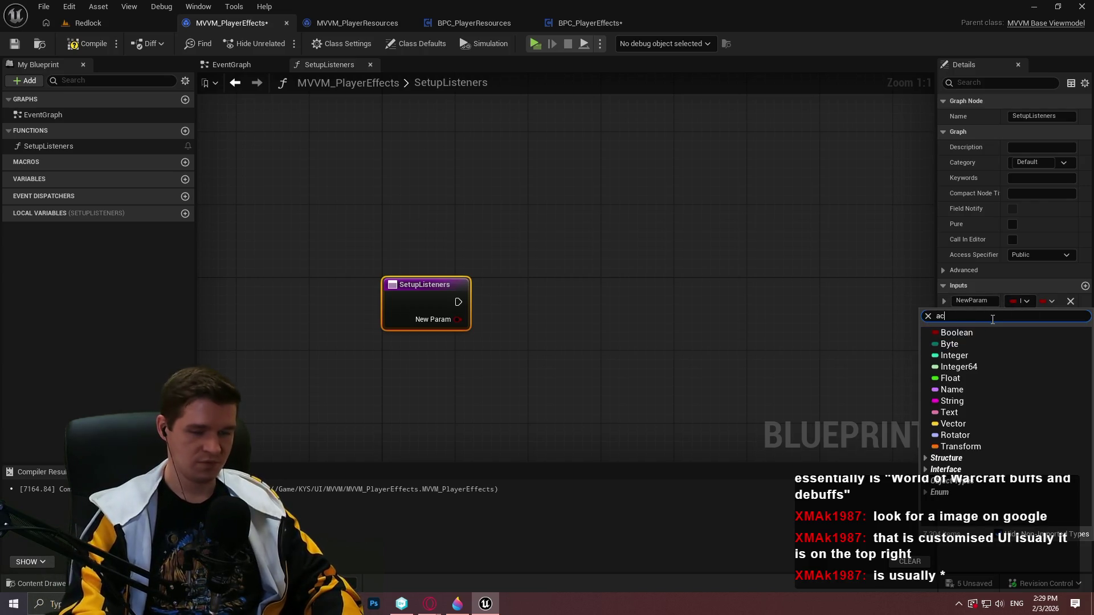
text(tor)
mouse_move(969, 421)
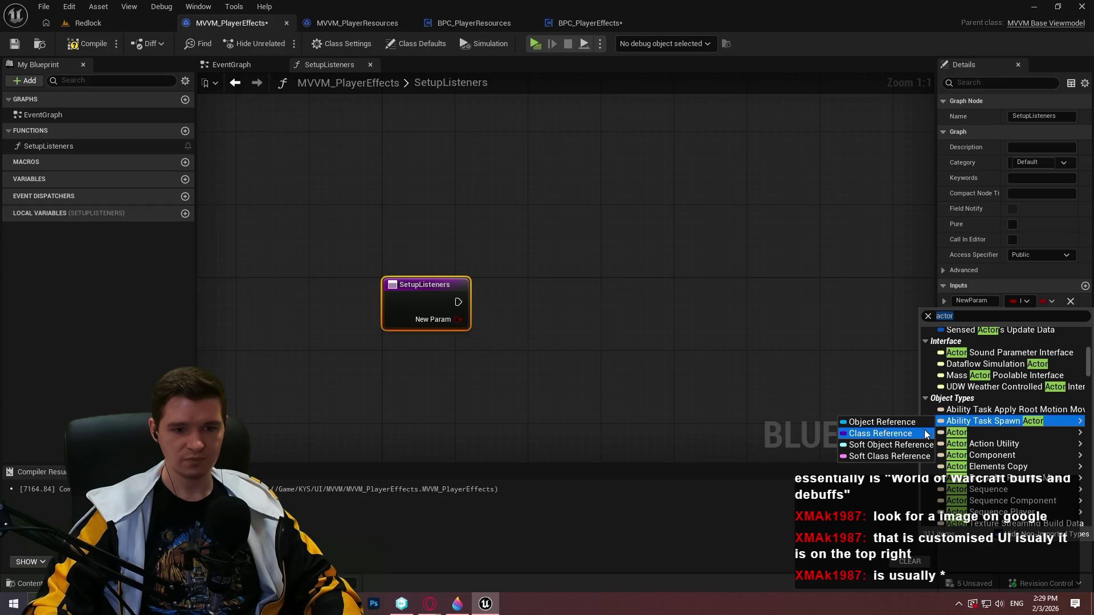
click(911, 434)
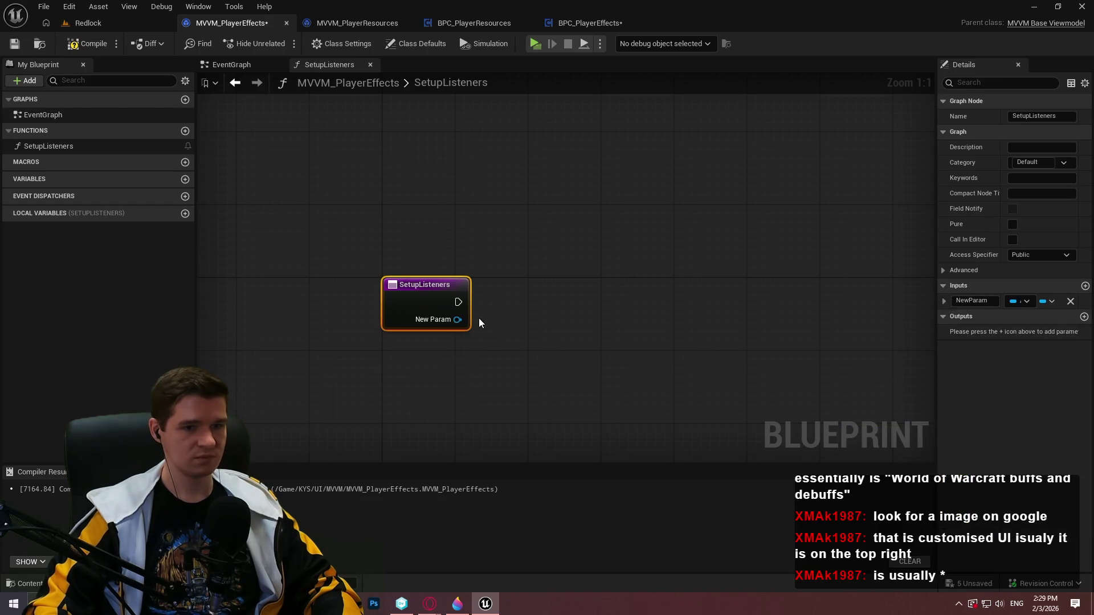
click(982, 300)
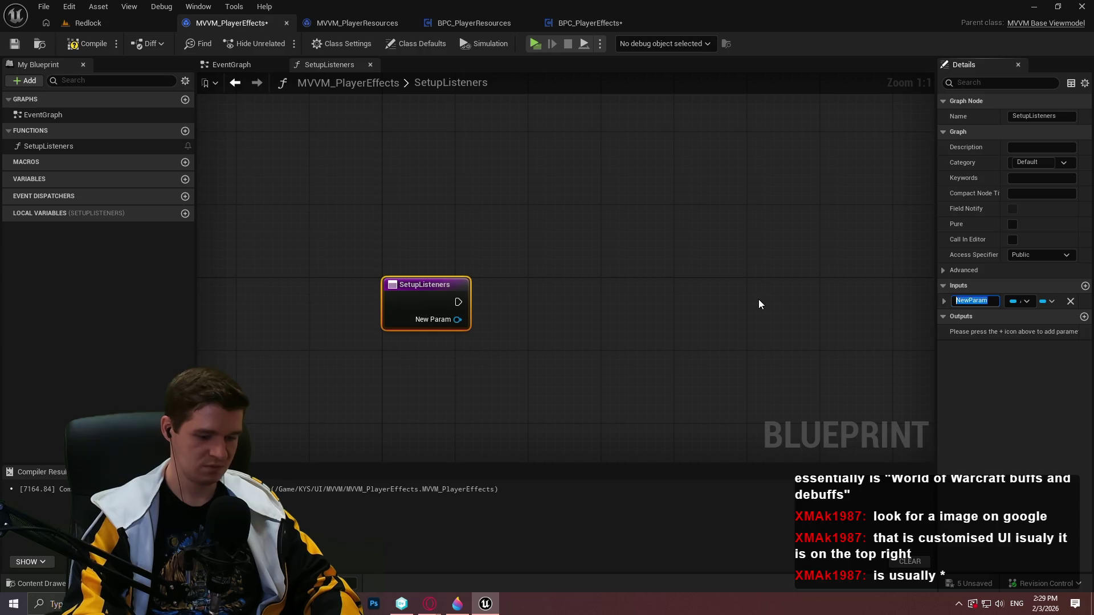
text(Payer)
key(Return)
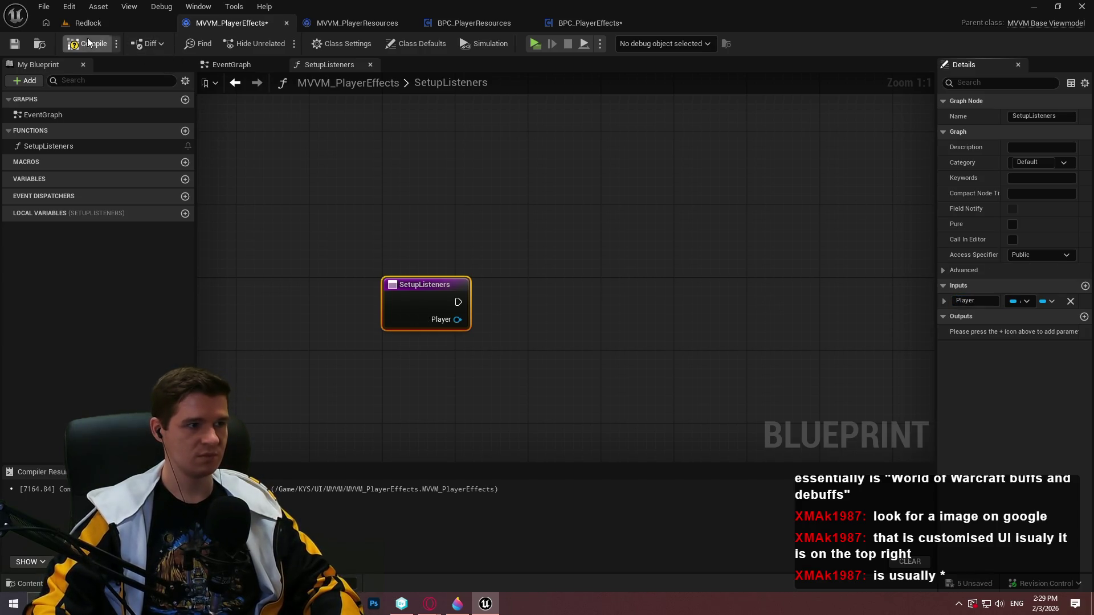
click(14, 44)
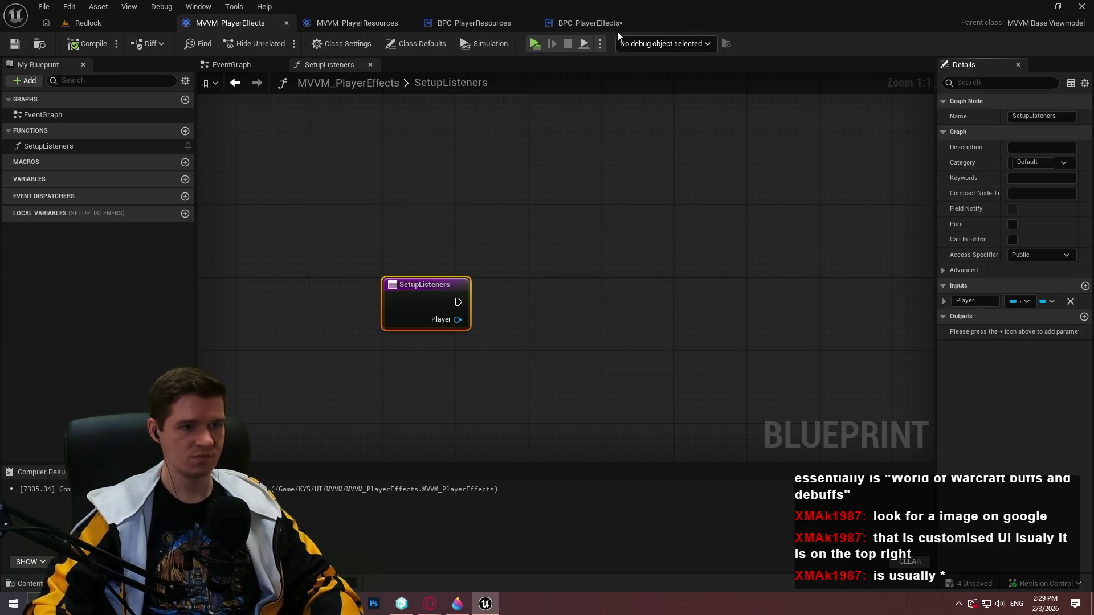
Feed Get Owner into Setup Listeners' Player and chain Setup Listeners into Set Timer by Function Name.
click(598, 23)
drag(474, 238, 427, 311)
click(334, 354)
mouse_move(334, 353)
mouse_down()
mouse_move(484, 240)
mouse_move(467, 239)
mouse_up()
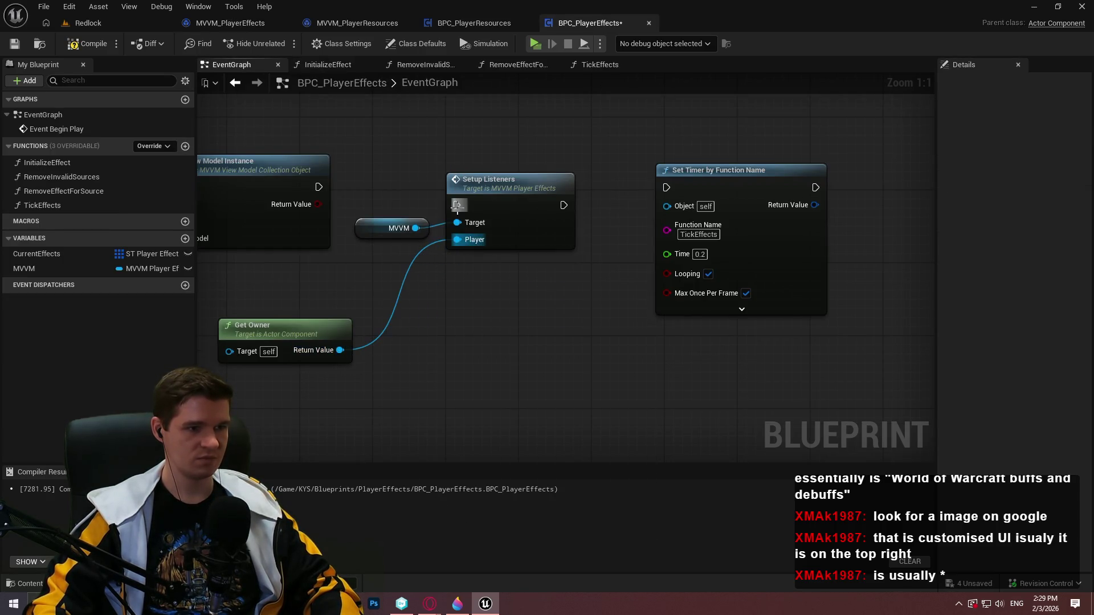
drag(483, 201, 483, 182)
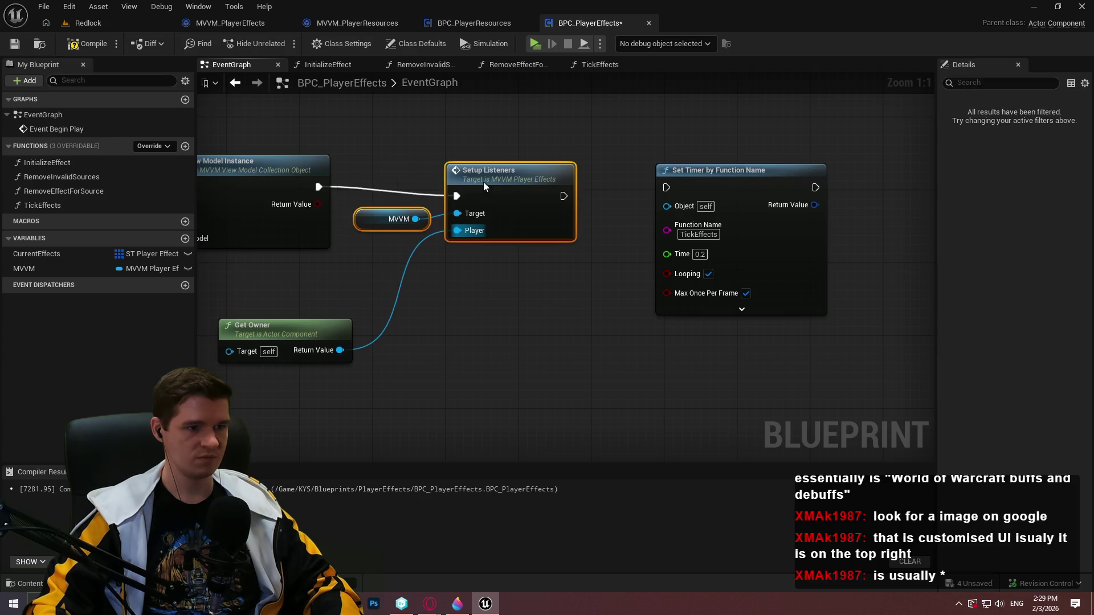
click(568, 300)
drag(676, 190, 672, 189)
drag(717, 284, 726, 349)
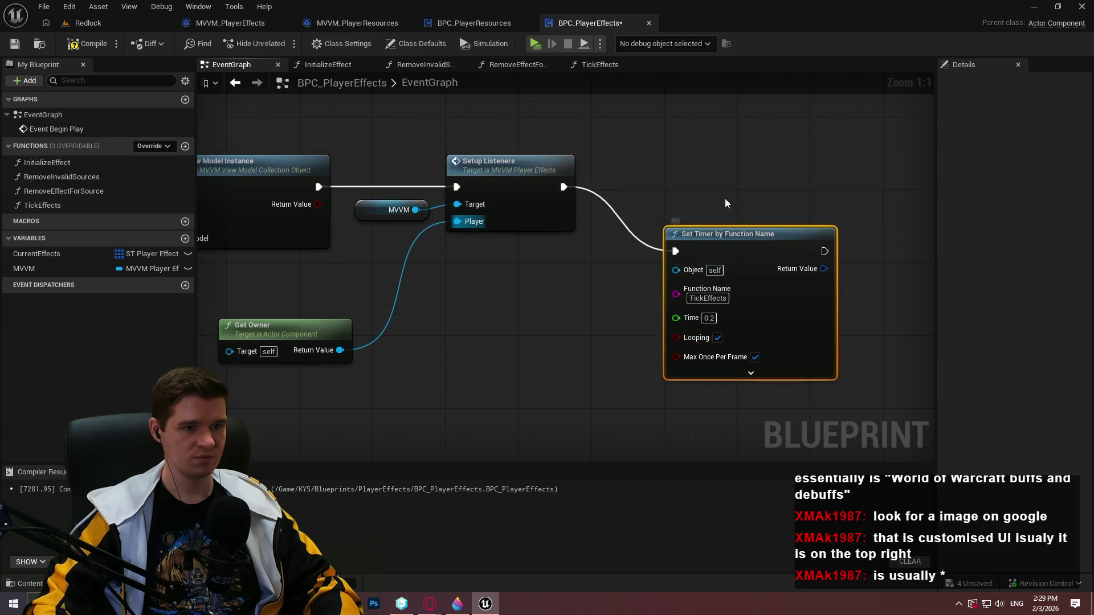
drag(716, 248, 690, 176)
click(498, 319)
Connect Event Begin Play to Construct MVVM Player Effects and align the chain with Begin Play.
scroll(498, 319, down, 3)
scroll(497, 321, down, 1)
mouse_move(498, 321)
mouse_down()
mouse_move(805, 285)
mouse_move(750, 214)
mouse_up()
drag(643, 314, 810, 339)
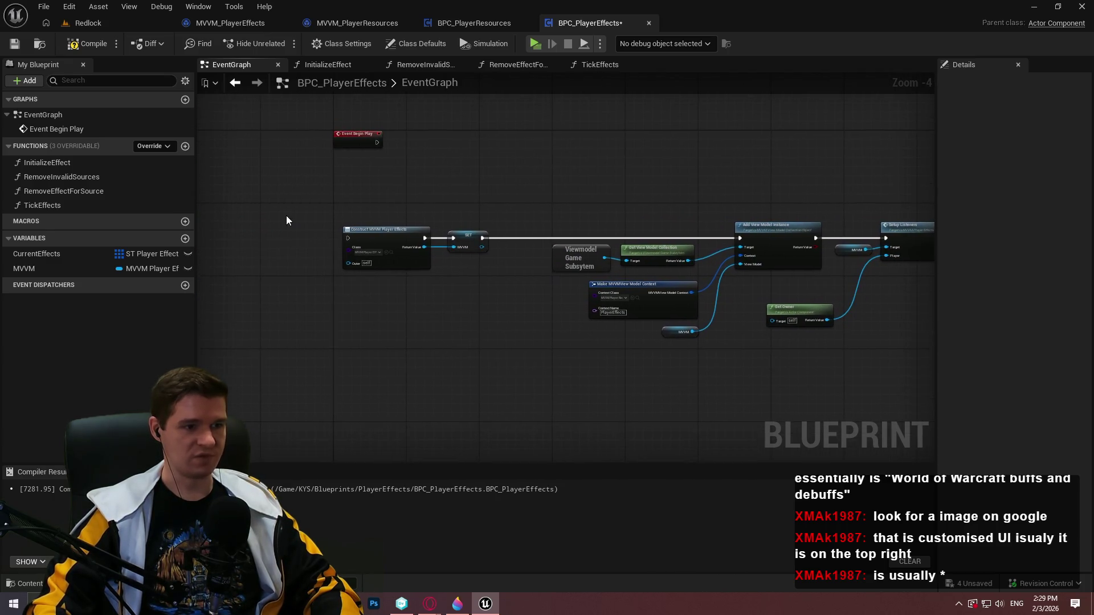
mouse_move(346, 238)
mouse_down()
mouse_move(387, 112)
mouse_move(377, 142)
mouse_up()
drag(621, 213, 479, 160)
scroll(513, 176, down, 2)
key(ctrl+a)
scroll(392, 172, up, 3)
mouse_move(369, 225)
mouse_down()
mouse_move(454, 121)
mouse_move(460, 201)
mouse_up()
click(505, 235)
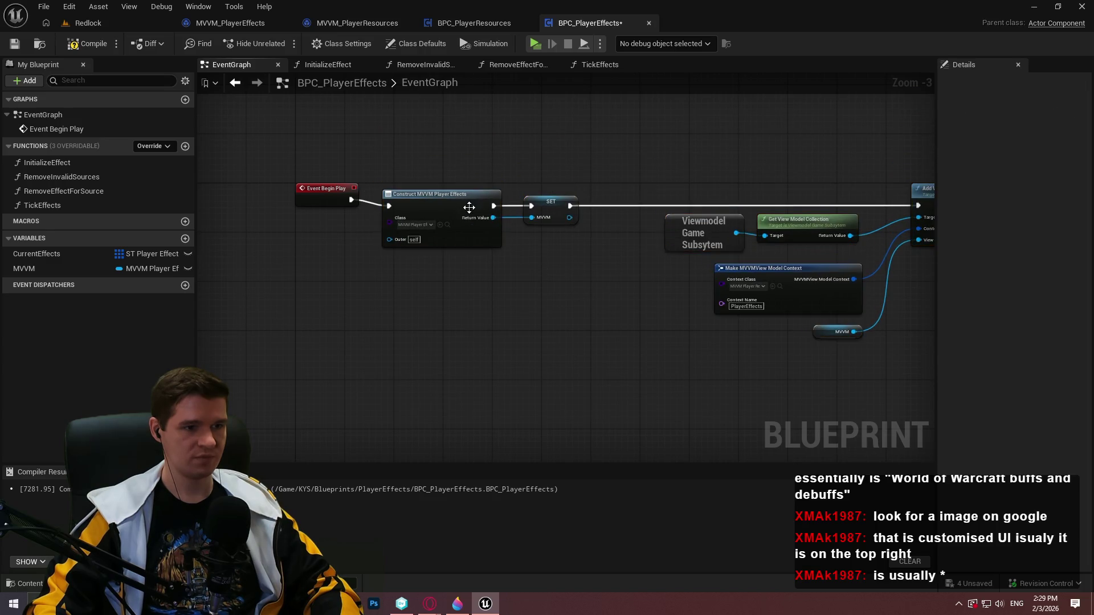
Review the Begin Play chain through Add View Model Instance, Setup Listeners and Set Timer.
scroll(805, 292, down, 3)
mouse_move(872, 326)
mouse_down()
mouse_move(456, 173)
mouse_move(505, 190)
mouse_up()
scroll(485, 213, up, 5)
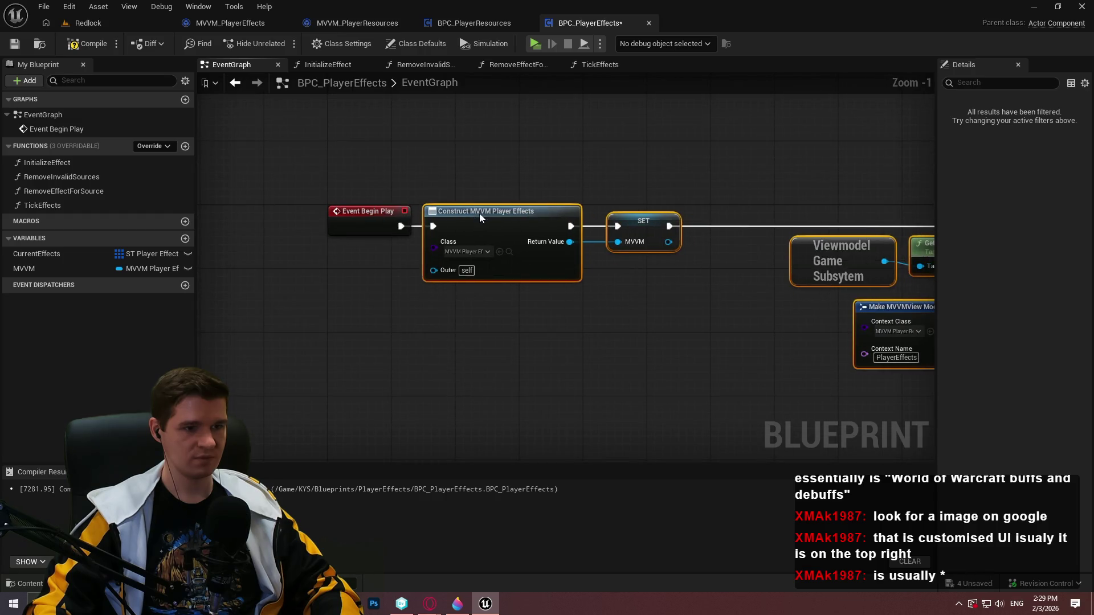
click(551, 303)
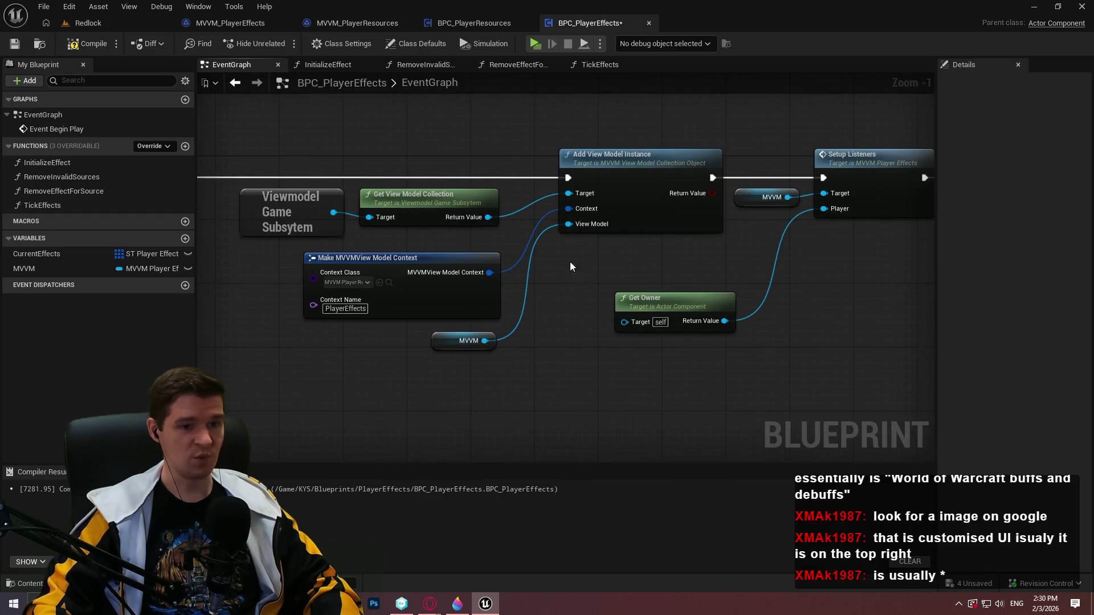
drag(593, 277, 701, 298)
mouse_move(411, 323)
mouse_down()
mouse_move(576, 303)
mouse_move(941, 303)
mouse_move(956, 293)
mouse_move(717, 293)
mouse_move(827, 290)
mouse_up()
drag(896, 262, 457, 288)
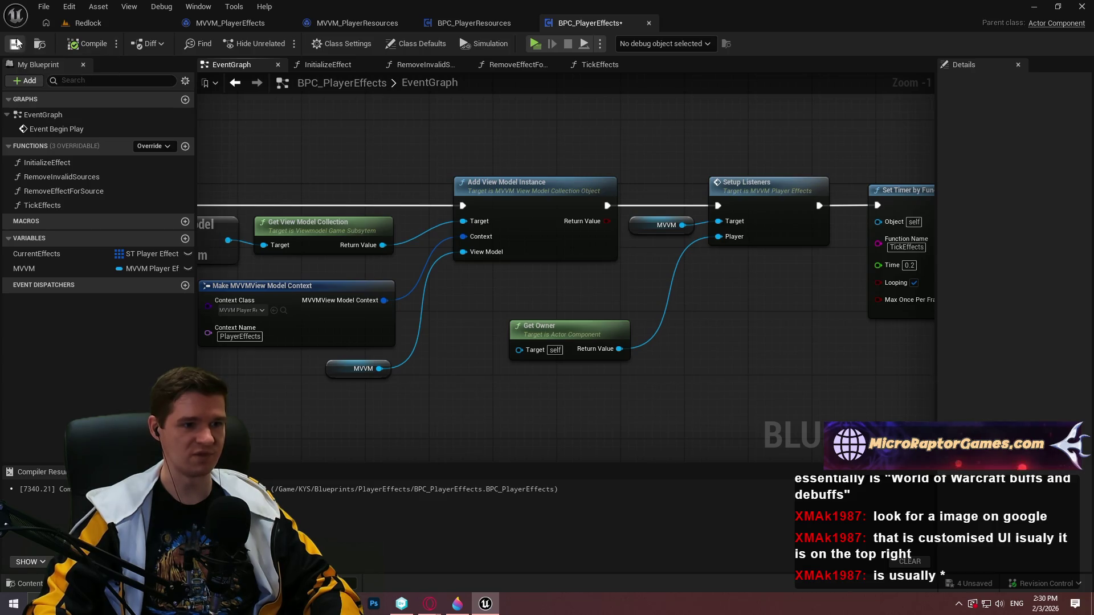
Open the BPFL_KYS blueprint function library from the KYS/Core folder.
click(118, 27)
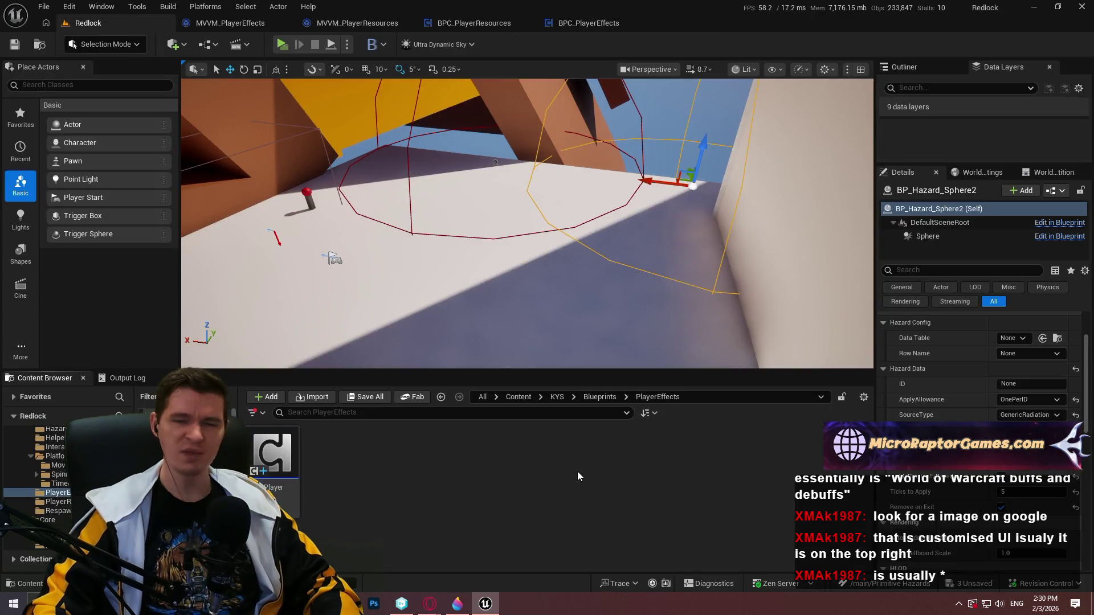
click(557, 397)
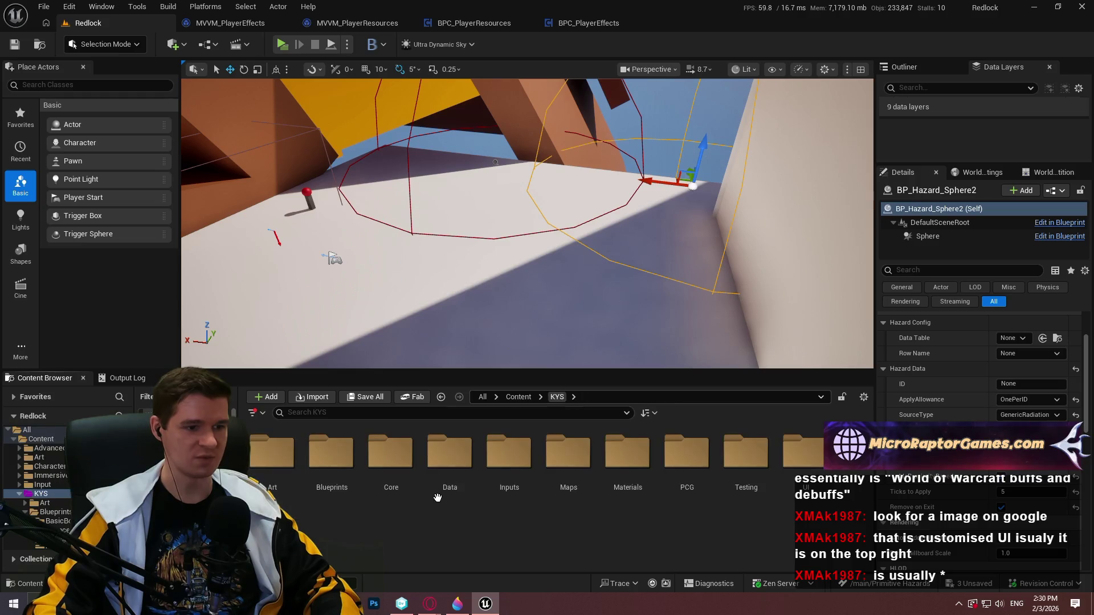
double_click(452, 451)
double_click(266, 482)
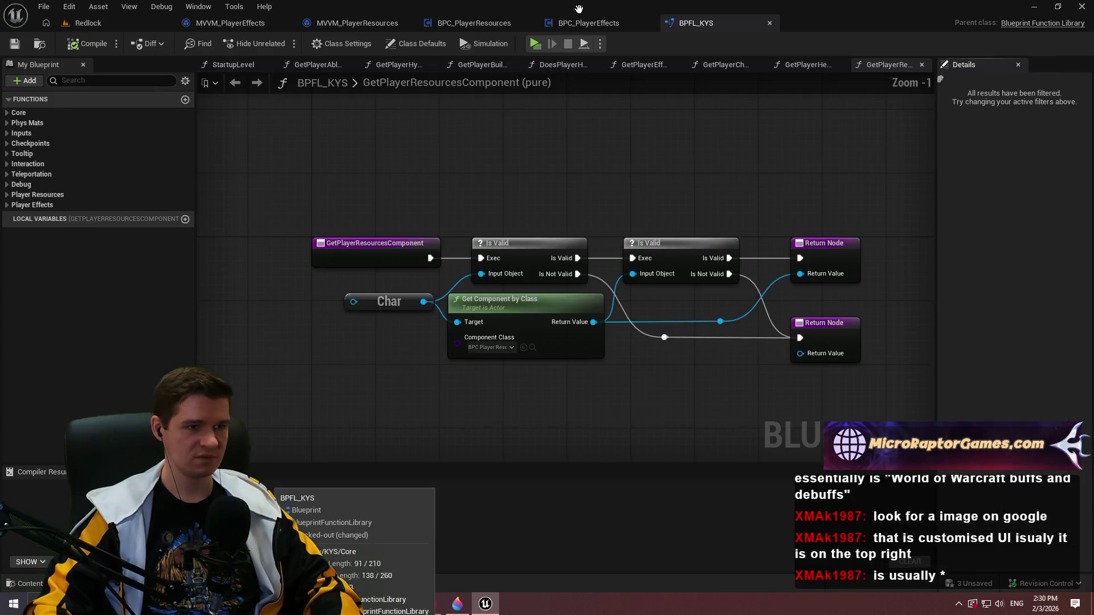
Create a new function named InitializeMVVM in the BPFL_KYS library.
click(185, 100)
text(In)
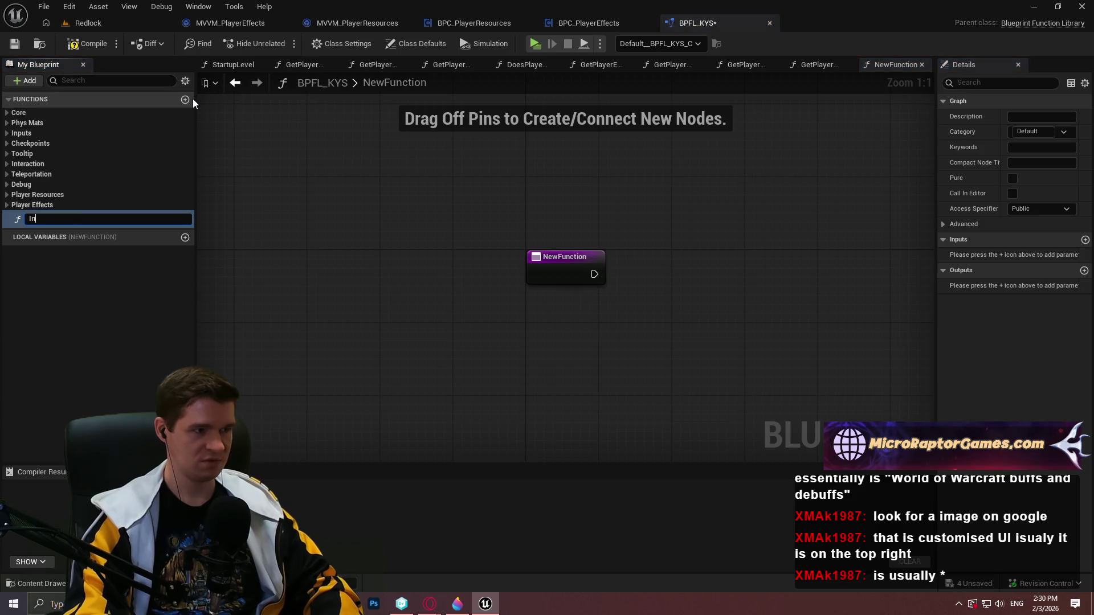
text(MVVM)
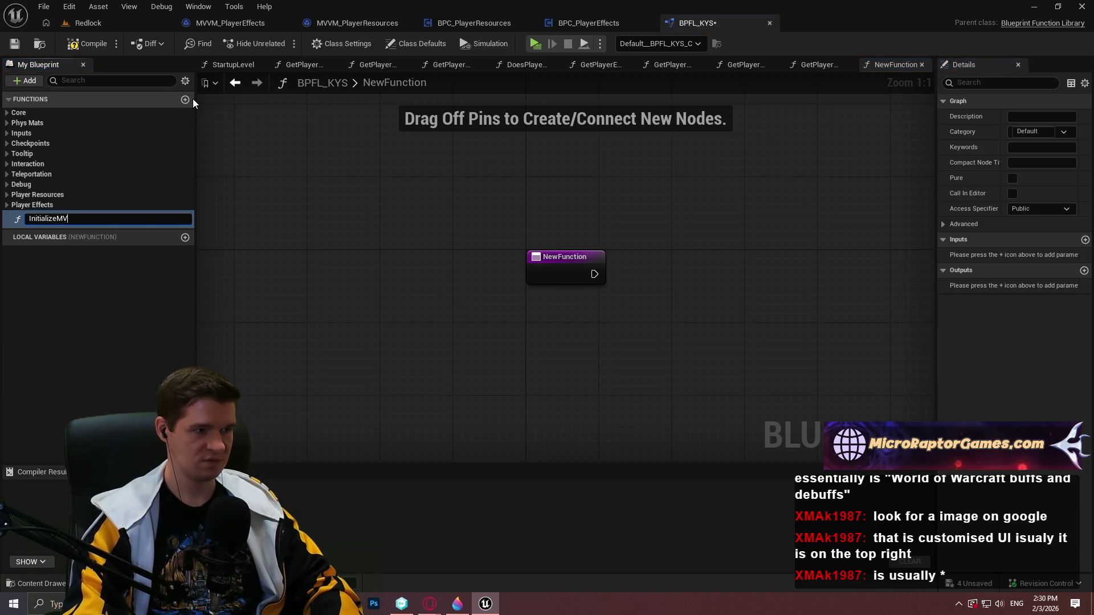
key(Return)
Add an Object Class Reference input named Class to InitializeMVVM.
click(1083, 239)
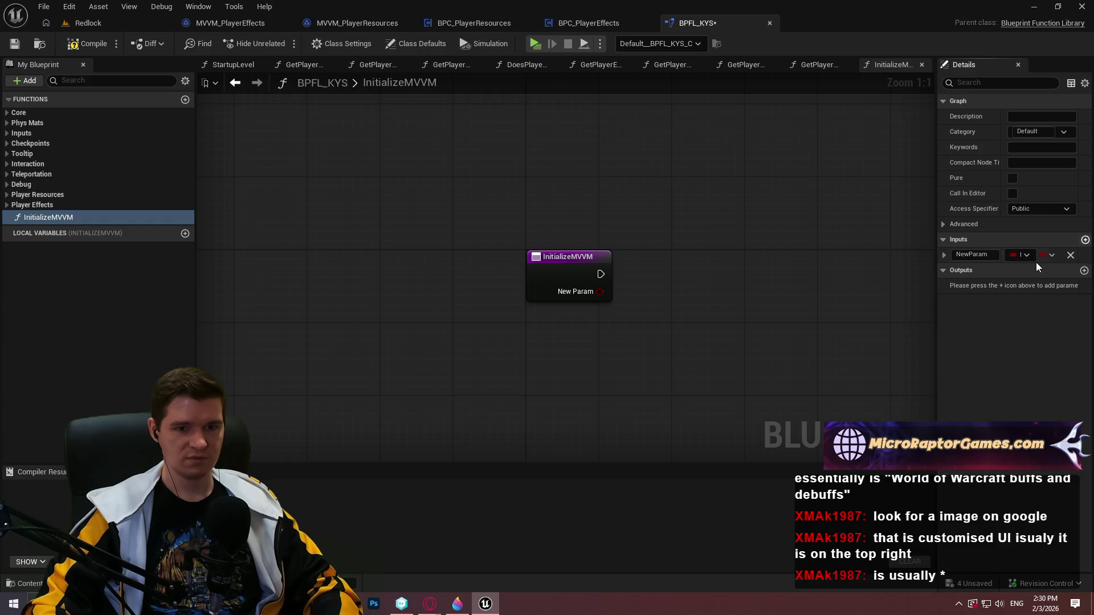
click(1025, 256)
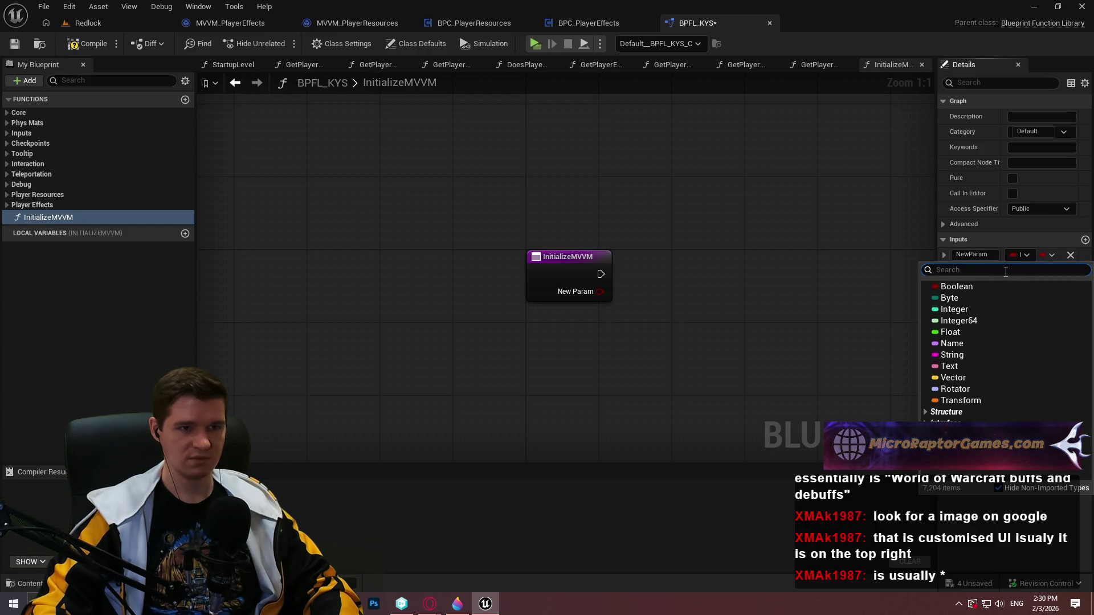
click(601, 22)
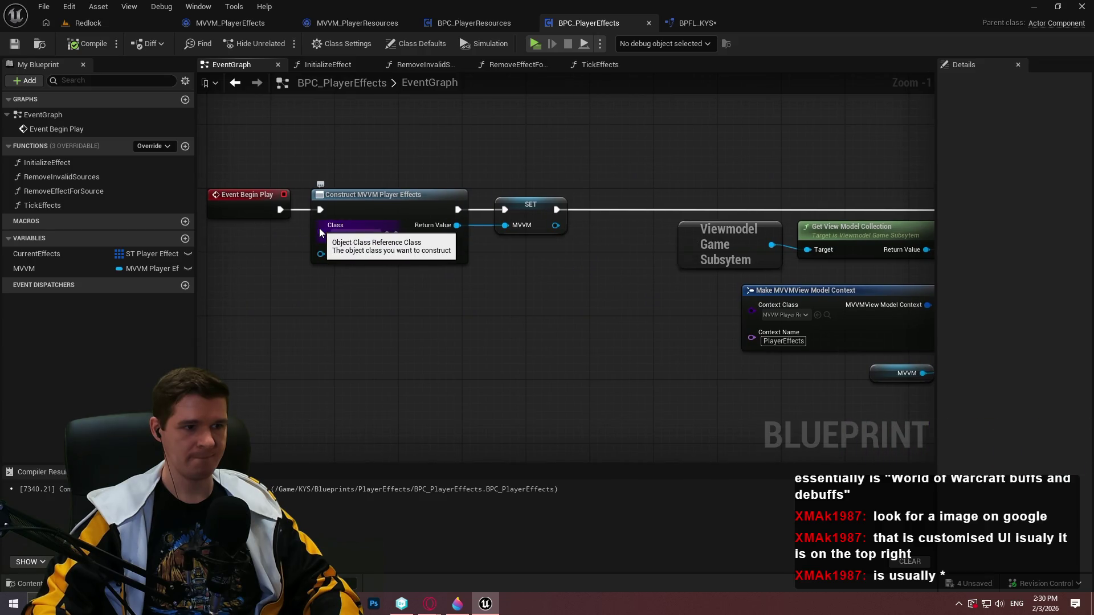
click(700, 27)
click(1019, 255)
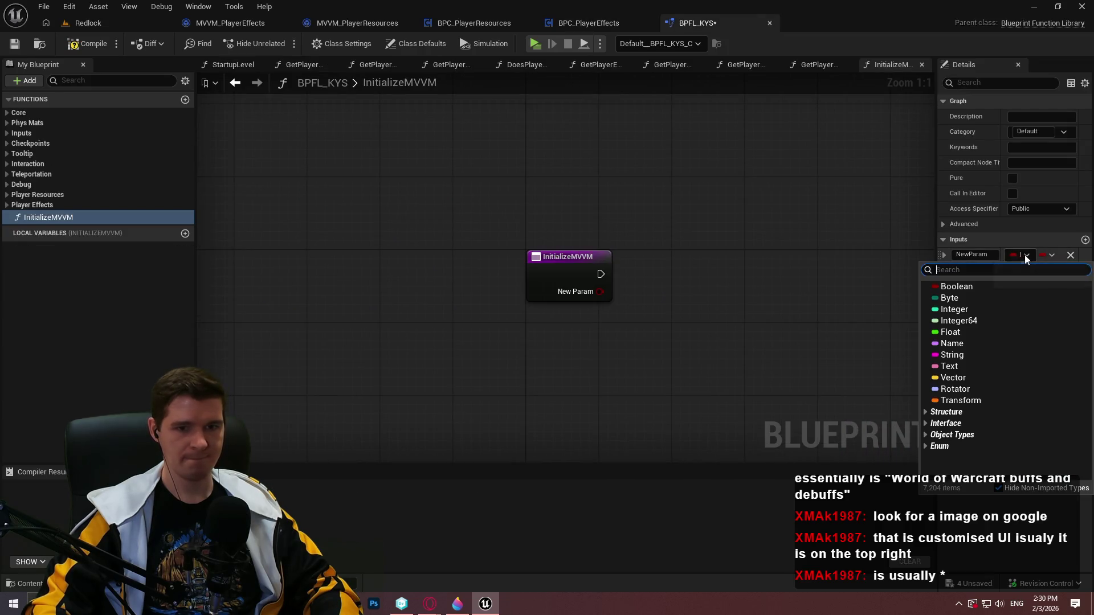
text(object)
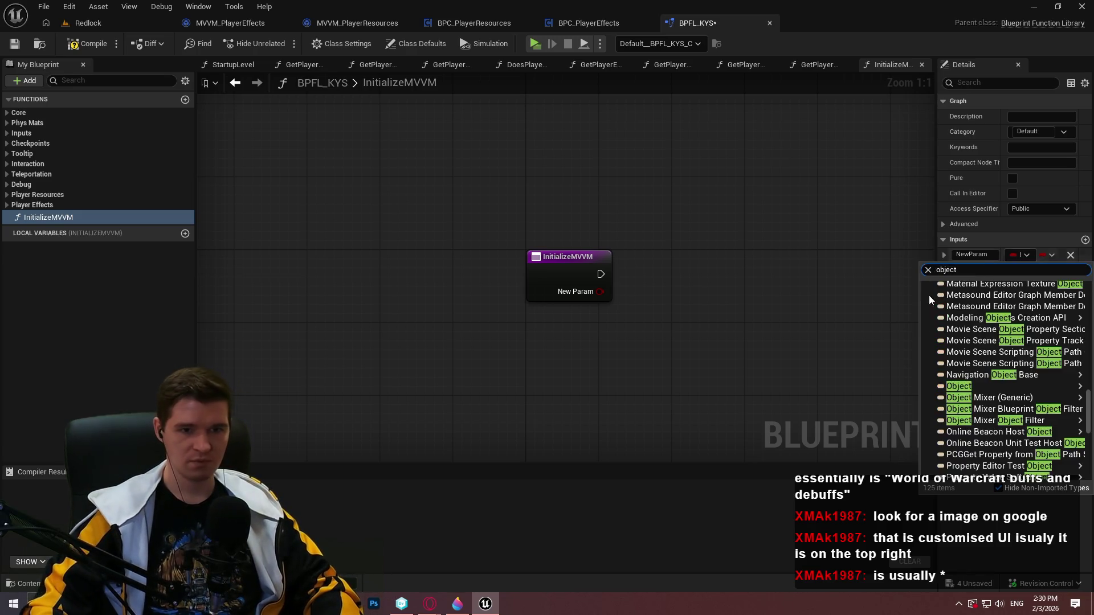
mouse_move(987, 391)
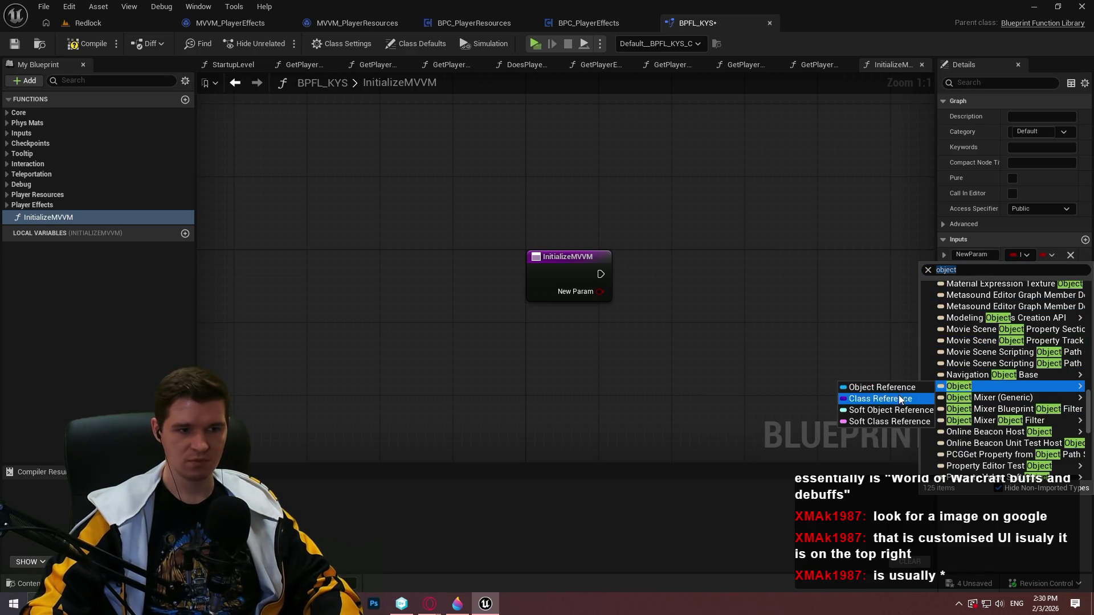
click(900, 399)
text(Class)
key(Return)
Compile the library and tidy the graph and Details panel layout.
drag(541, 109, 310, 81)
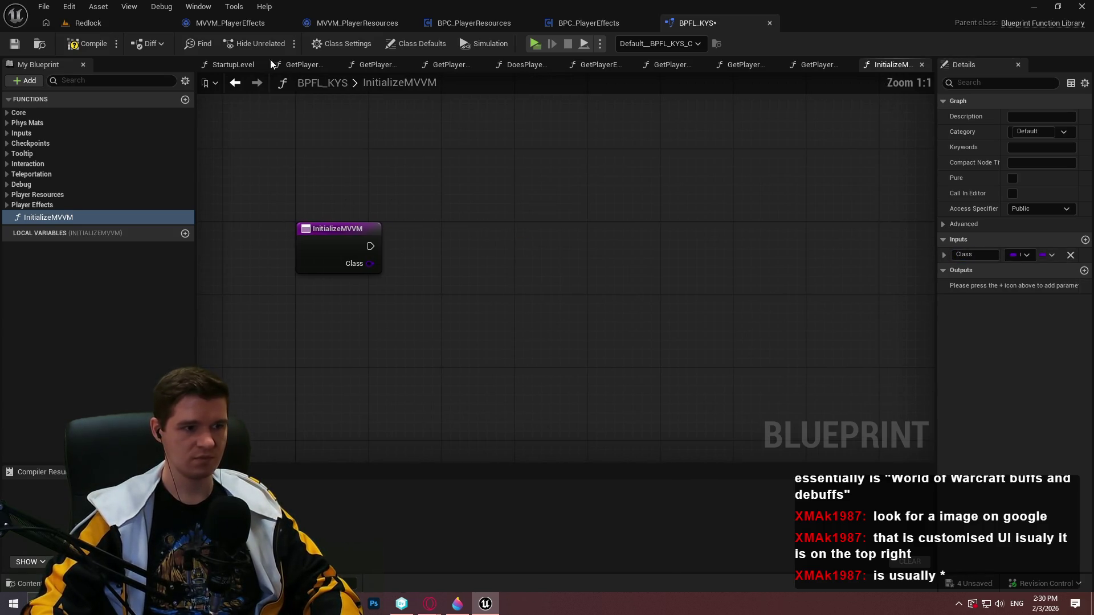
click(96, 44)
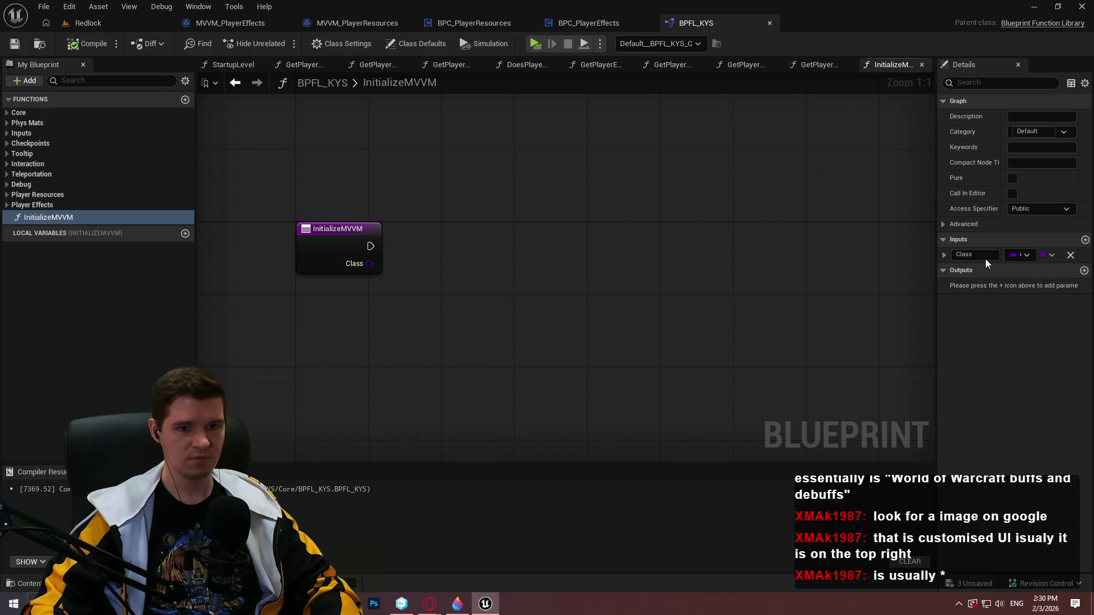
drag(673, 275, 675, 259)
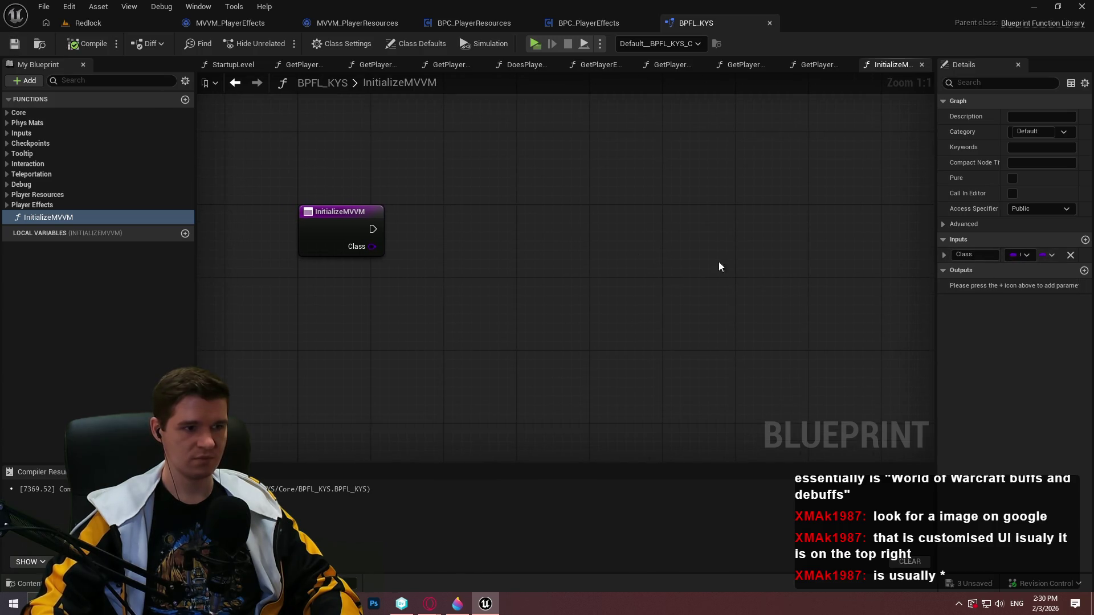
drag(935, 156, 878, 163)
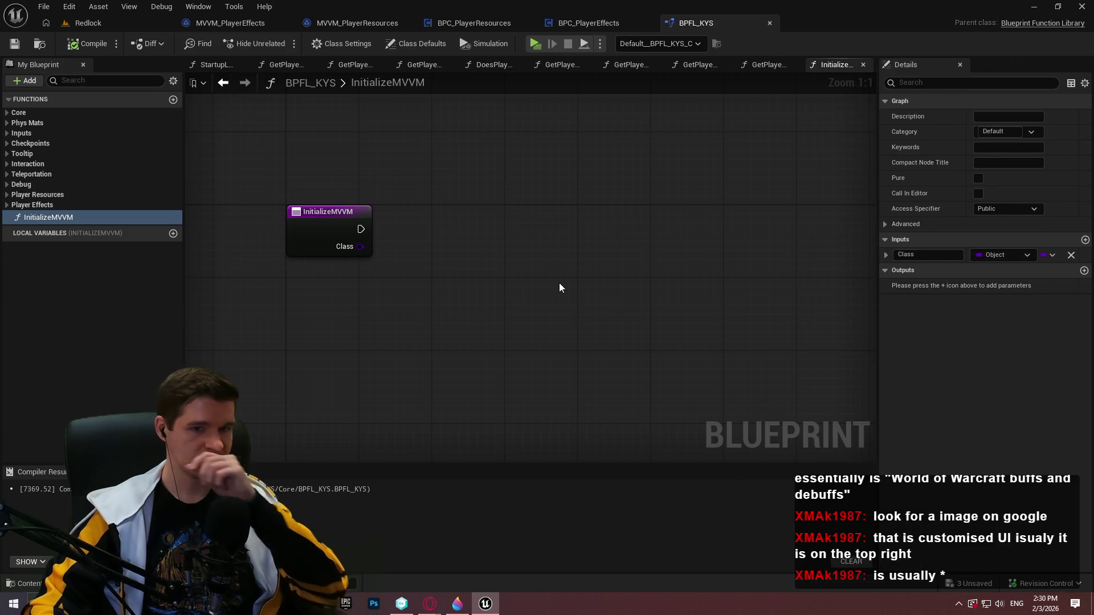
Paste BPC_PlayerResources' Construct MVVM Player Resources node into InitializeMVVM, wiring exec and Class pins.
click(486, 22)
click(381, 199)
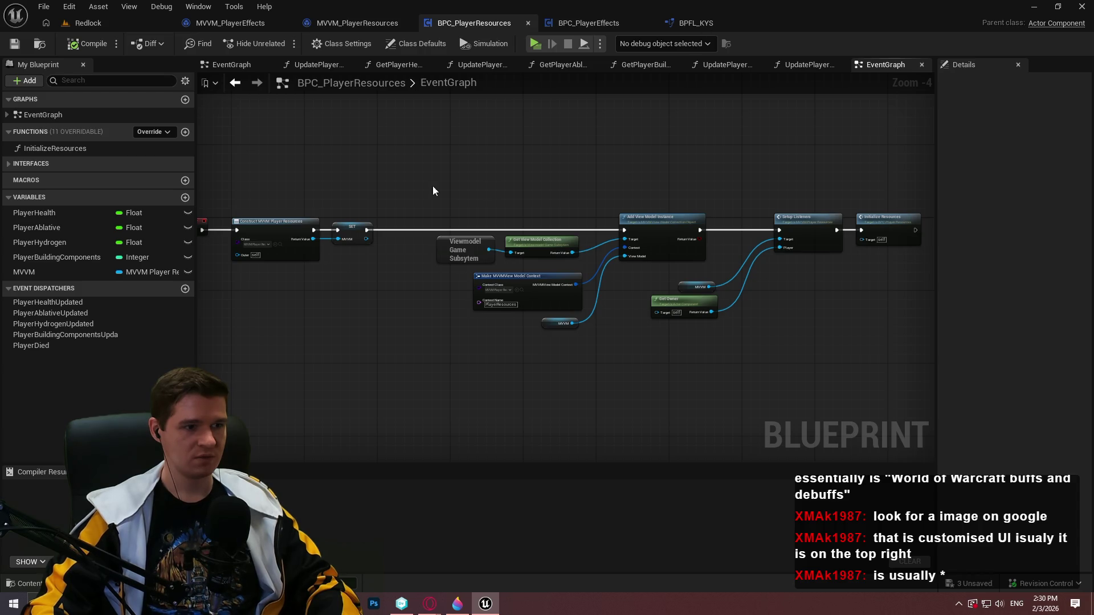
click(284, 247)
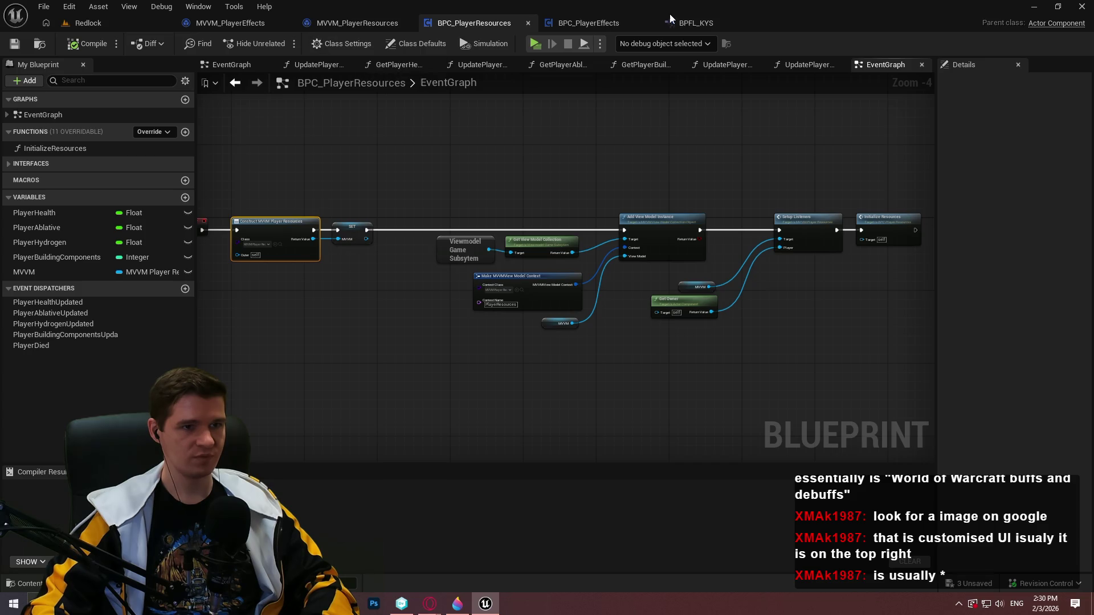
click(683, 23)
key(ctrl+v)
drag(561, 344, 350, 250)
drag(360, 229, 563, 319)
mouse_move(612, 309)
mouse_down()
mouse_move(531, 245)
mouse_move(466, 217)
mouse_up()
Refresh the Construct Object node and recompile the library.
click(88, 43)
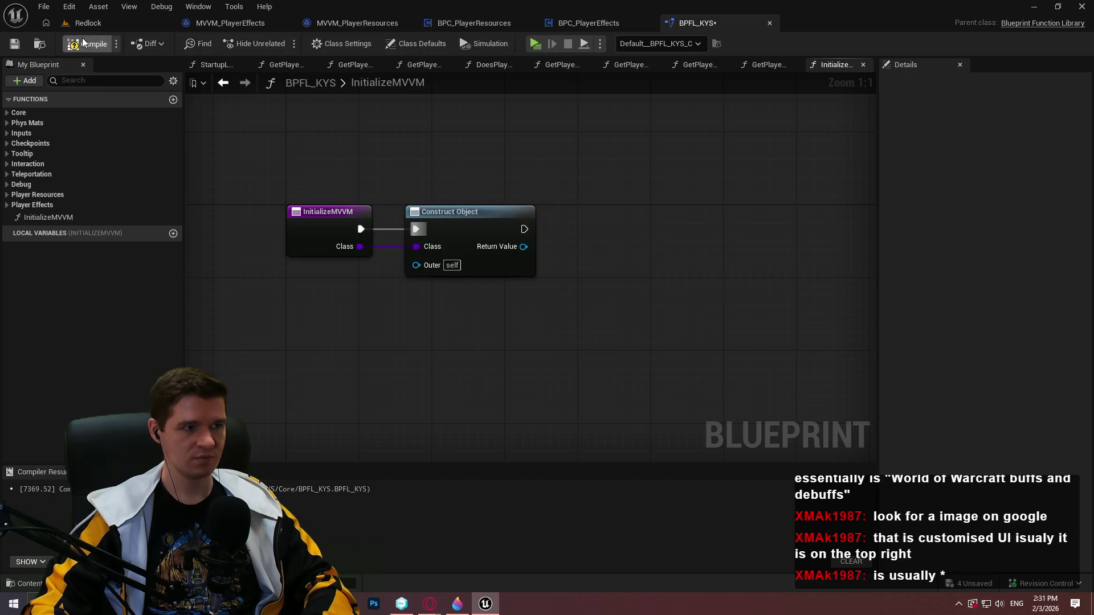
right_click(497, 233)
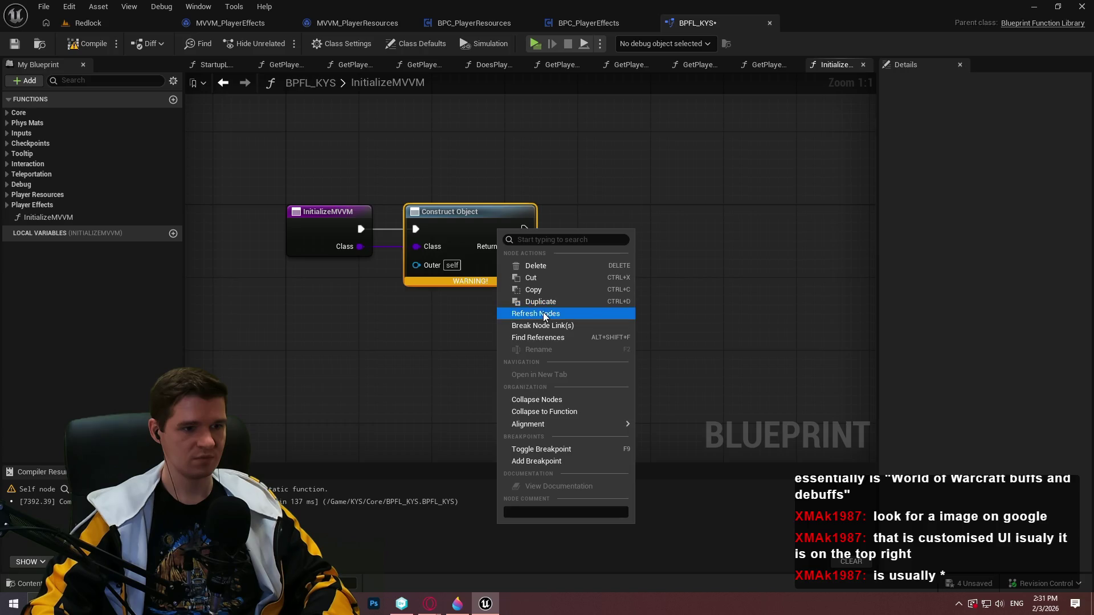
click(532, 310)
click(80, 46)
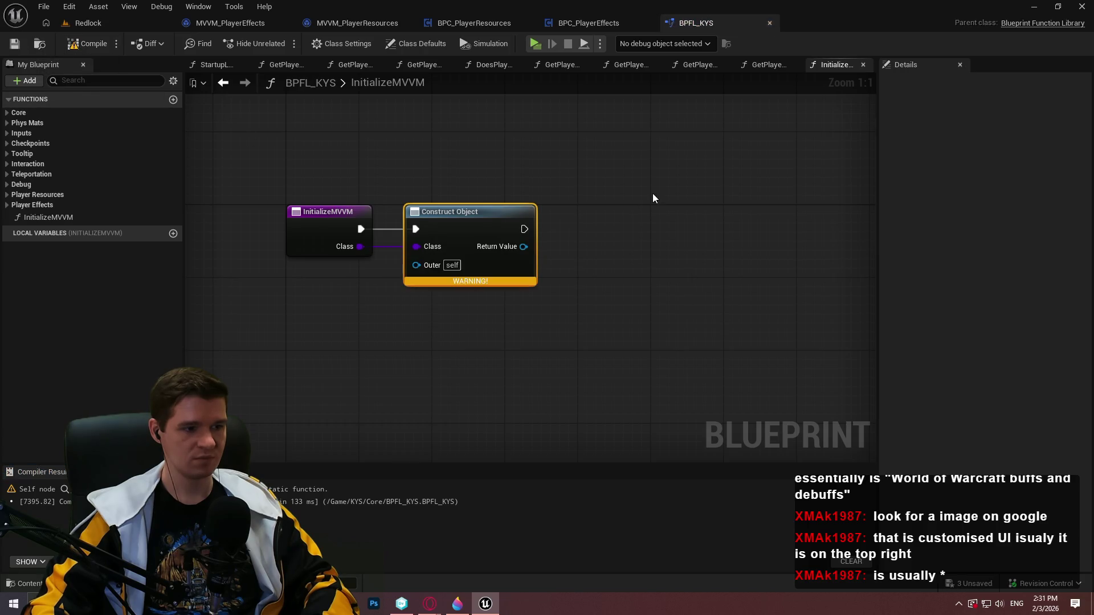
drag(500, 350, 493, 358)
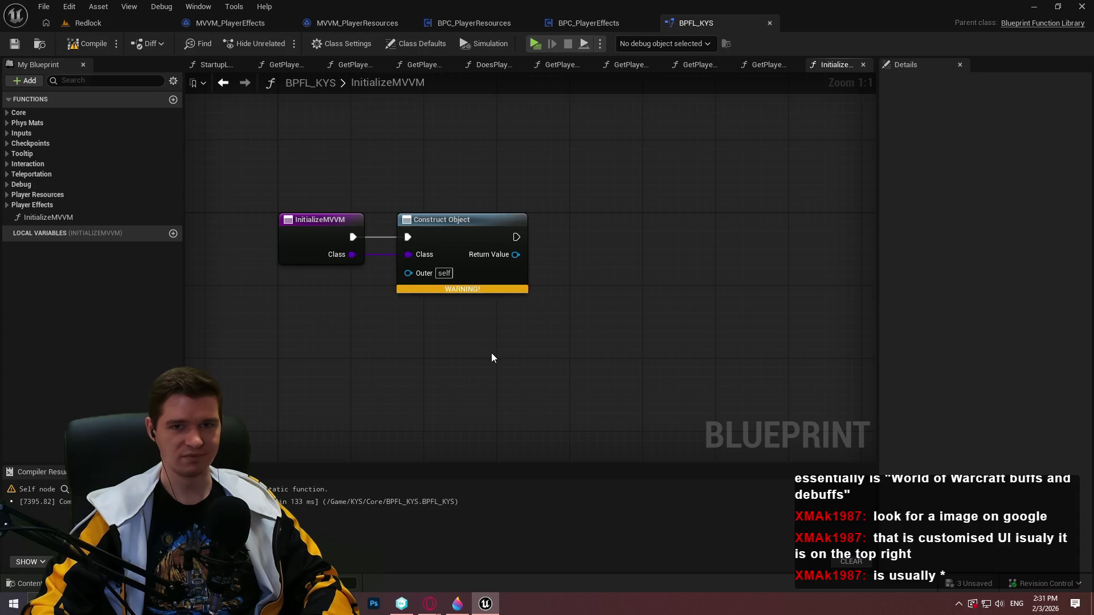
Change the Class input's type to MVVM Base Viewmodel Class Reference.
click(313, 237)
click(659, 280)
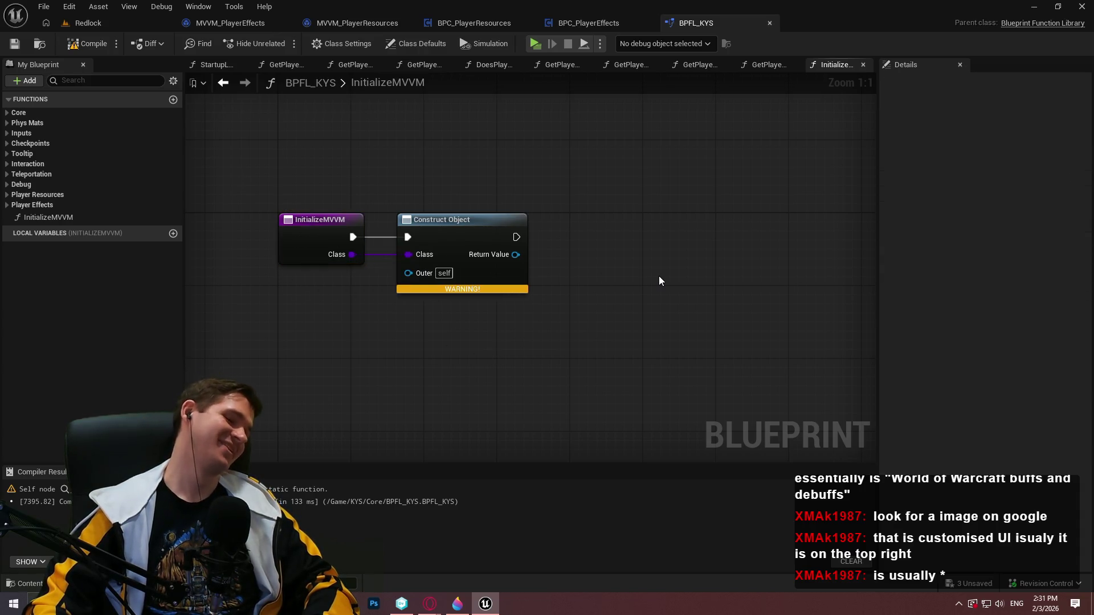
click(499, 276)
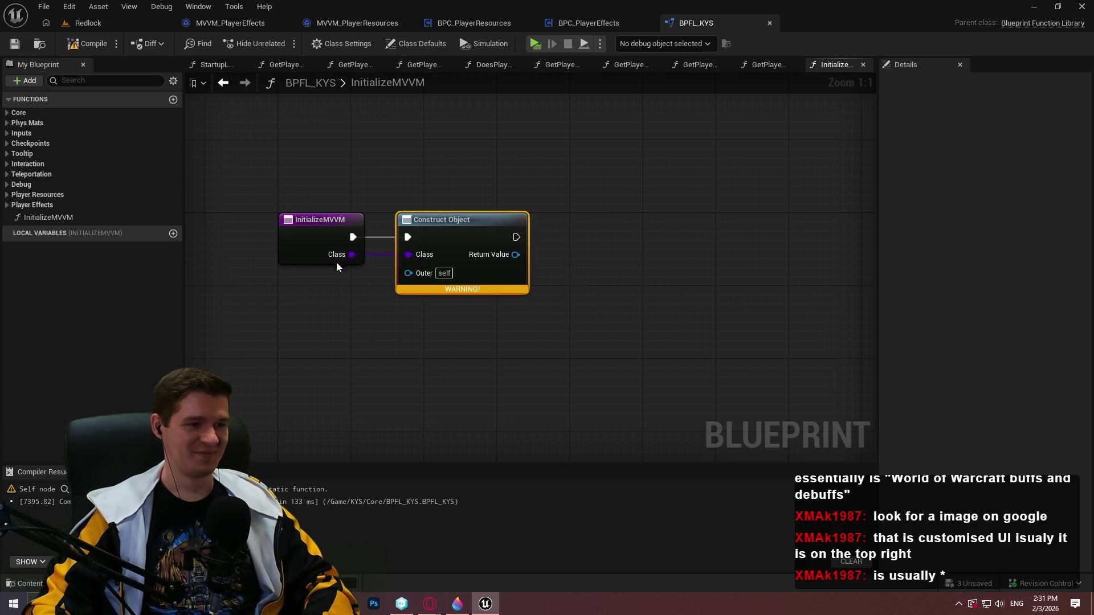
click(336, 242)
click(992, 288)
text(mvvm)
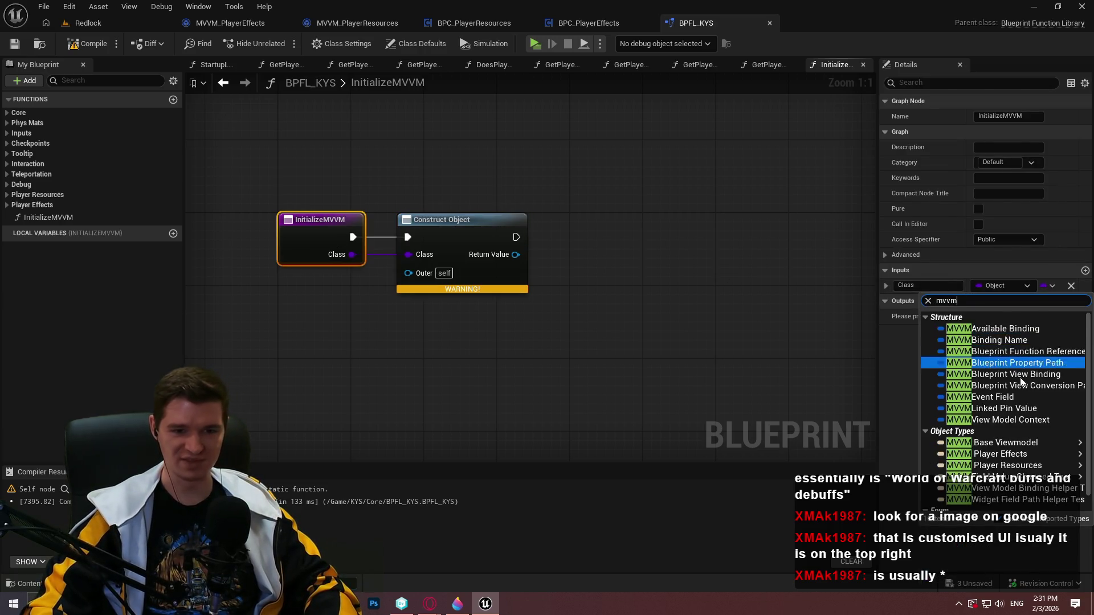
scroll(1004, 484, down, 1)
mouse_move(1004, 472)
mouse_move(969, 424)
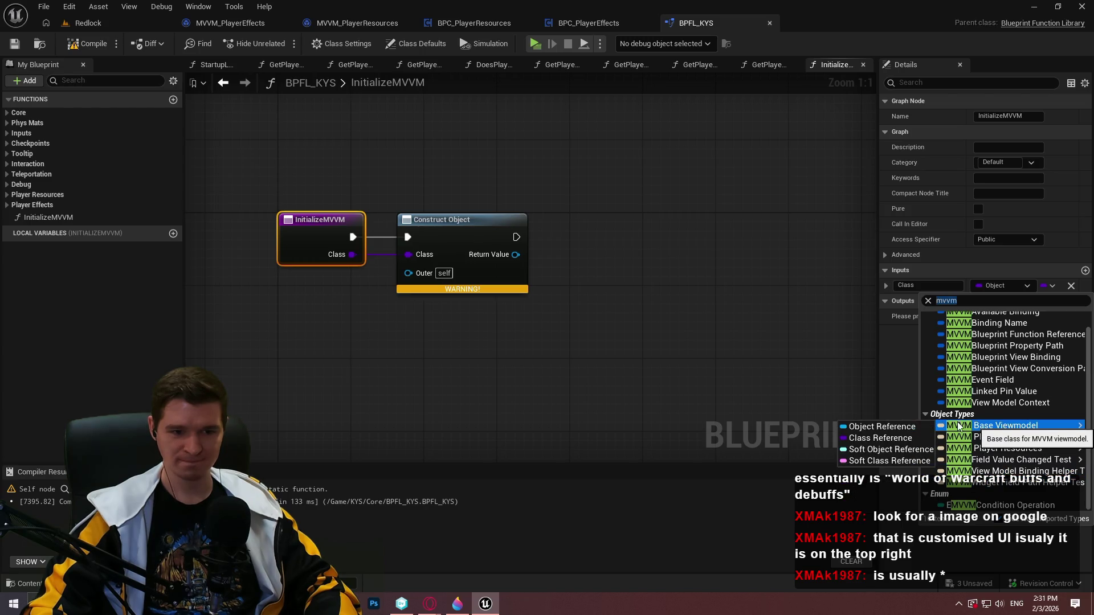
click(897, 438)
Replace the old node with a Construct Object from Class fed by Class, and compile.
drag(618, 195, 417, 307)
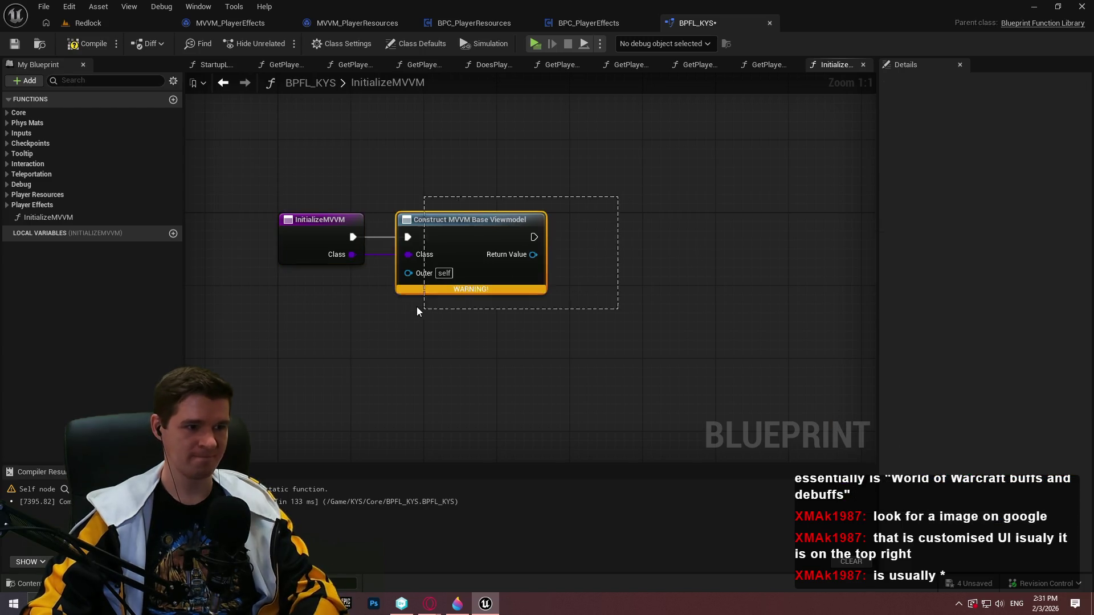
key(Delete)
drag(349, 254, 455, 241)
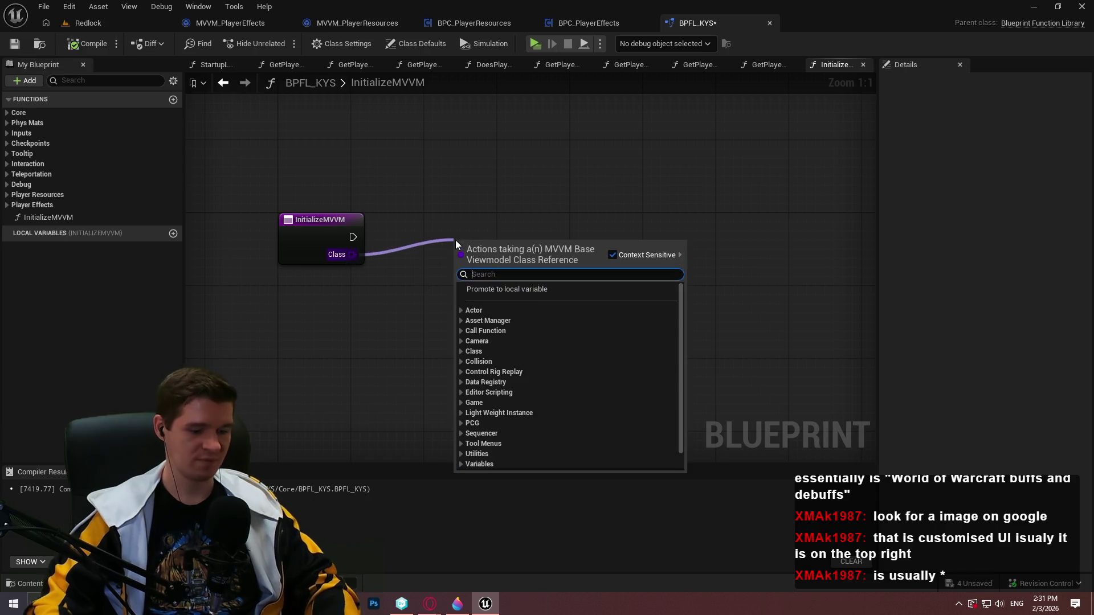
text(constru)
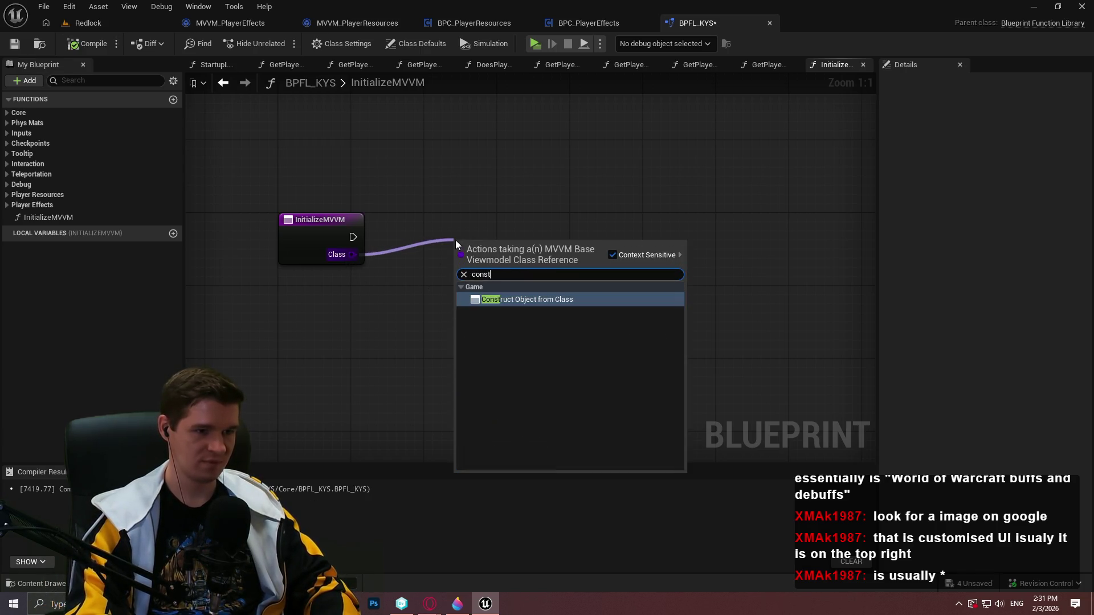
key(Return)
click(93, 45)
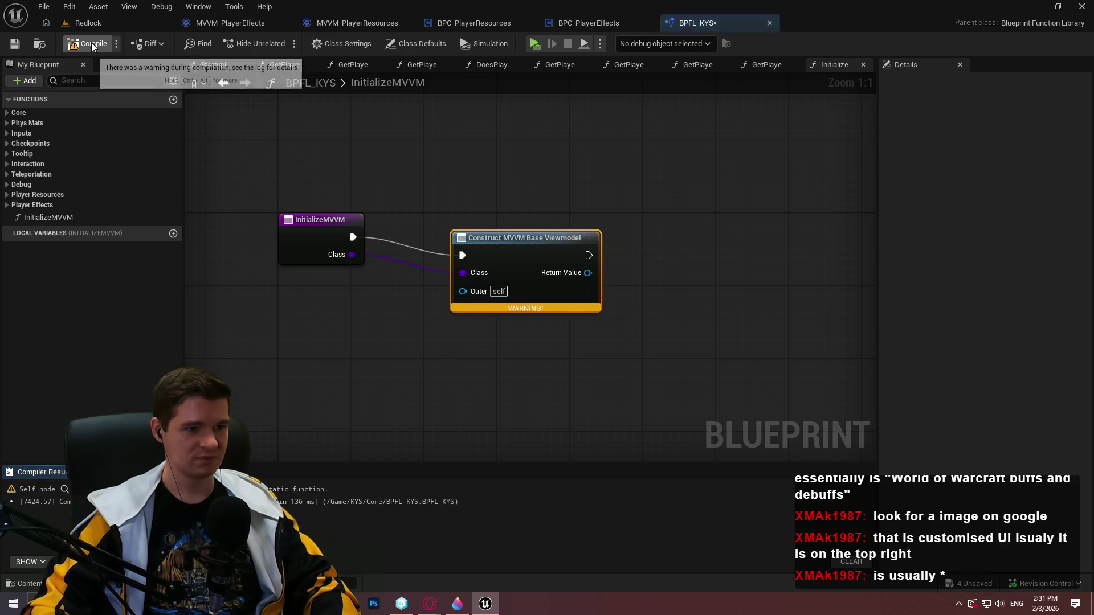
Delete the InitializeMVVM function and recompile the library.
click(50, 217)
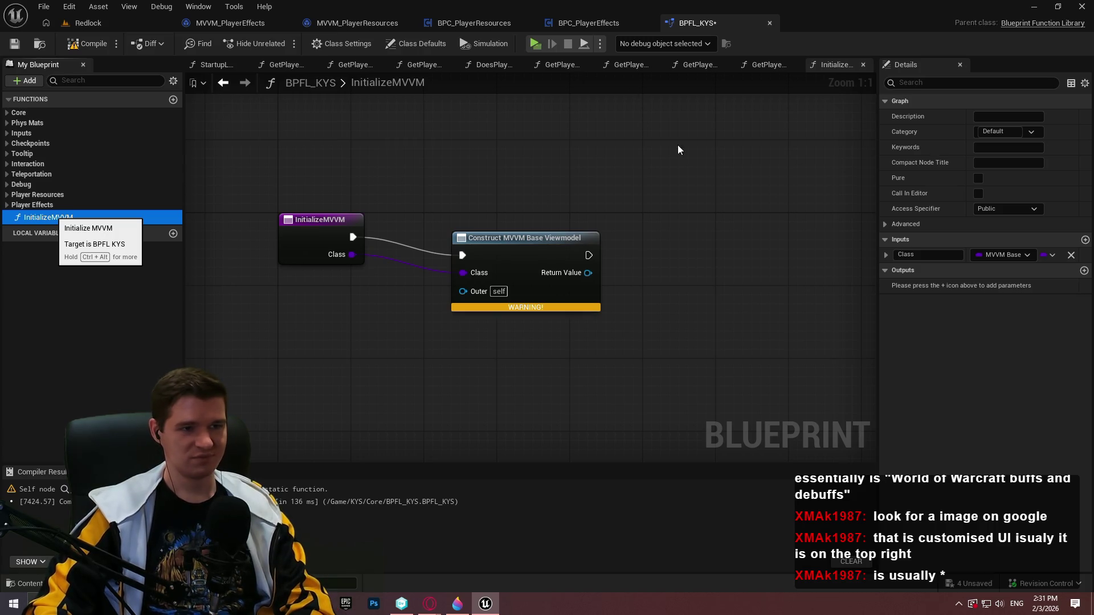
key(Delete)
click(81, 46)
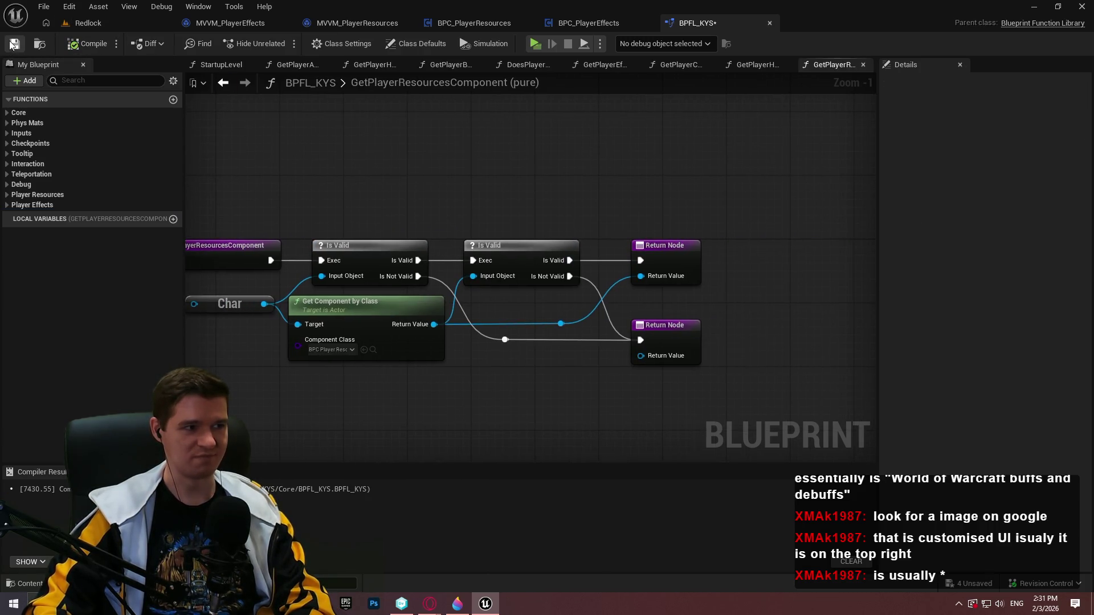
Look over the BPC_PlayerEffects and MVVM_PlayerResources graphs, adjusting the panel widths.
click(580, 20)
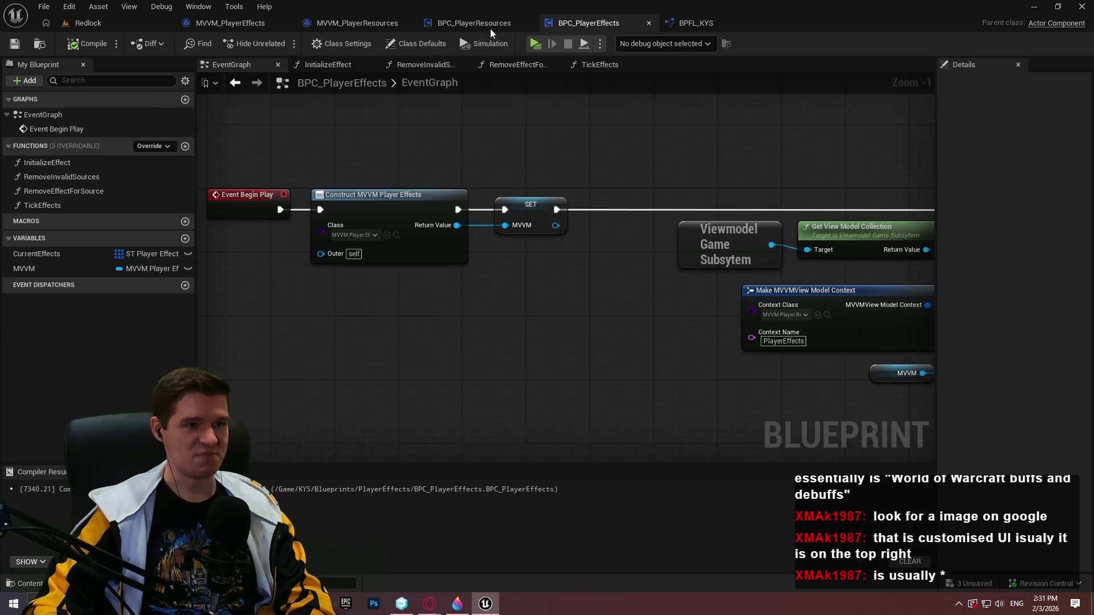
scroll(419, 156, down, 2)
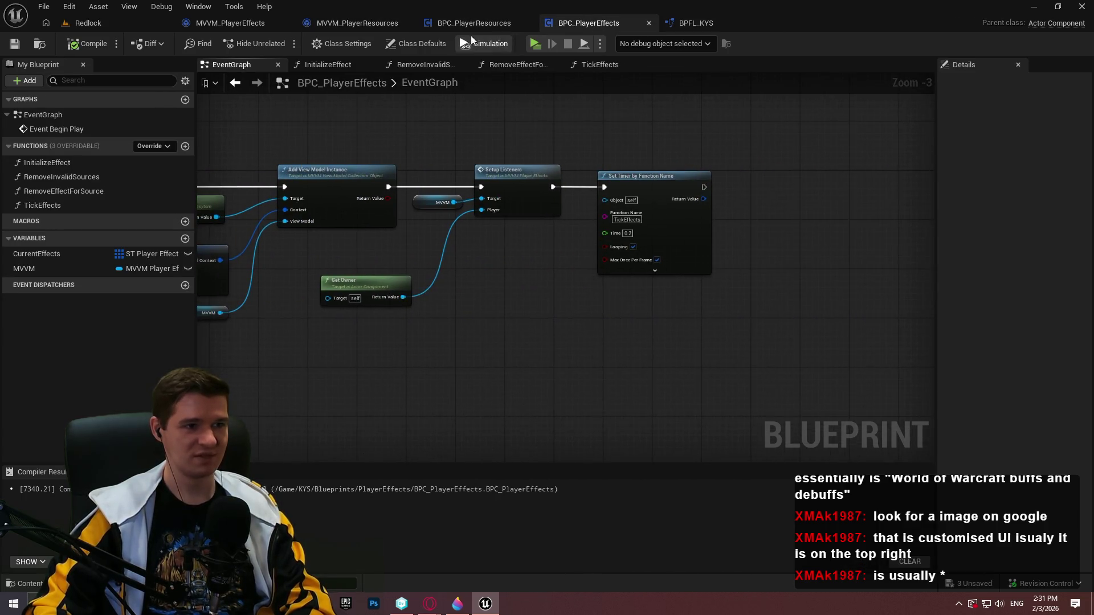
click(359, 24)
scroll(593, 166, down, 3)
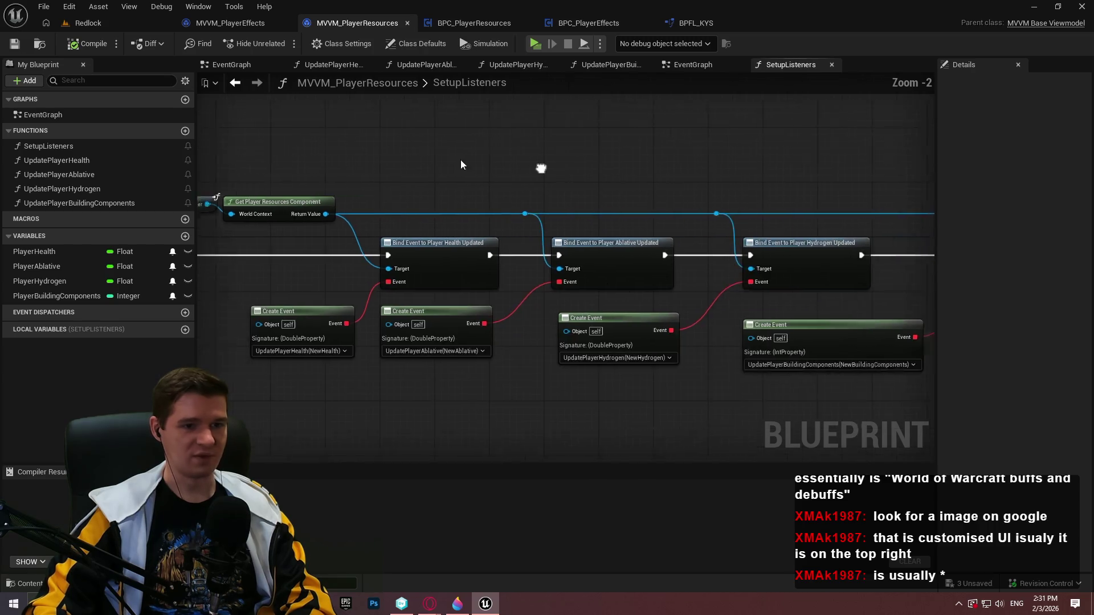
mouse_move(937, 135)
mouse_down()
mouse_move(1020, 135)
mouse_move(984, 138)
mouse_up()
drag(980, 137, 975, 137)
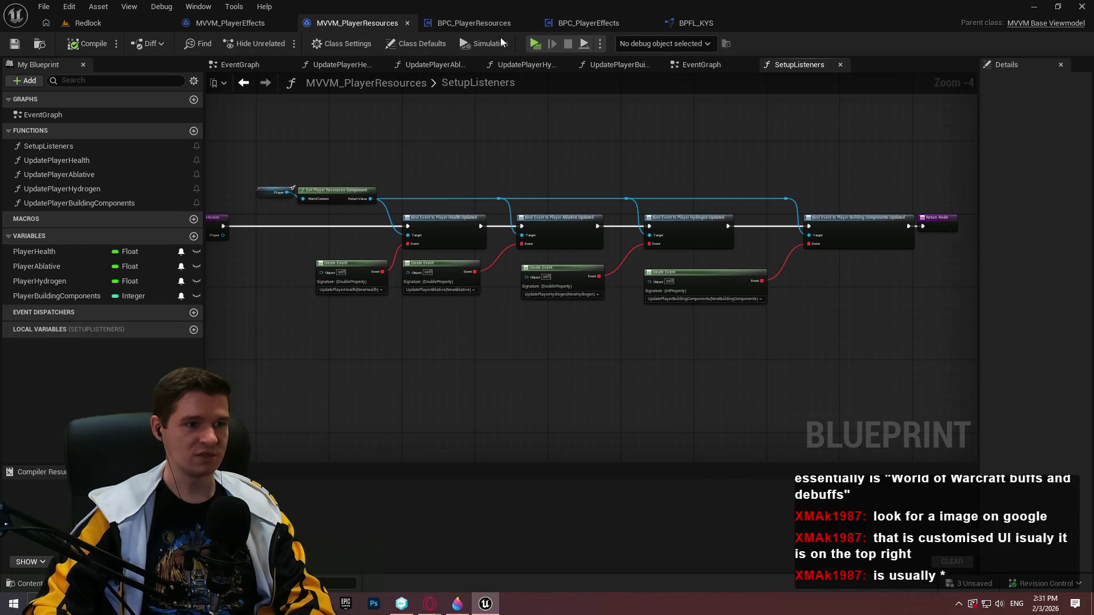
Check BPC_PlayerEffects' Event Begin Play chain, then bring up MVVM_PlayerEffects' SetupListeners.
click(597, 29)
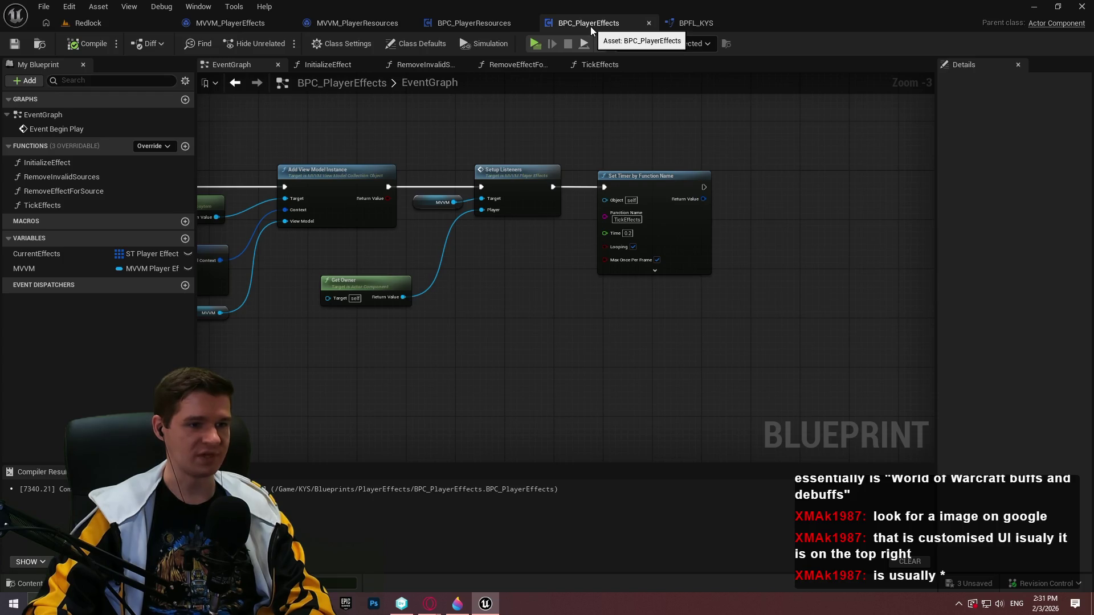
mouse_move(516, 161)
mouse_down()
mouse_move(792, 195)
mouse_move(969, 194)
mouse_up()
mouse_move(683, 193)
mouse_down()
mouse_move(856, 195)
mouse_move(642, 196)
mouse_up()
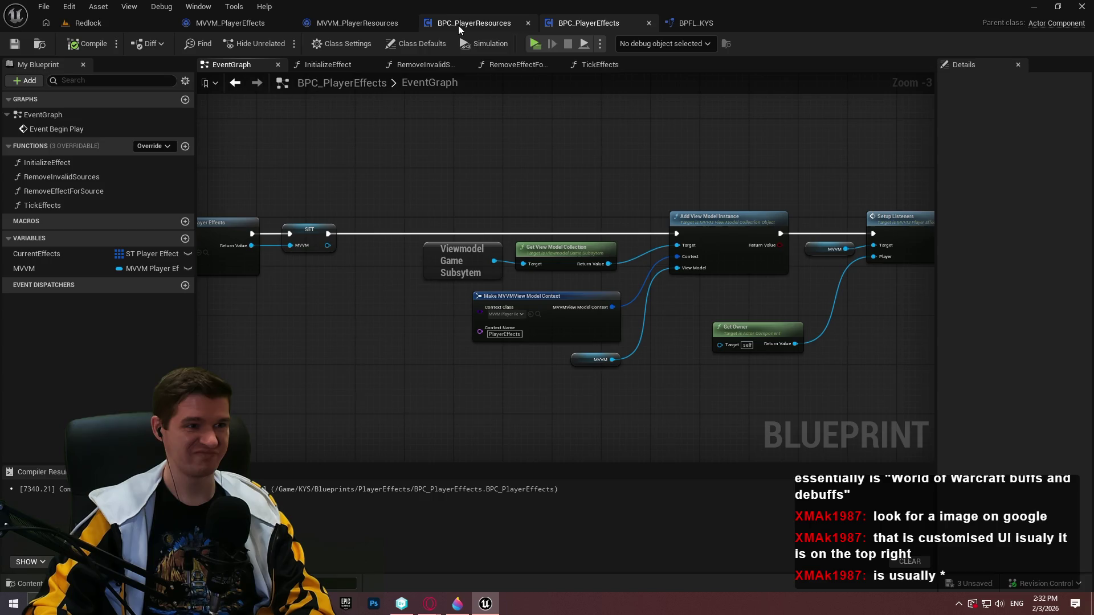
click(244, 23)
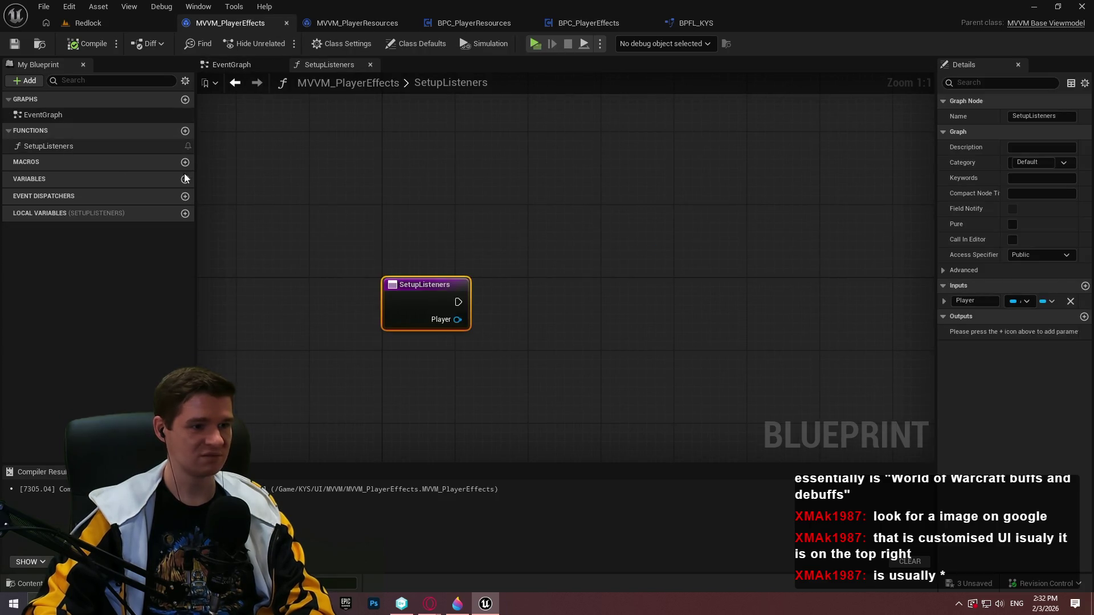
Place a Get Player Effects Component node in SetupListeners via a 'get player effe' search.
click(509, 285)
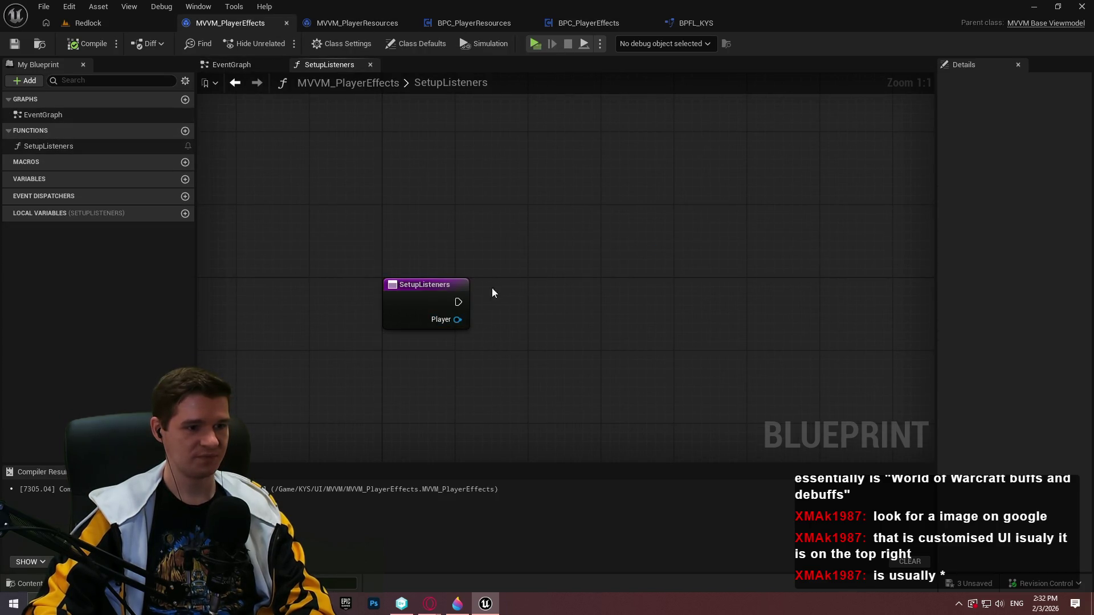
drag(457, 320, 521, 332)
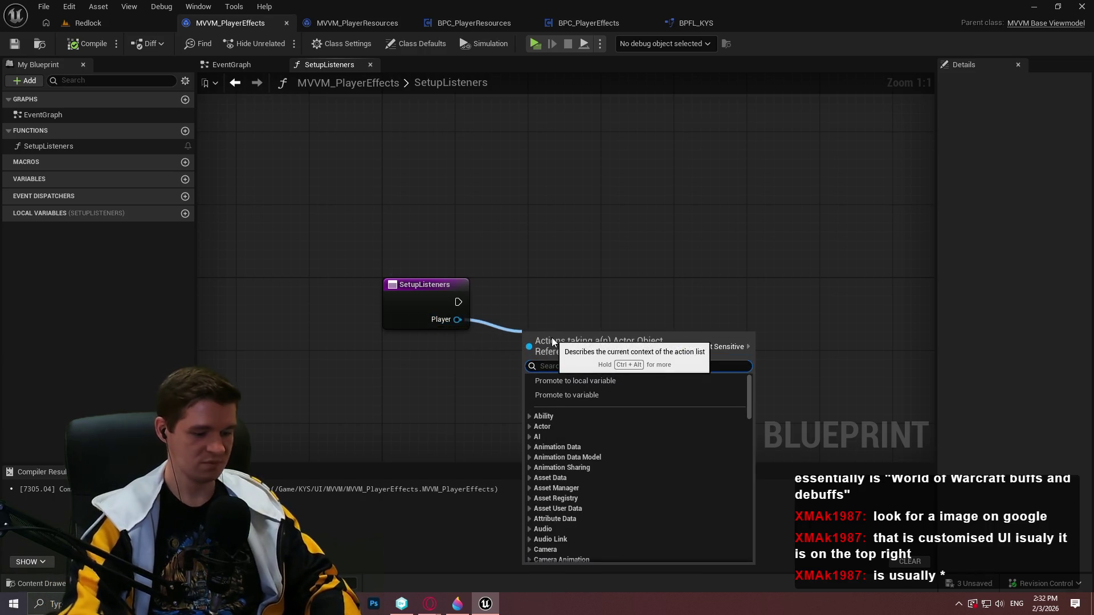
click(559, 238)
right_click(559, 238)
text(get)
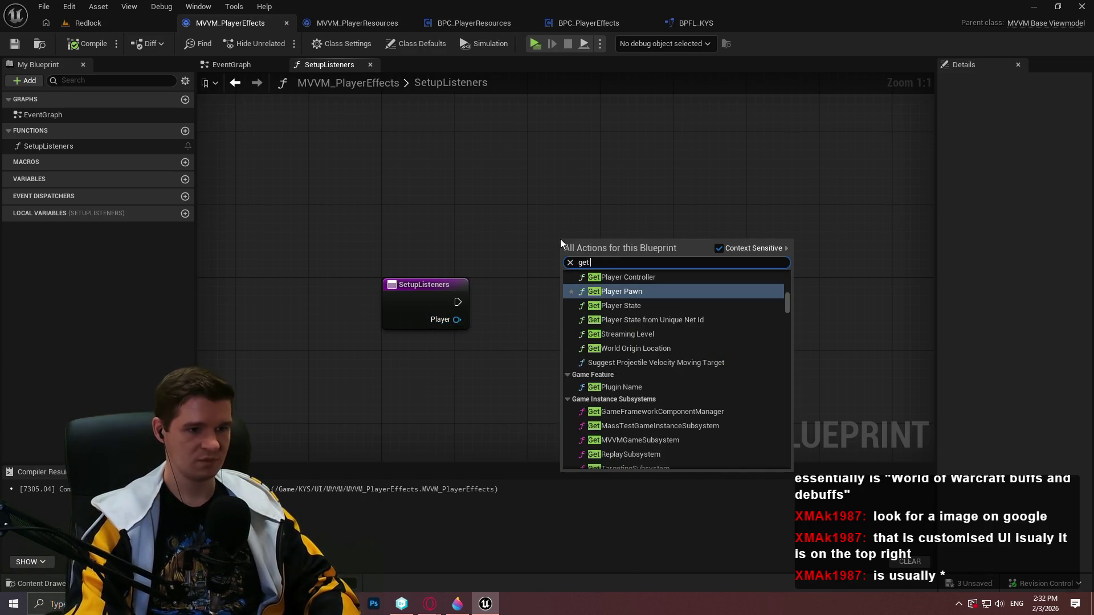
text( player)
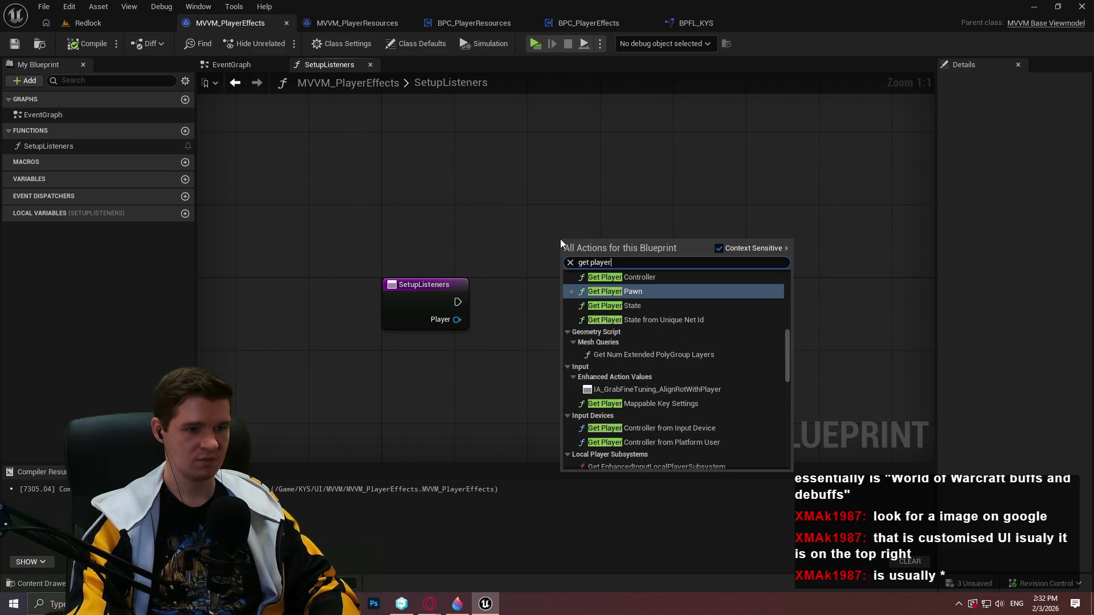
text( effe)
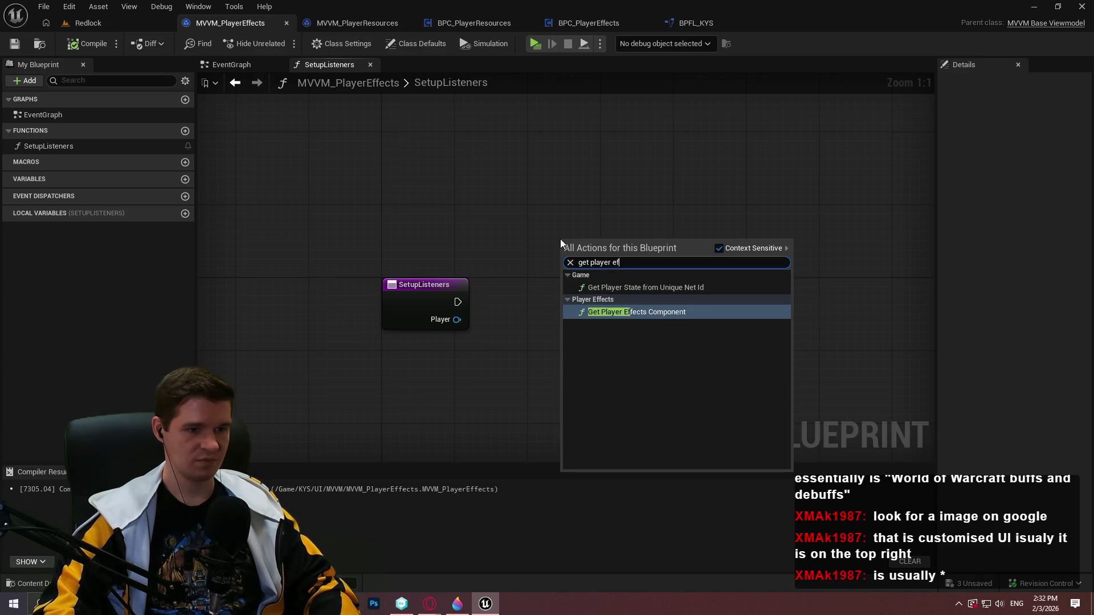
key(Return)
drag(581, 240, 518, 213)
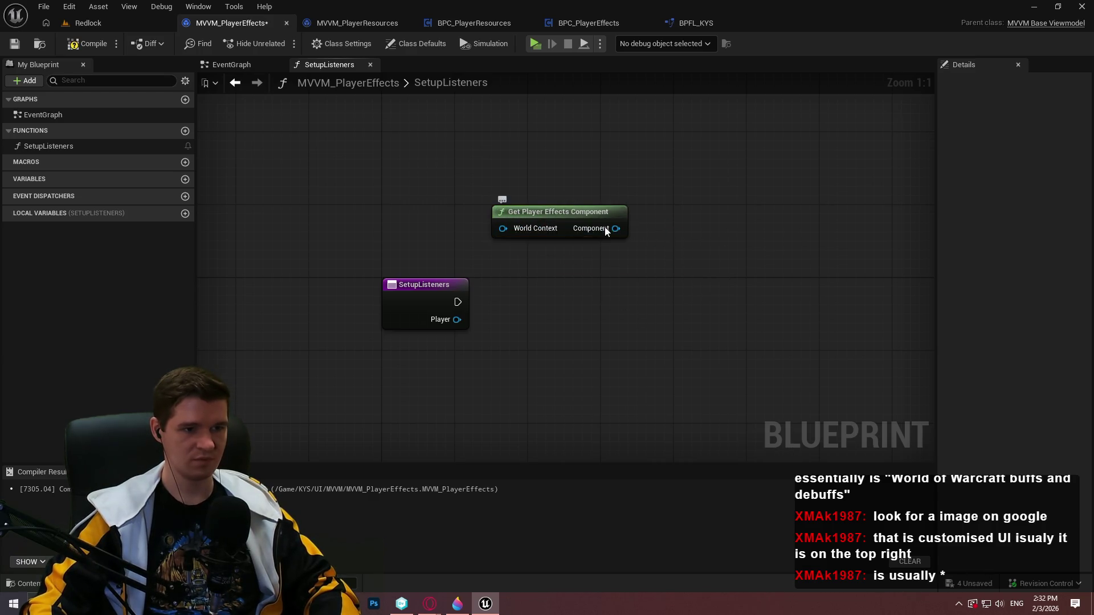
drag(606, 231, 691, 255)
key(Escape)
Compile and save the MVVM_PlayerEffects blueprint.
click(87, 44)
click(15, 45)
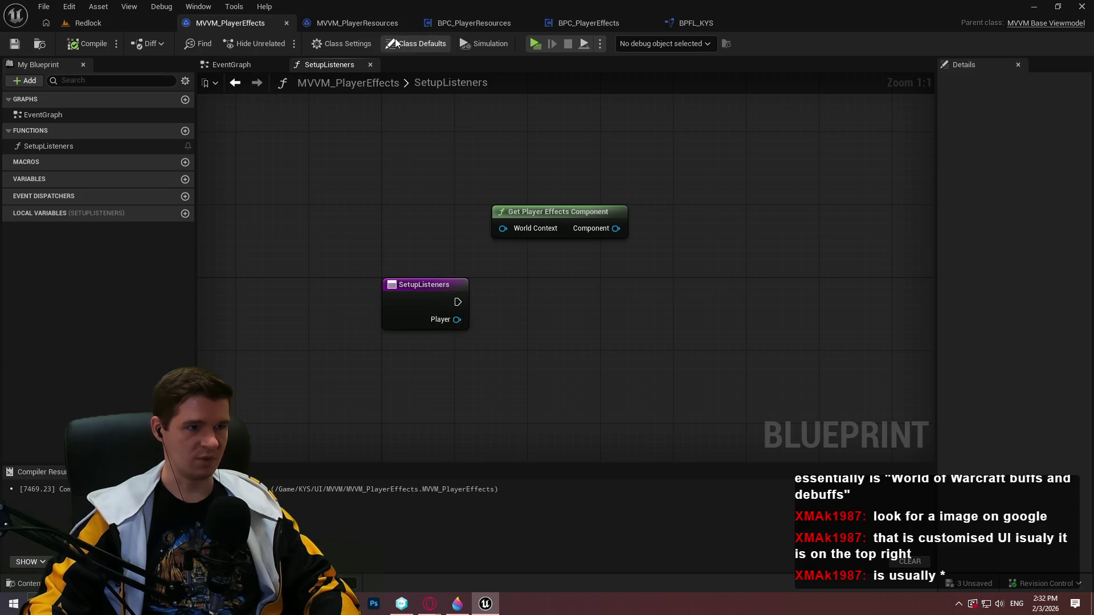
click(488, 21)
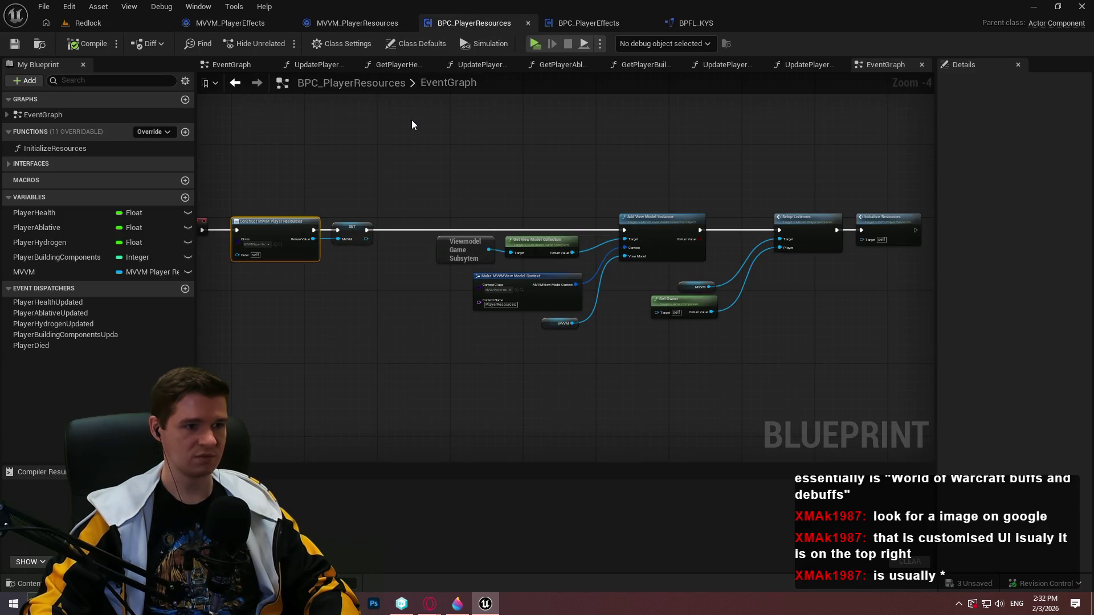
Open BPC_PlayerEffects' TickEffects graph and zoom to the 'Quick double check' early-exit section.
double_click(50, 147)
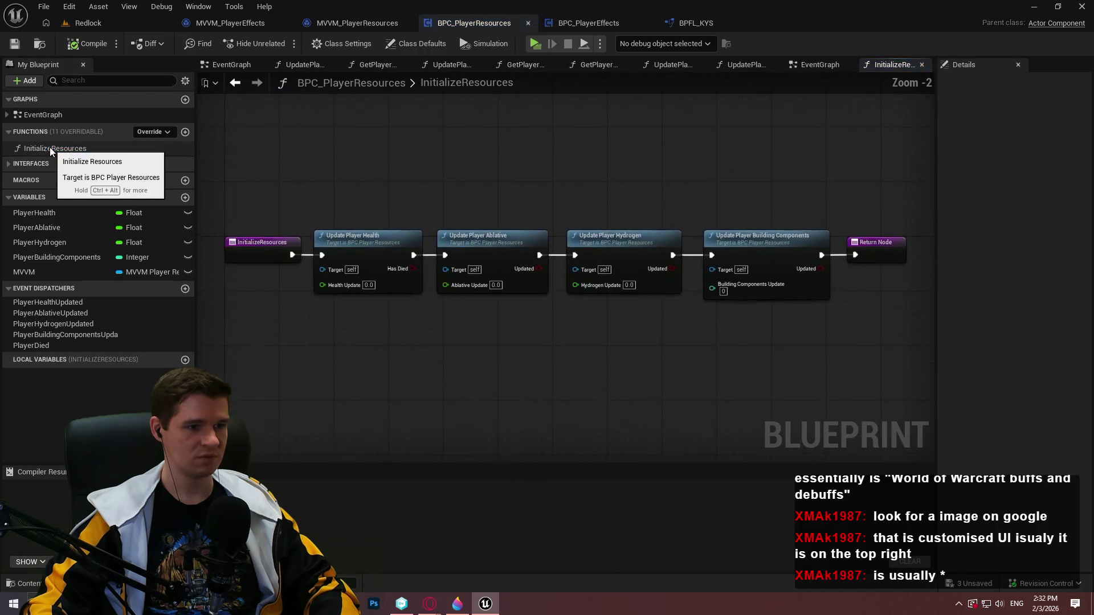
click(587, 21)
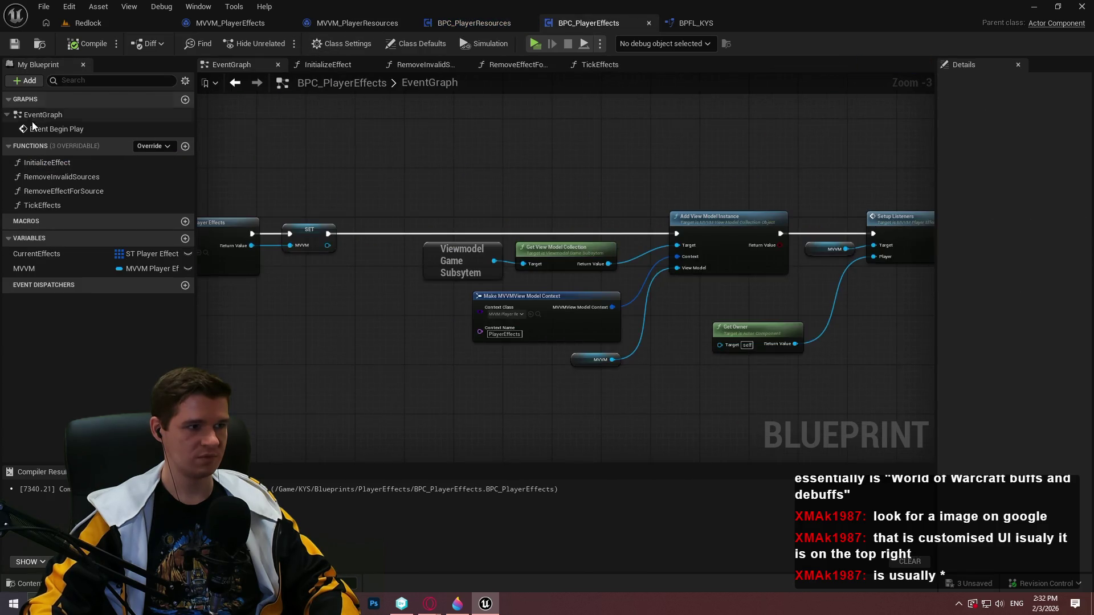
double_click(40, 206)
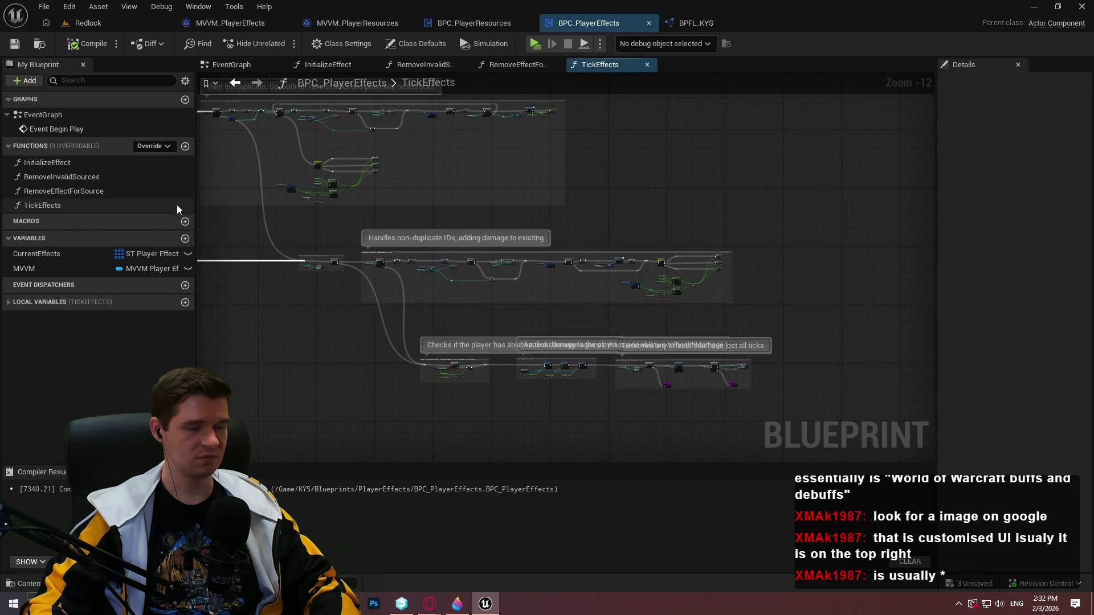
click(464, 24)
click(583, 22)
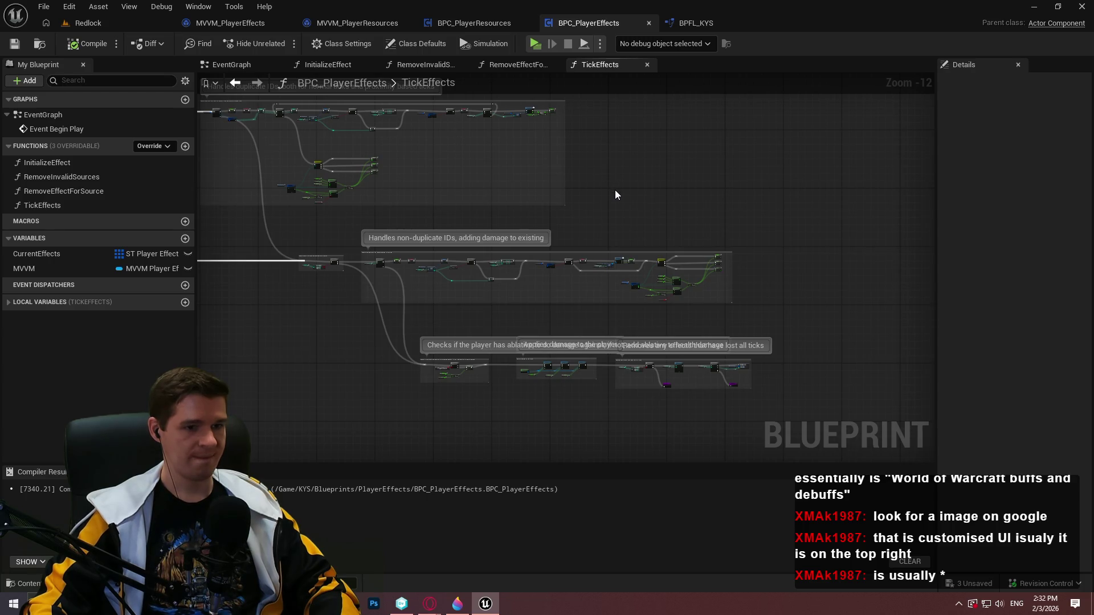
mouse_move(615, 195)
mouse_down()
mouse_move(969, 136)
mouse_move(672, 119)
mouse_move(928, 308)
mouse_move(296, 176)
mouse_move(537, 230)
mouse_up()
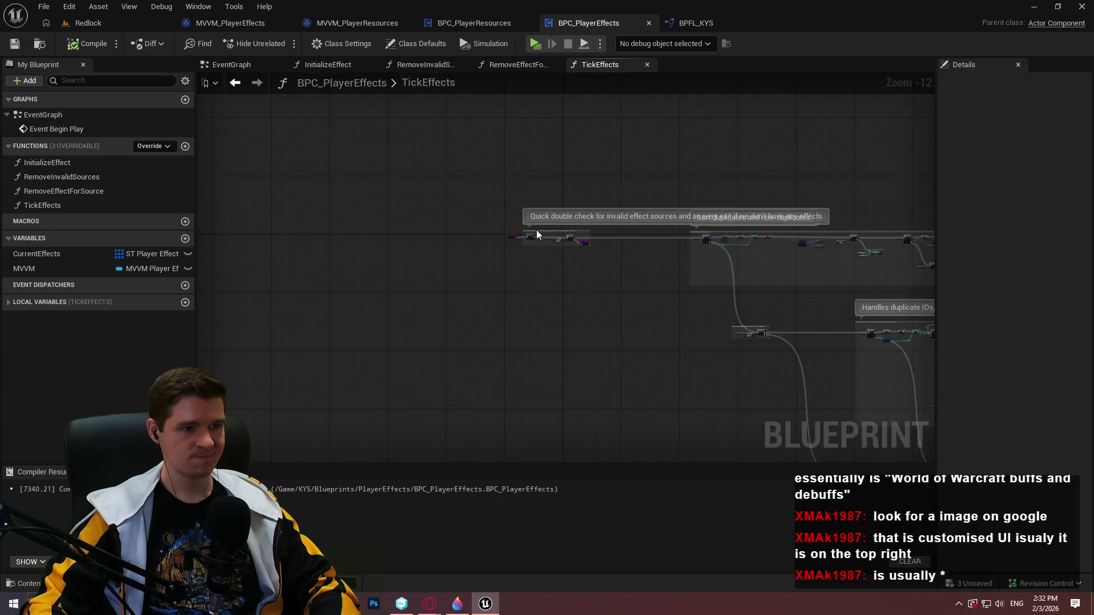
scroll(537, 229, up, 3)
scroll(632, 261, up, 4)
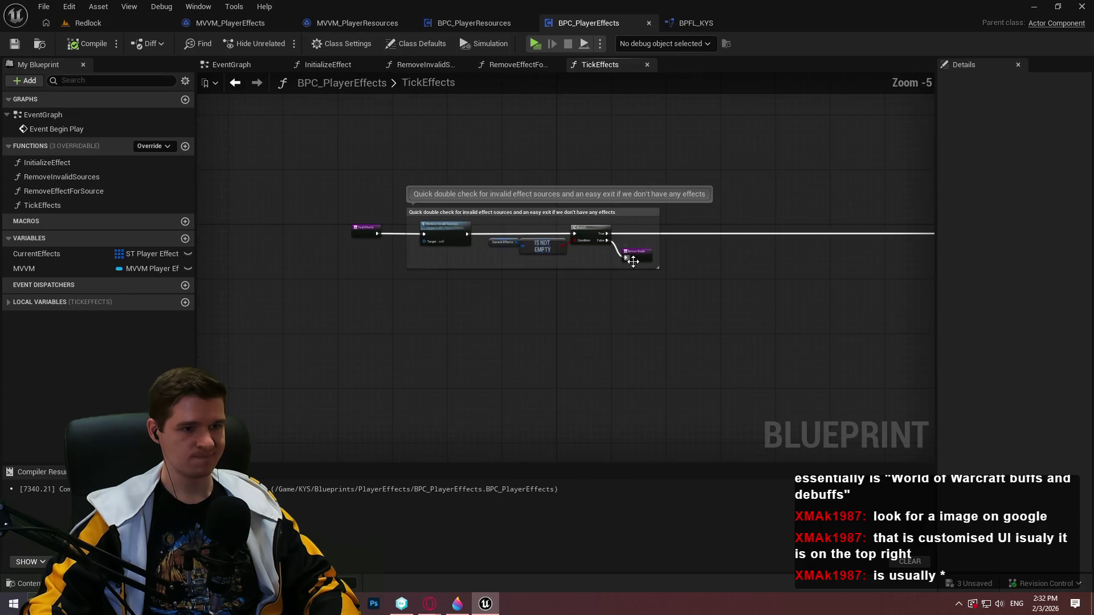
scroll(631, 261, up, 1)
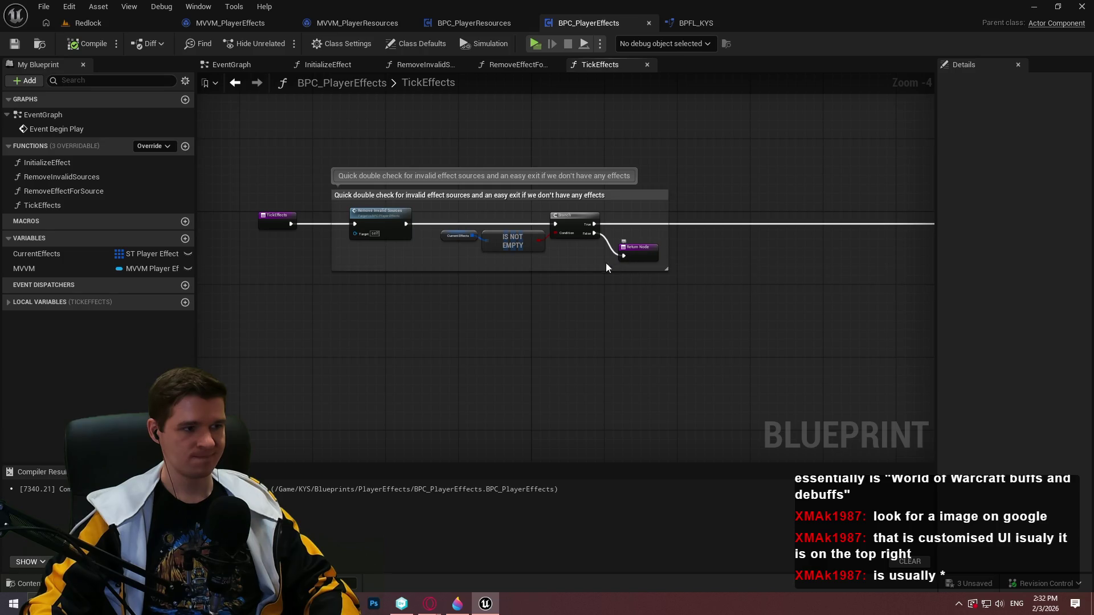
Create an EffectsTicked event dispatcher and add a Call Effects Ticked node to TickEffects.
click(185, 285)
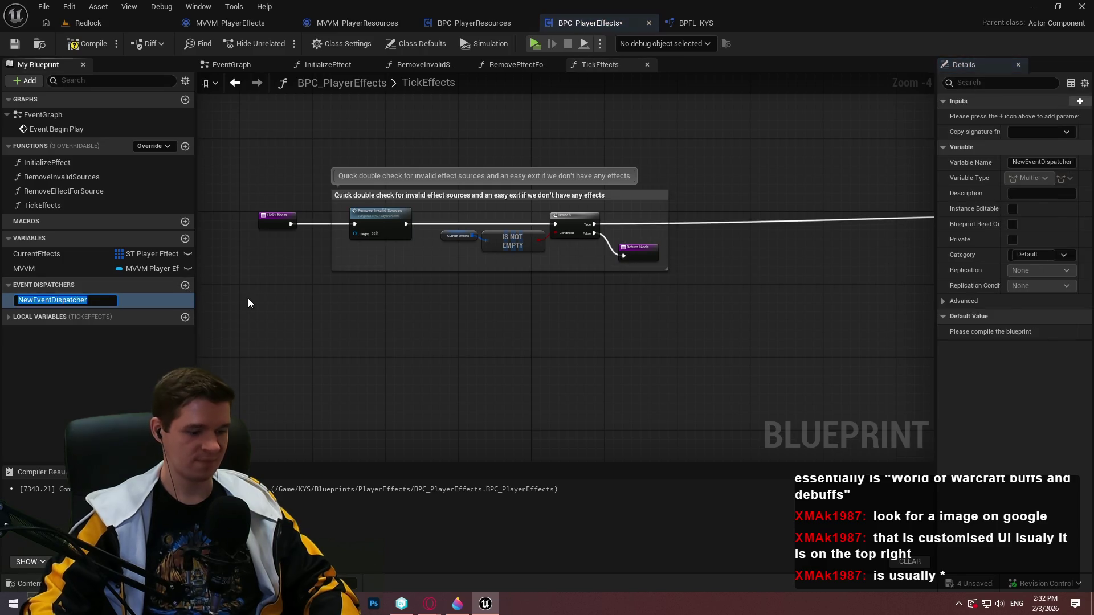
text(EffectsTicked)
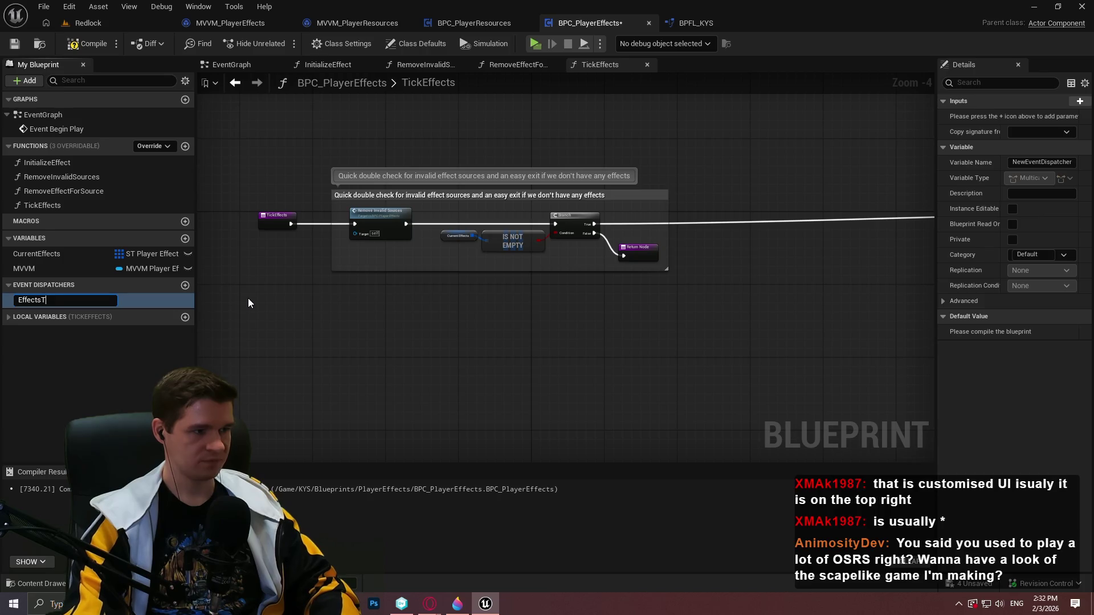
key(Return)
drag(45, 300, 557, 313)
click(607, 341)
Connect the Branch's False output to Call Effects Ticked, placed beside the Return Node.
scroll(672, 312, up, 3)
mouse_move(465, 342)
mouse_down()
mouse_move(496, 374)
mouse_move(538, 187)
mouse_up()
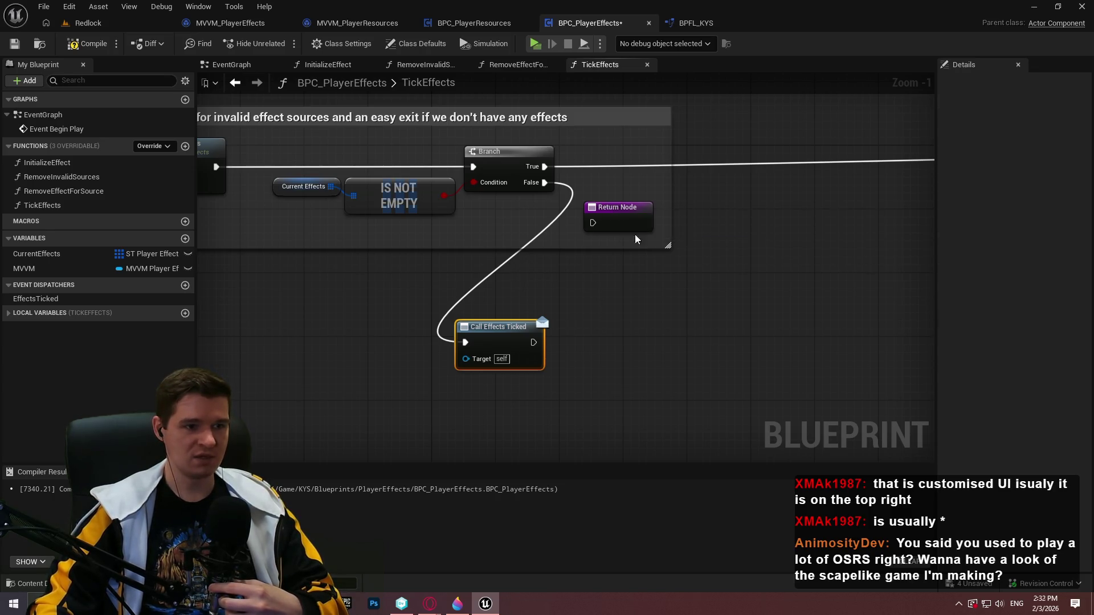
drag(615, 208, 736, 343)
mouse_move(490, 327)
mouse_down()
mouse_move(589, 224)
mouse_move(616, 255)
mouse_move(620, 300)
mouse_move(713, 355)
mouse_move(708, 307)
mouse_up()
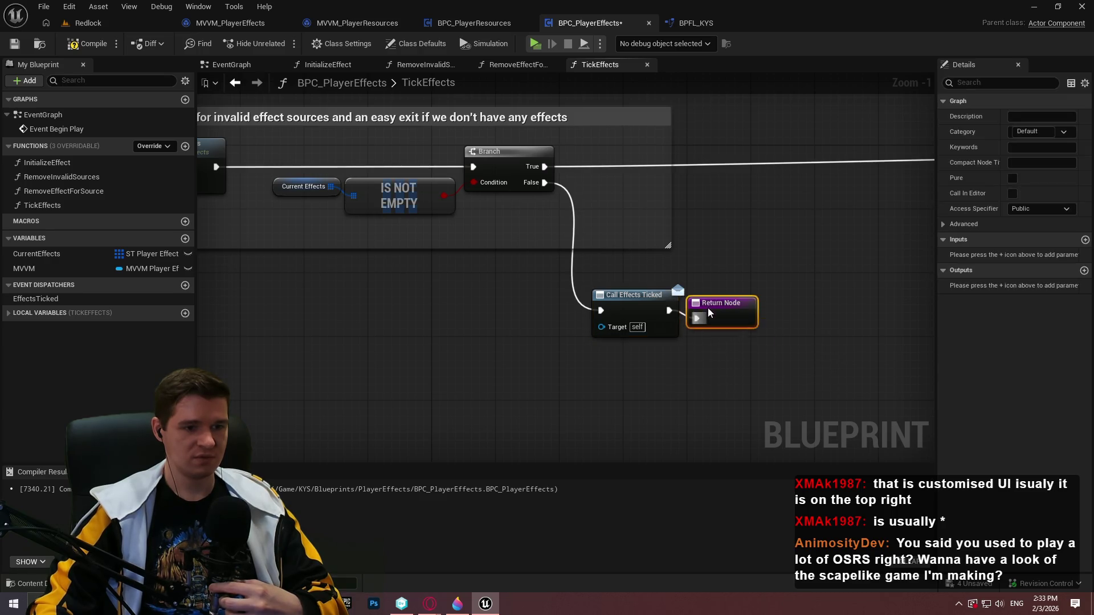
click(789, 316)
Move Call Effects Ticked and Return Node up, widening the comment box to enclose them.
mouse_move(771, 373)
mouse_down()
mouse_move(654, 344)
mouse_move(308, 362)
mouse_up()
scroll(307, 362, down, 3)
mouse_move(610, 293)
mouse_down()
mouse_move(419, 285)
mouse_move(641, 269)
mouse_up()
scroll(641, 269, up, 4)
mouse_move(861, 366)
mouse_down()
mouse_move(676, 293)
mouse_move(669, 261)
mouse_move(661, 265)
mouse_move(703, 343)
mouse_up()
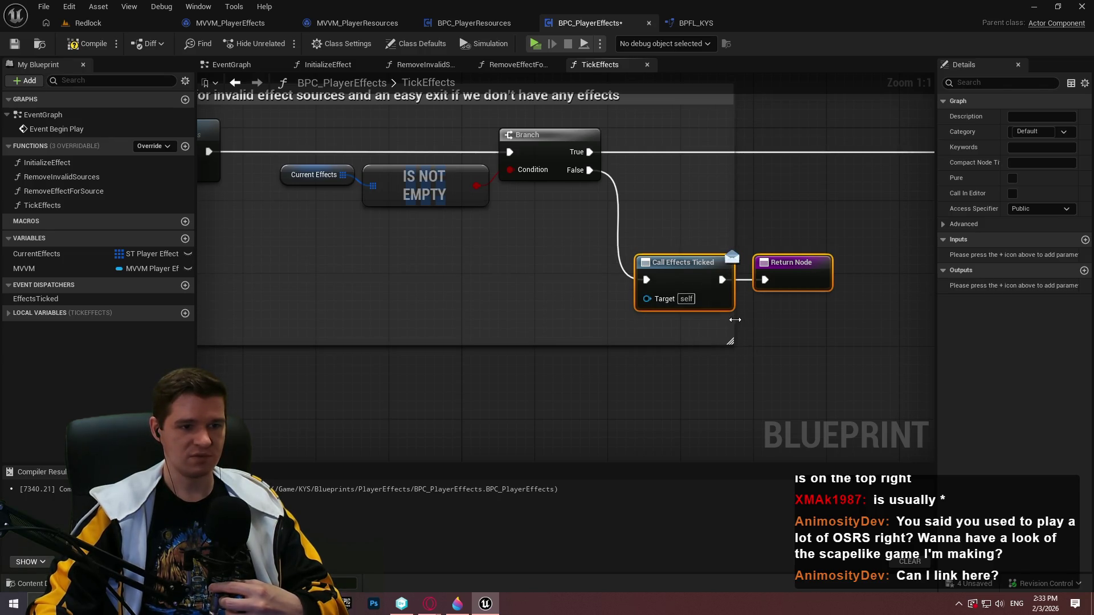
scroll(779, 332, down, 2)
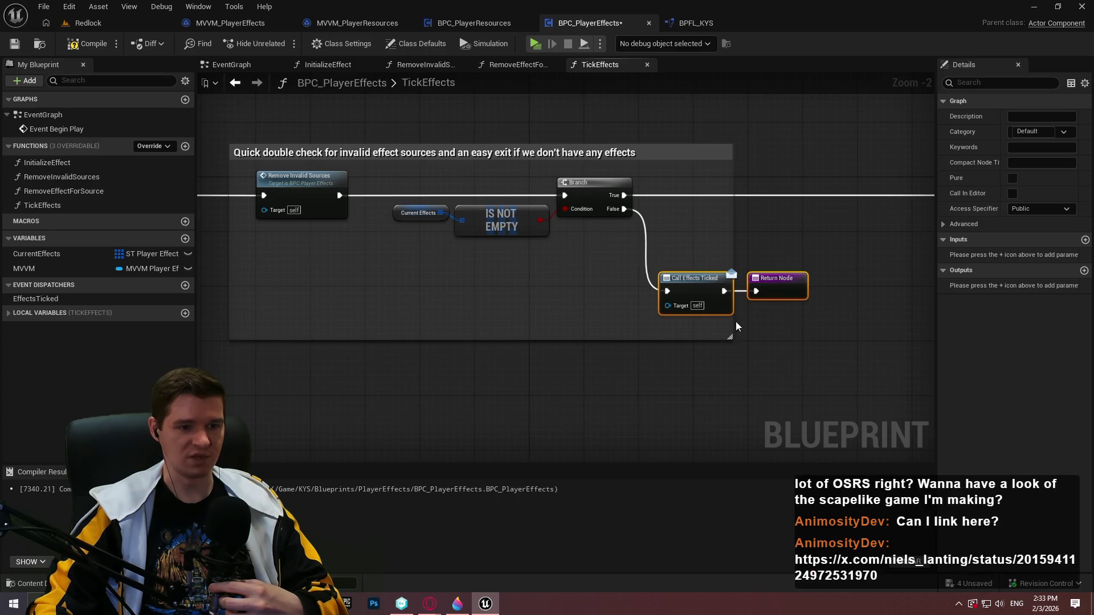
drag(732, 321, 825, 312)
scroll(785, 314, up, 2)
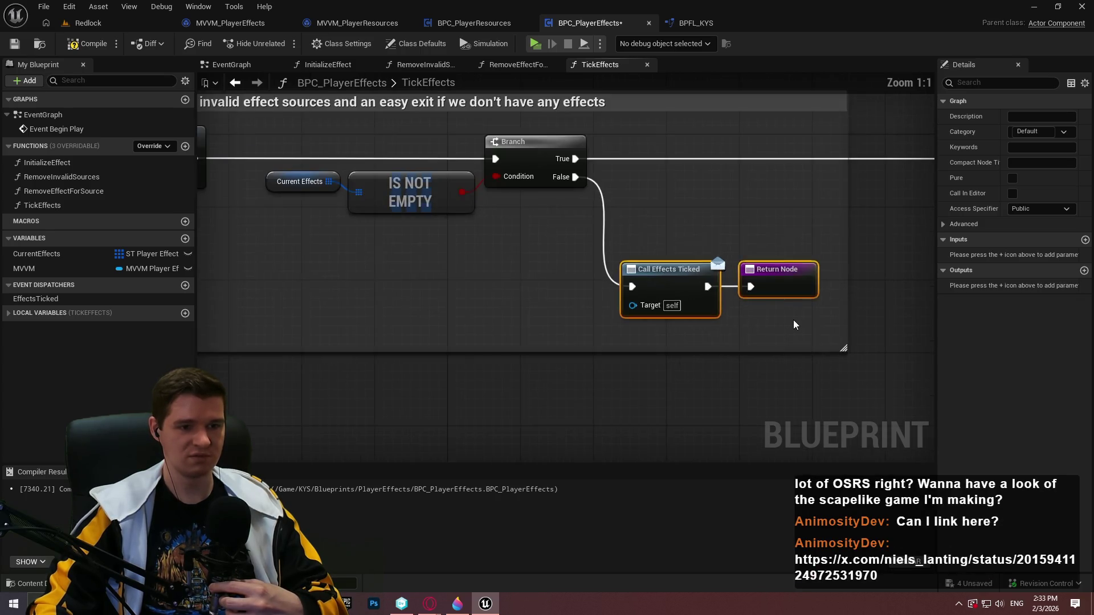
click(664, 226)
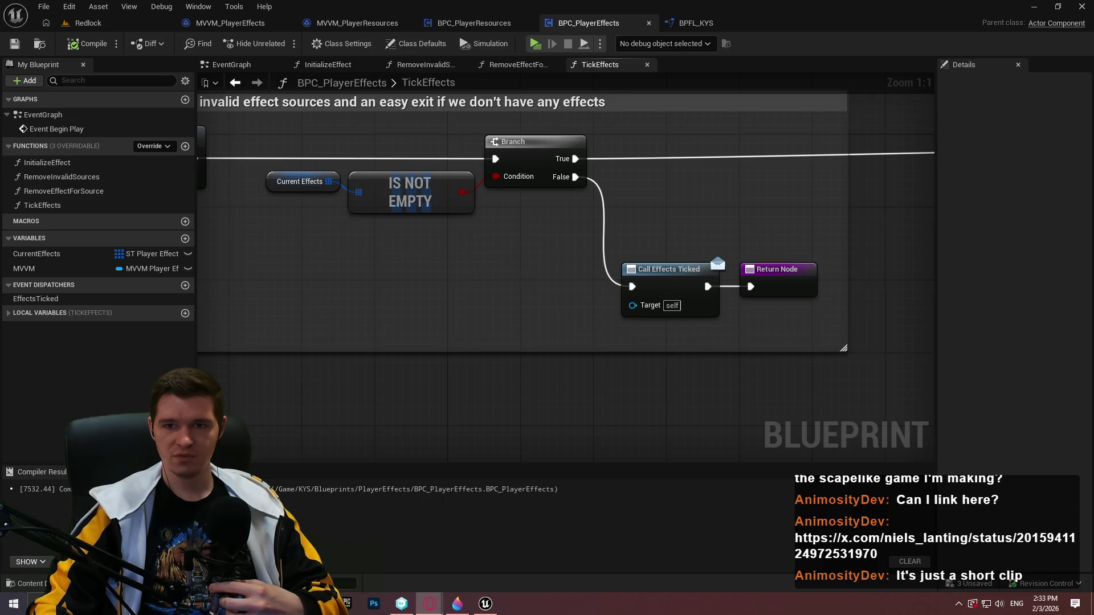
key(alt+Tab)
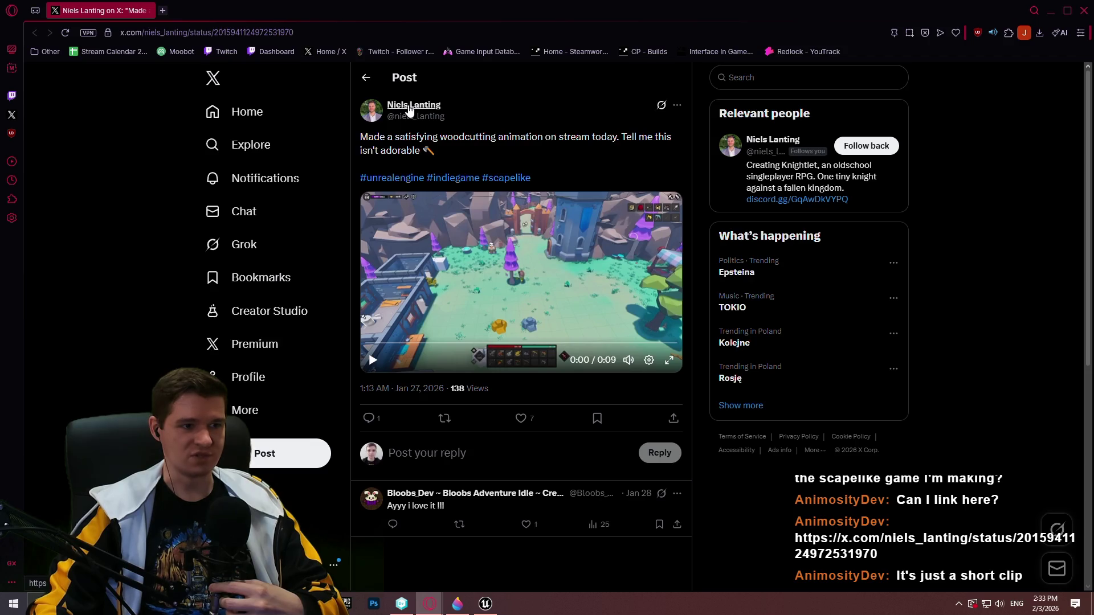
Follow back the post's author and watch the woodcutting clip full screen, replaying it from the start.
mouse_move(408, 109)
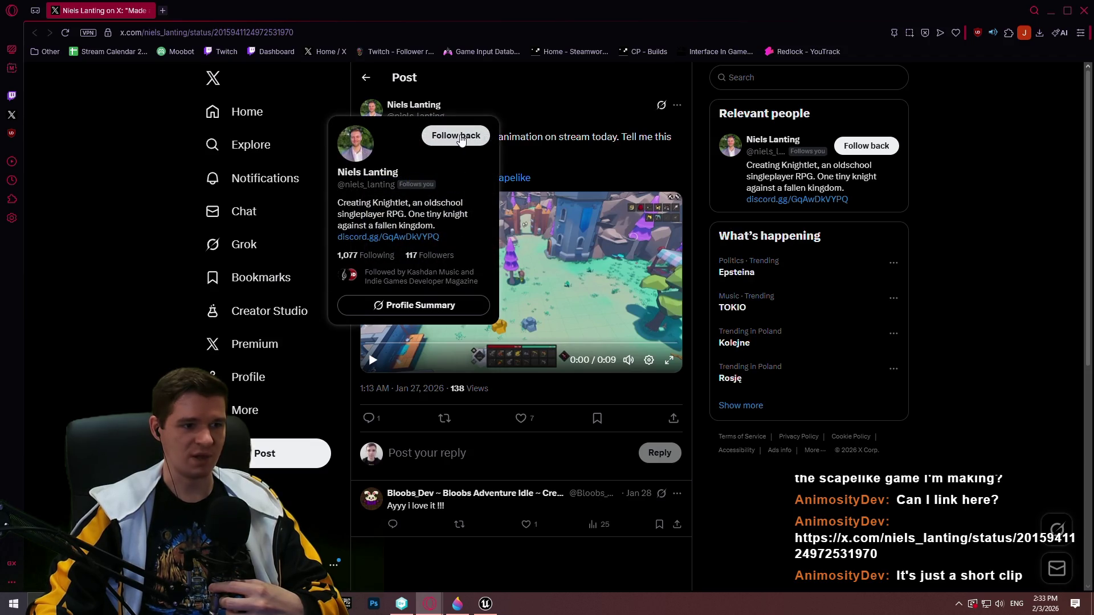
click(445, 139)
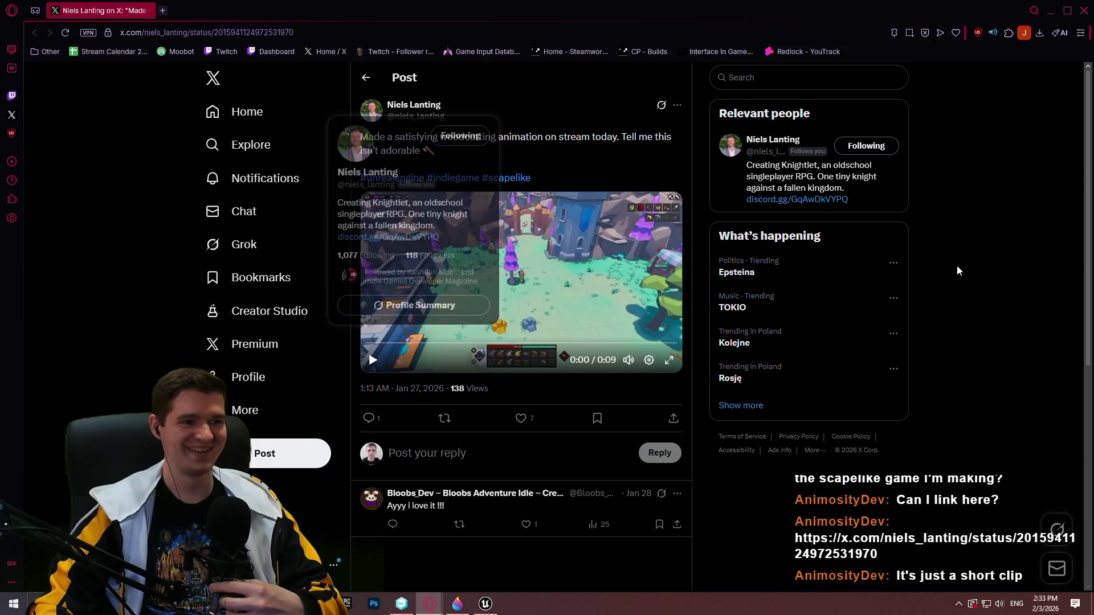
click(671, 361)
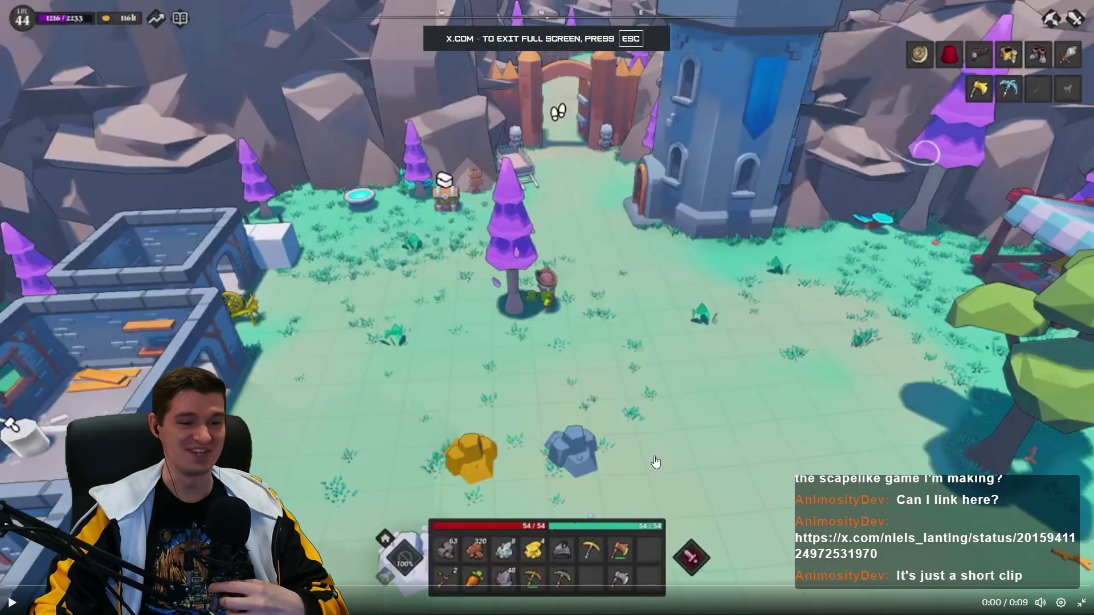
click(621, 443)
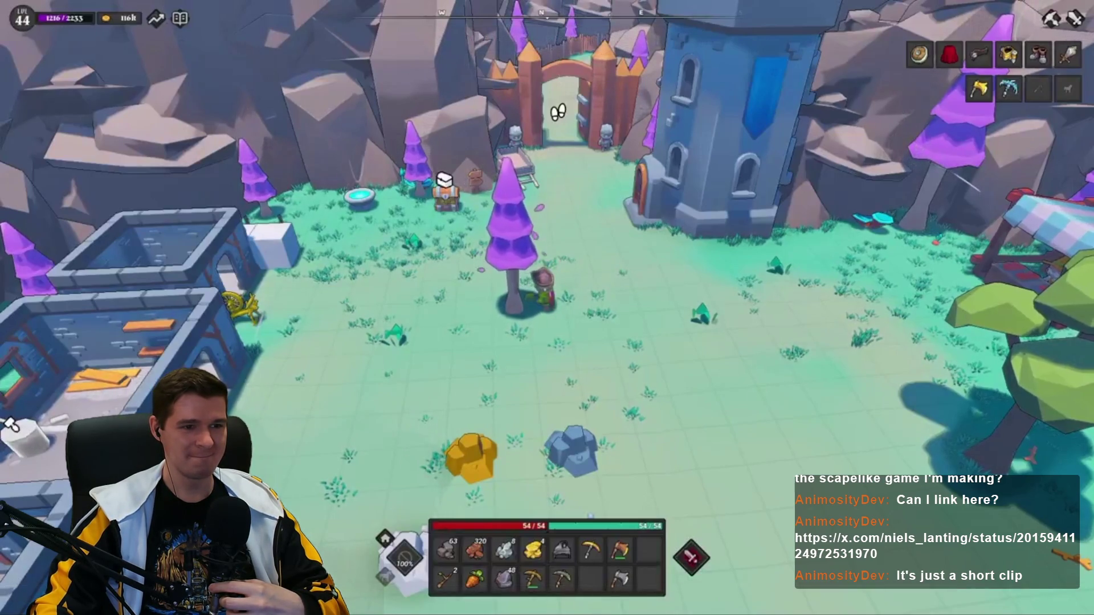
click(653, 387)
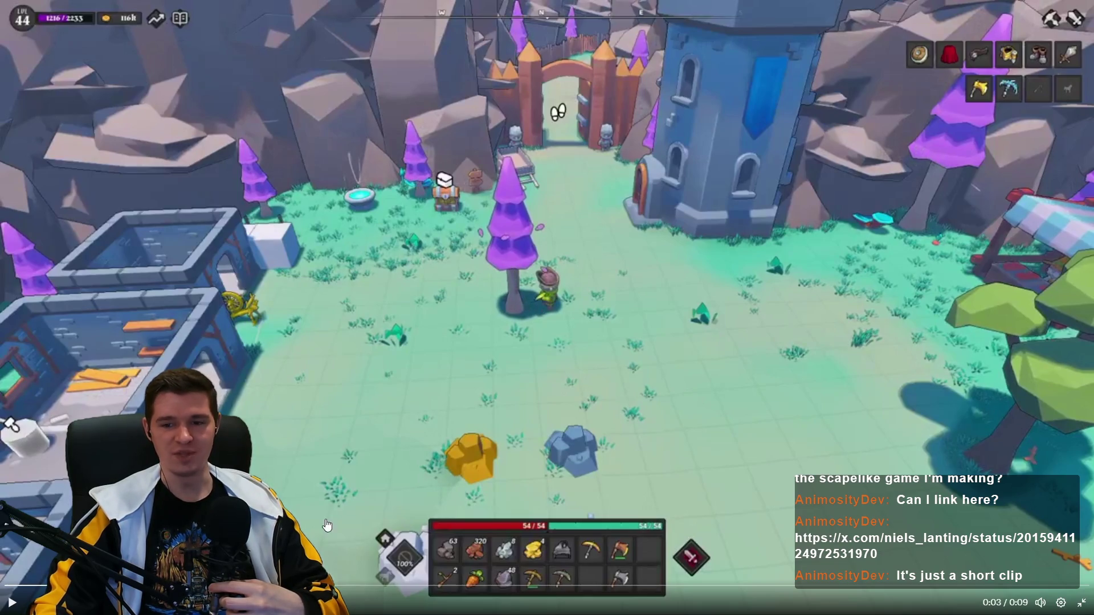
click(30, 592)
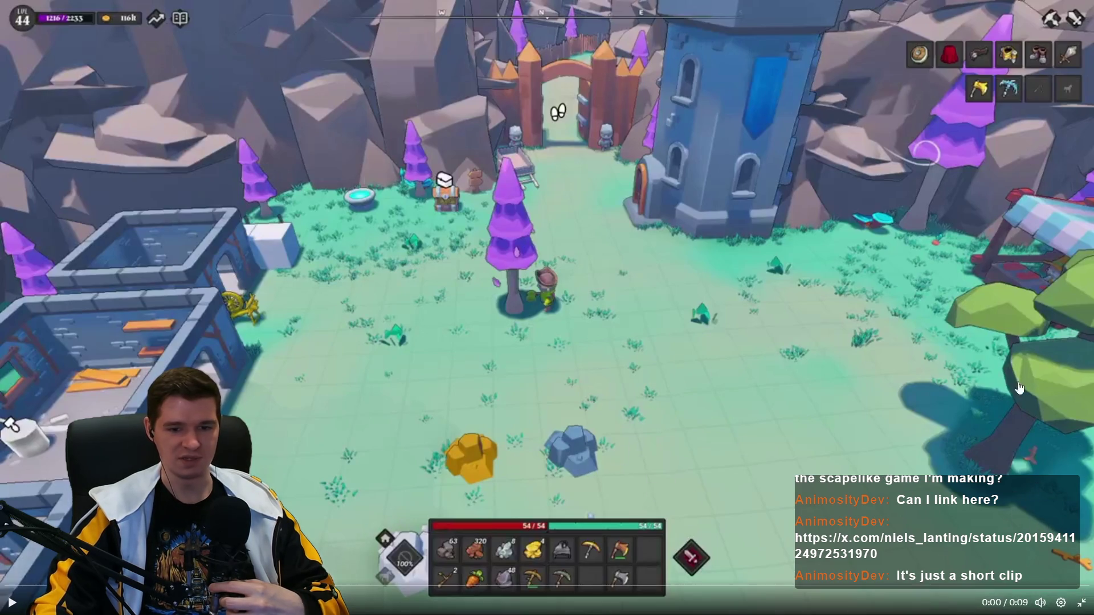
click(751, 363)
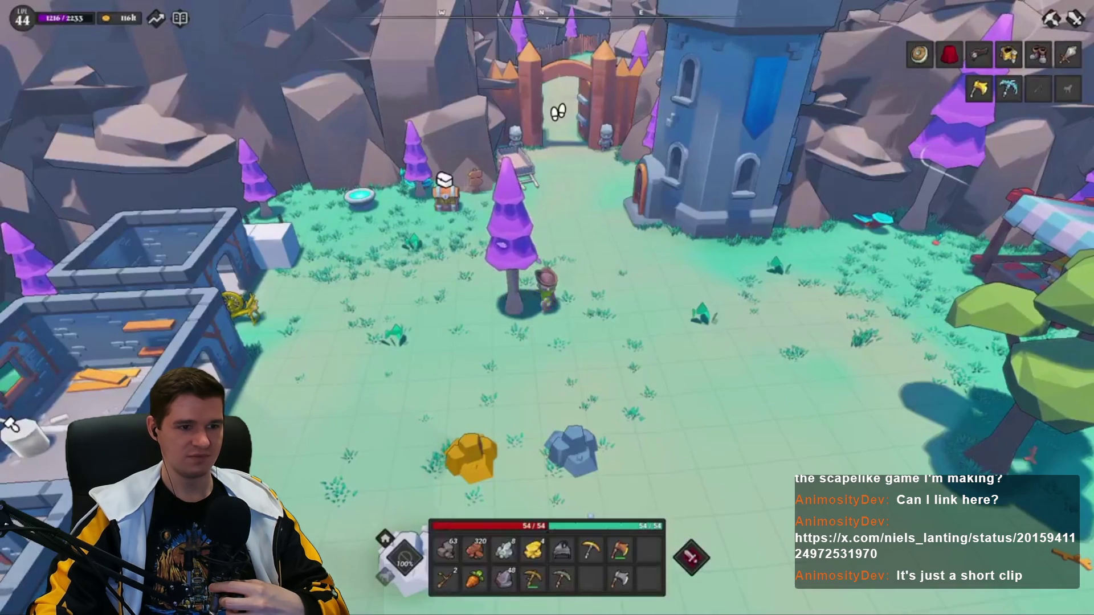